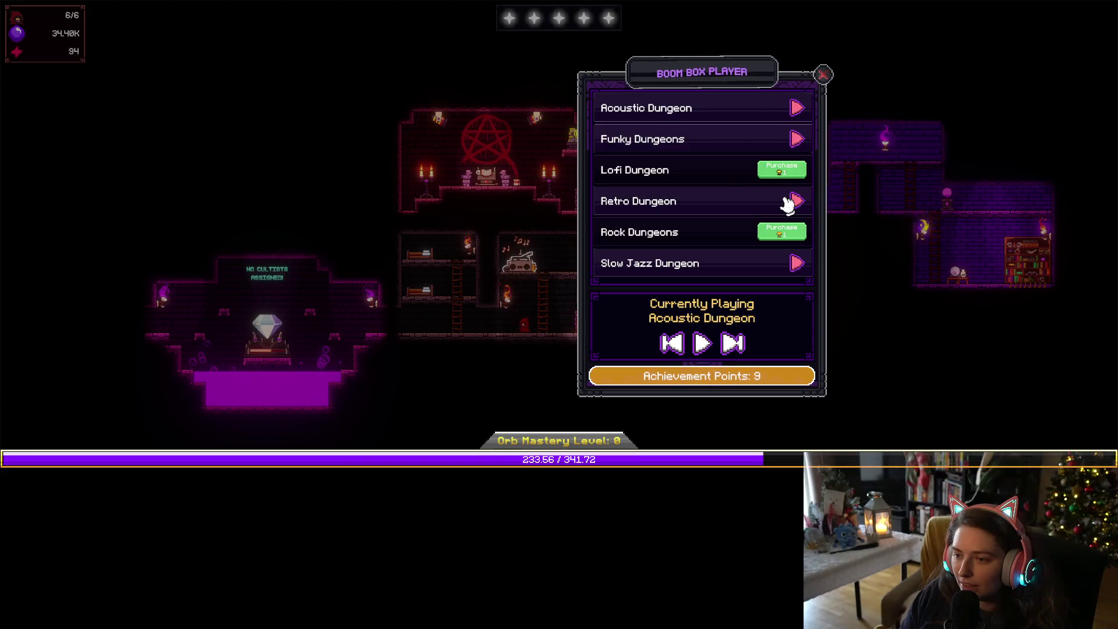
- Play Retro Dungeon in the Boom Box Player, close the player, and exit fullscreen
{"action": "left_click", "coordinate": [796, 201]}
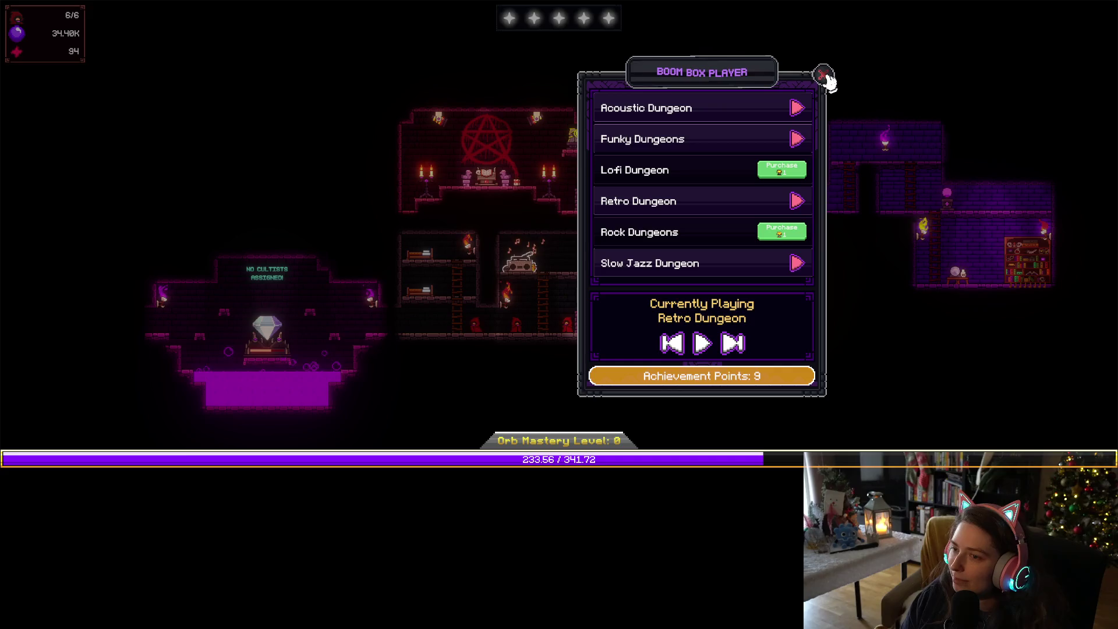
{"action": "left_click", "coordinate": [824, 75]}
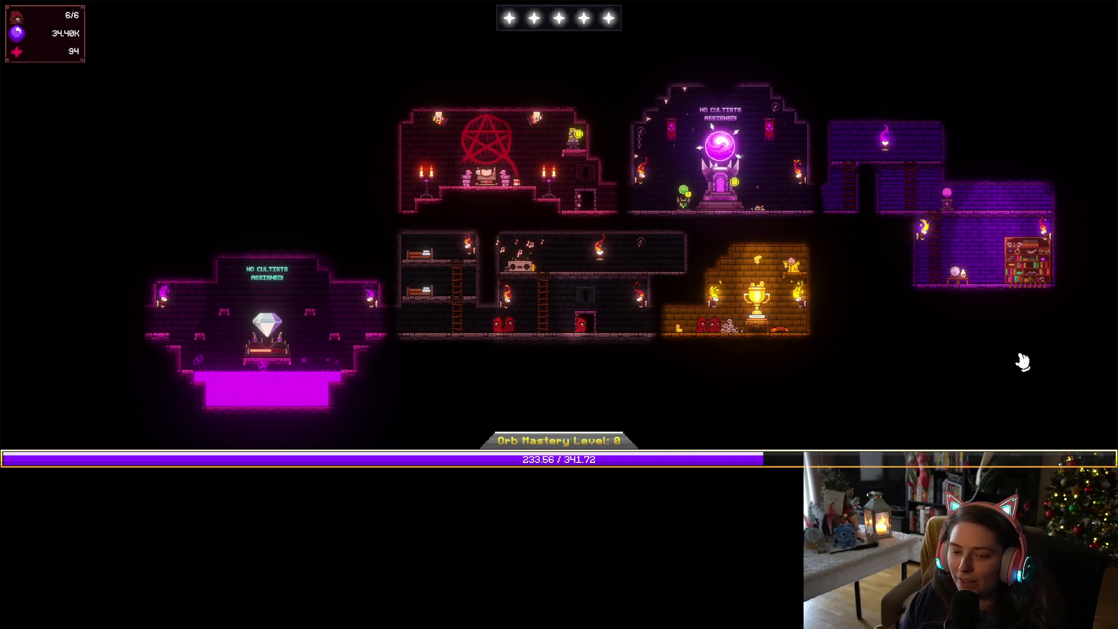
{"action": "key", "text": "Escape"}
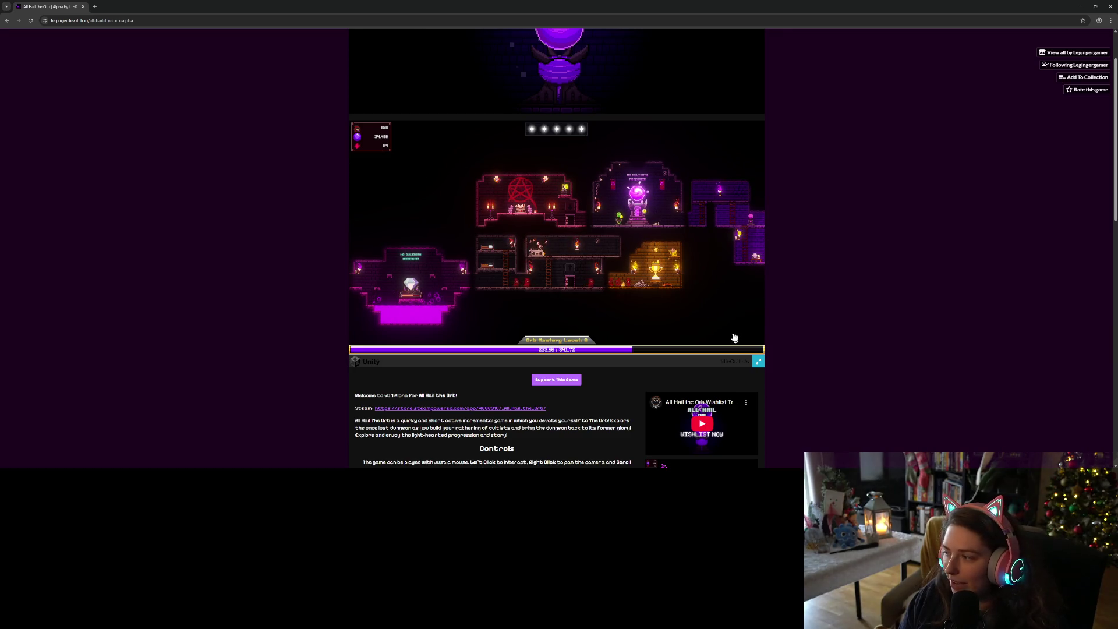
- Scroll the All Hail the Orb itch.io page down to the comments and open the comment editor
{"action": "scroll", "coordinate": [607, 399], "scroll_direction": "down", "scroll_amount": 5}
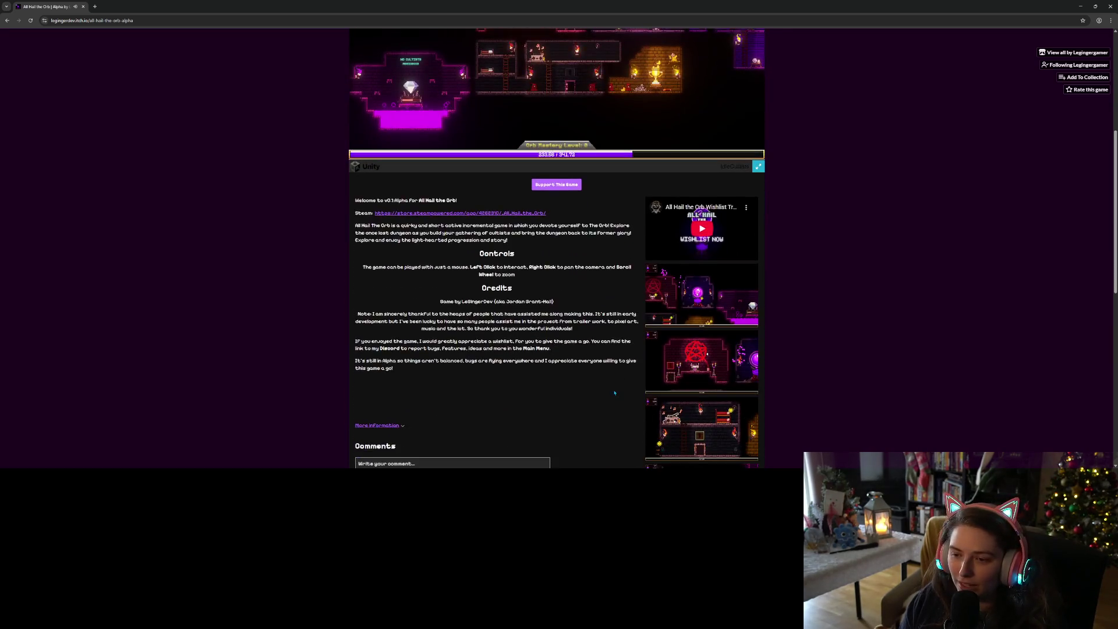
{"action": "scroll", "coordinate": [607, 398], "scroll_direction": "down", "scroll_amount": 2}
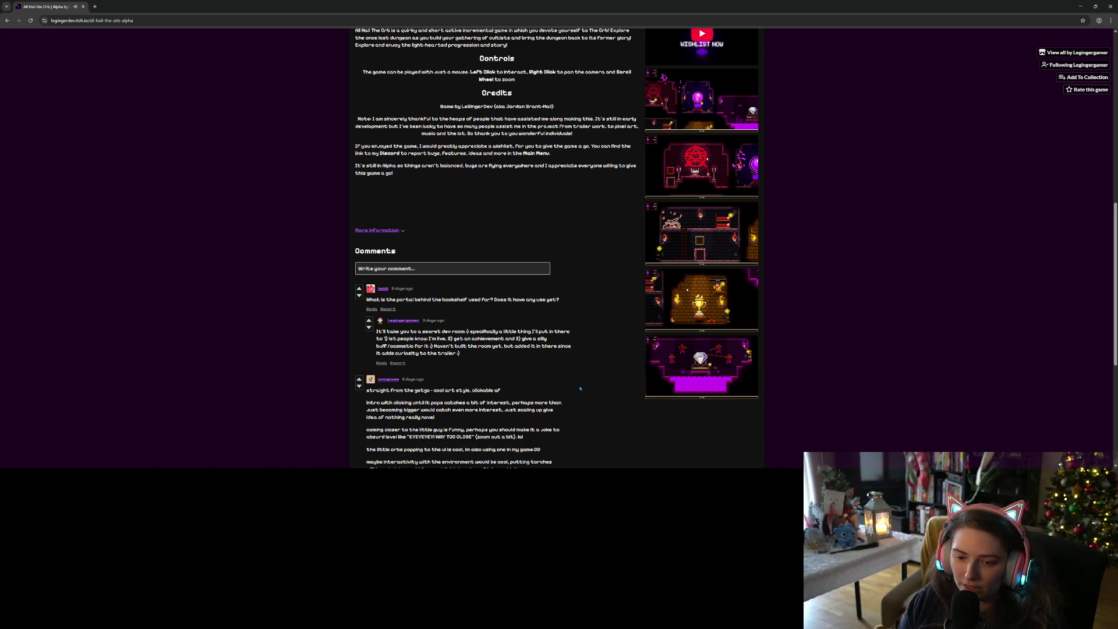
{"action": "scroll", "coordinate": [580, 386], "scroll_direction": "down", "scroll_amount": 4}
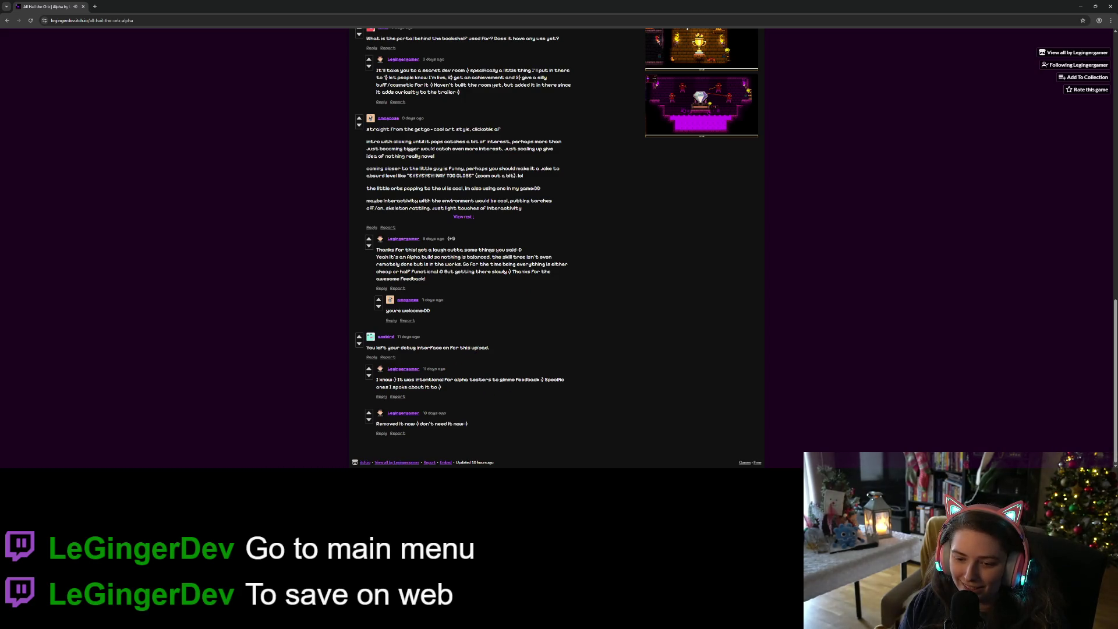
{"action": "scroll", "coordinate": [476, 347], "scroll_direction": "up", "scroll_amount": 4}
{"action": "left_click", "coordinate": [477, 245]}
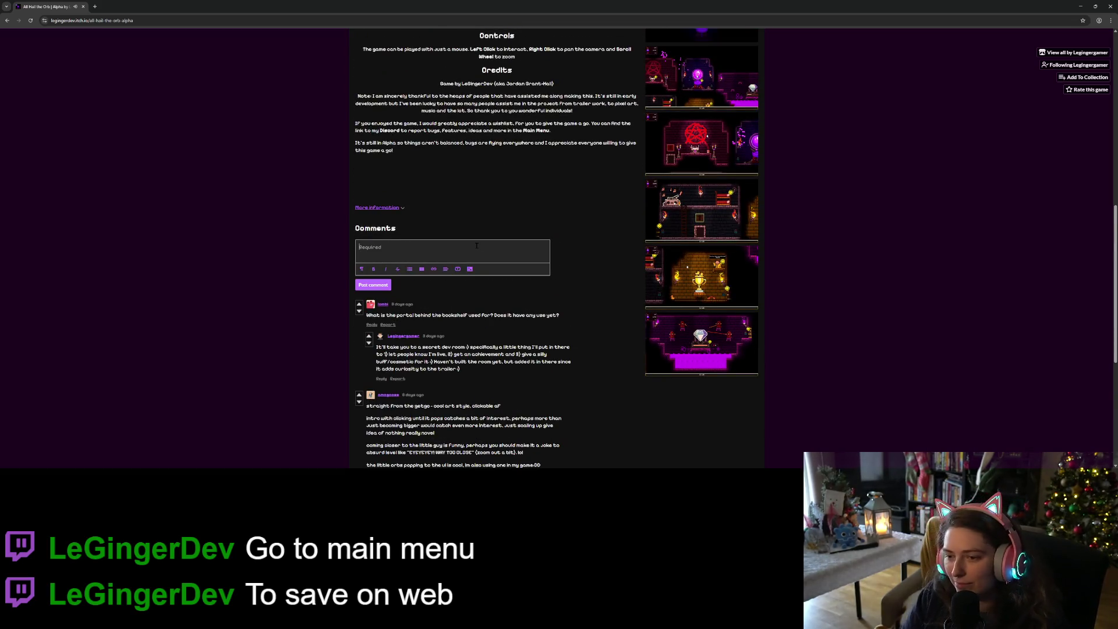
- Post the comment 'So Fun! I am excited to see where this progresses, definitely belongs on Steam!'
{"action": "type", "text": "So Fun!I am ex"}
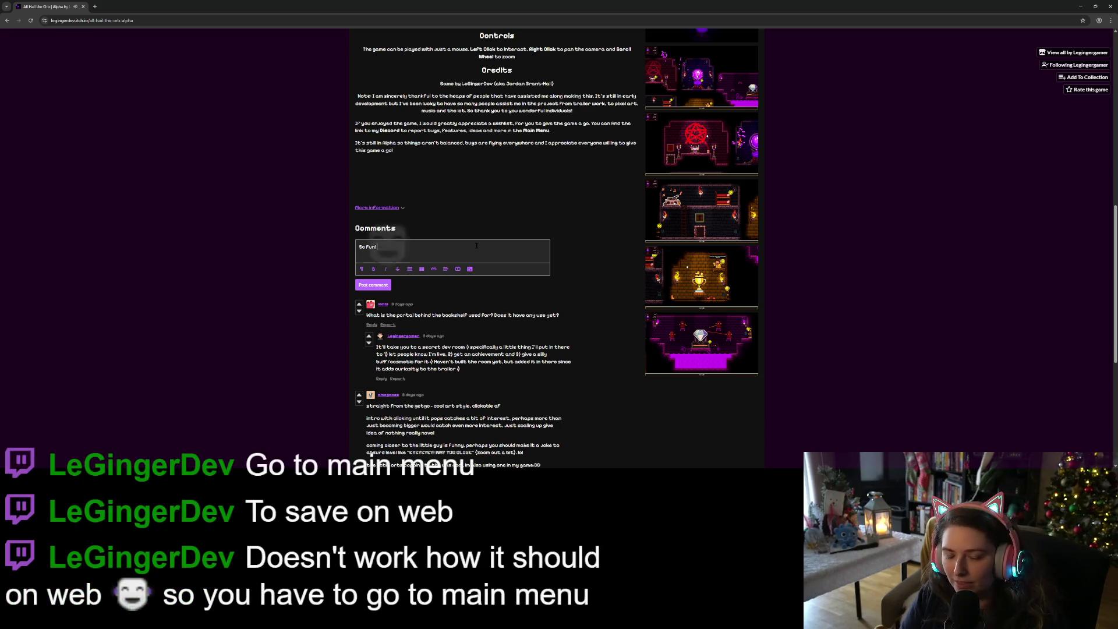
{"action": "type", "text": "cit"}
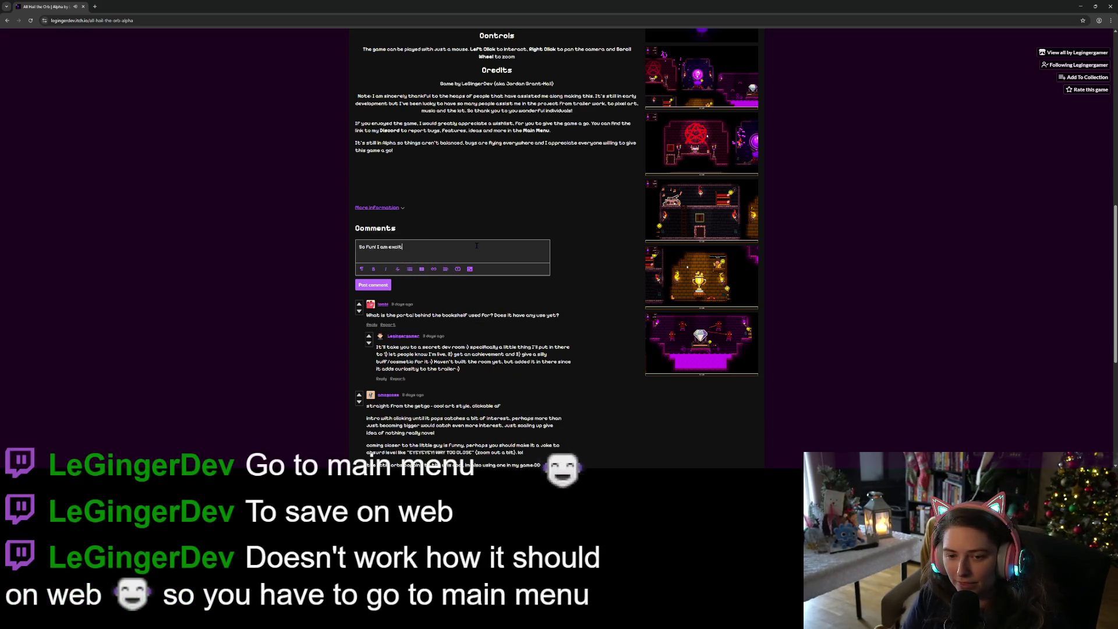
{"action": "type", "text": "ed to see where t"}
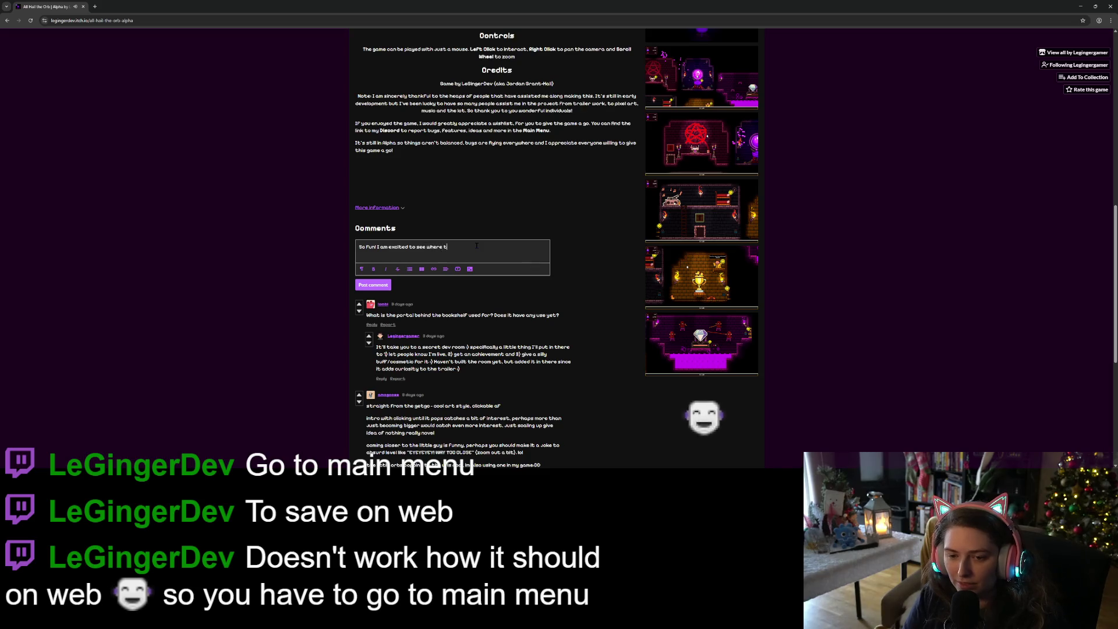
{"action": "type", "text": "his progresses"}
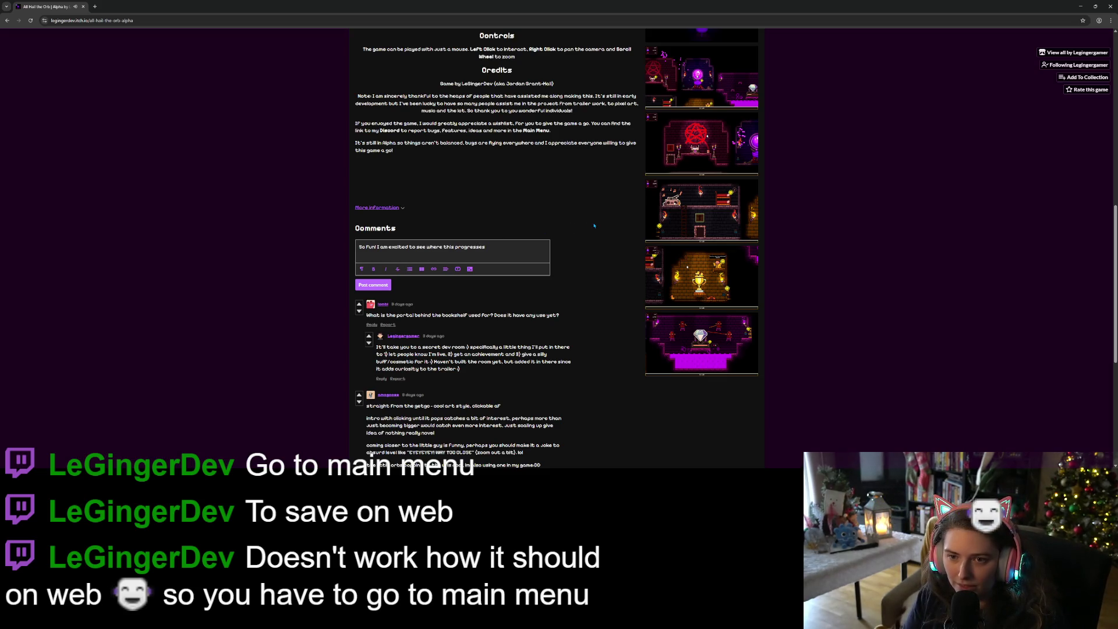
{"action": "type", "text": "belongs on"}
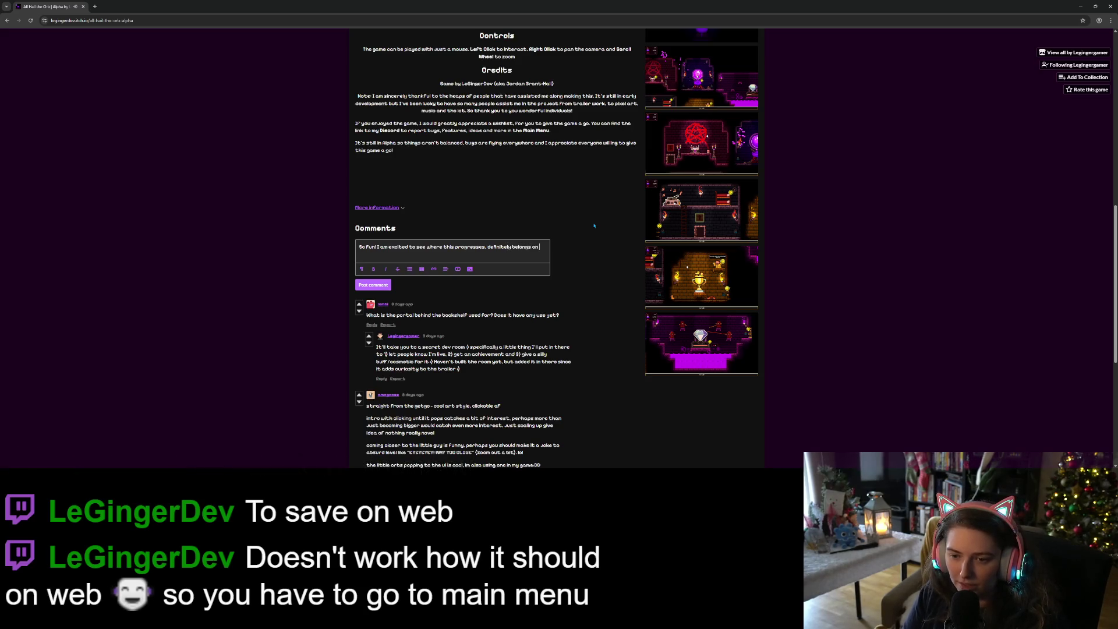
{"action": "type", "text": "Steam!"}
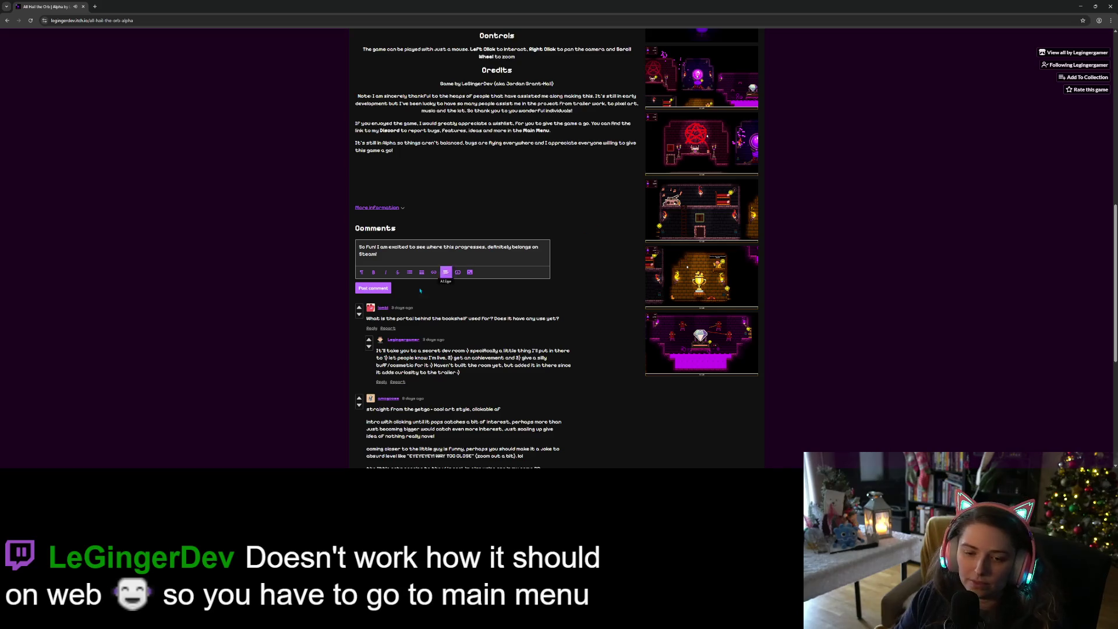
{"action": "left_click", "coordinate": [376, 289]}
- Scroll back up the itch.io page and close the browser window
{"action": "scroll", "coordinate": [606, 305], "scroll_direction": "up", "scroll_amount": 7}
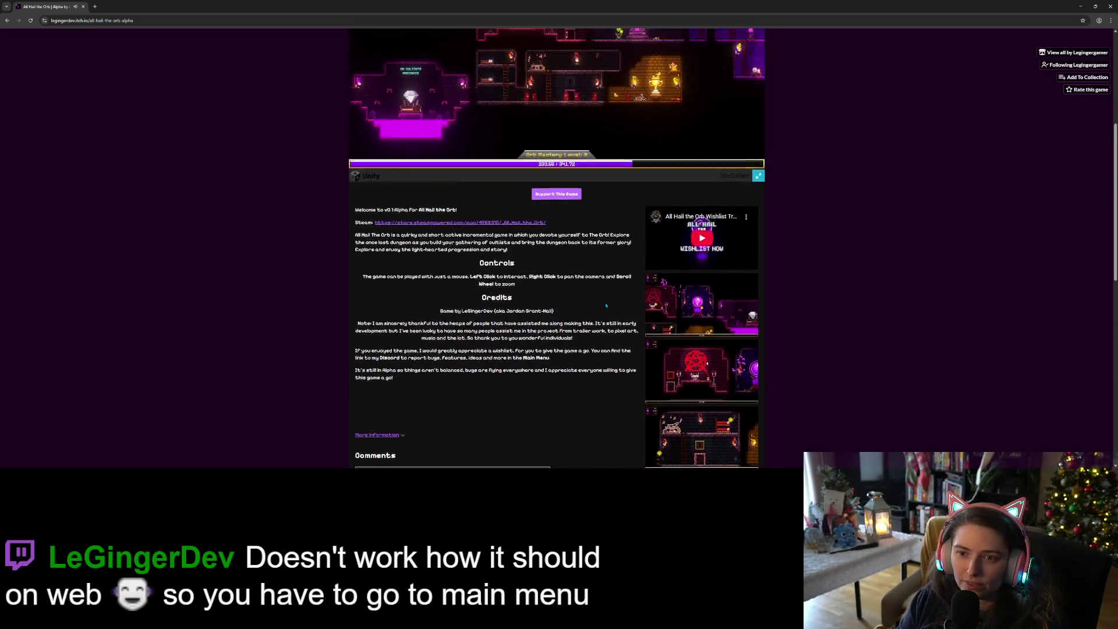
{"action": "scroll", "coordinate": [606, 305], "scroll_direction": "up", "scroll_amount": 2}
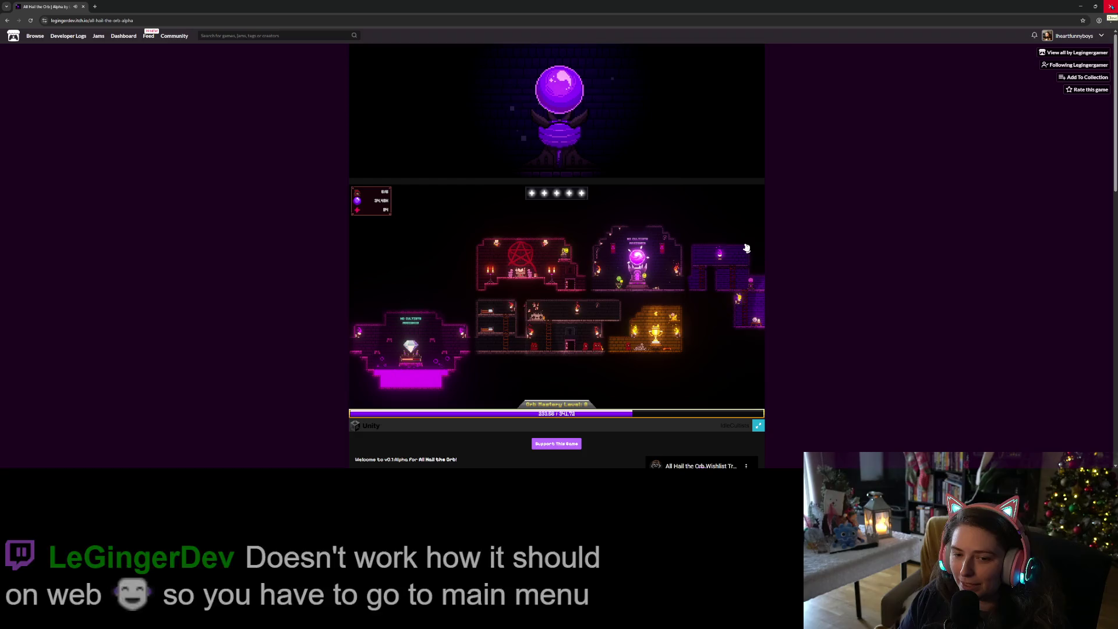
{"action": "left_click", "coordinate": [1110, 7]}
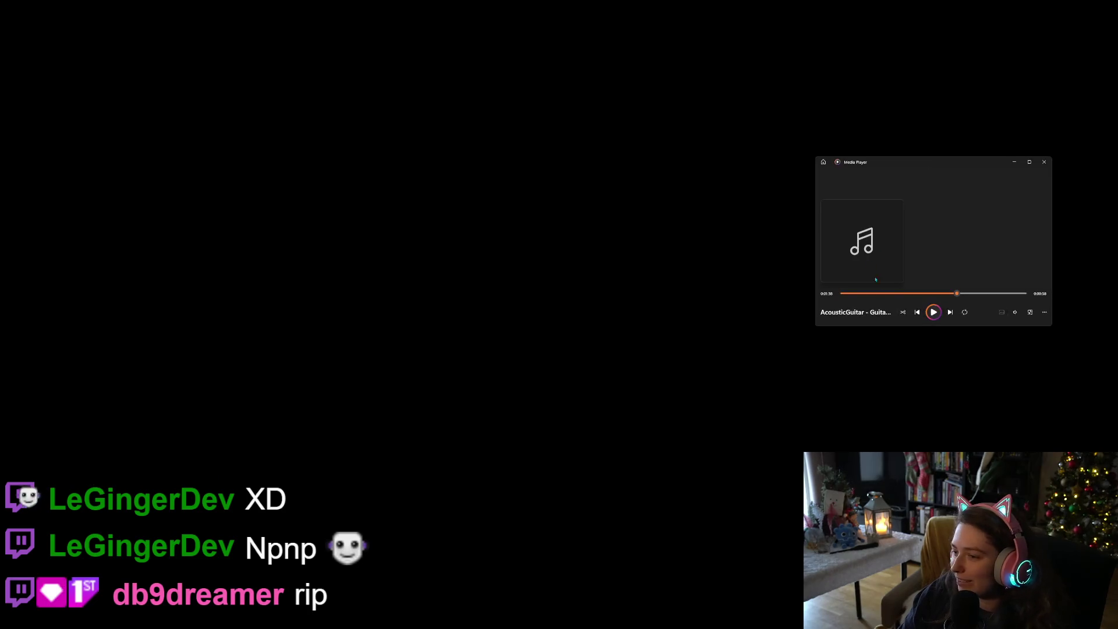
- Minimize Media Player while the AcousticGuitar track keeps playing
{"action": "left_click", "coordinate": [1014, 162]}
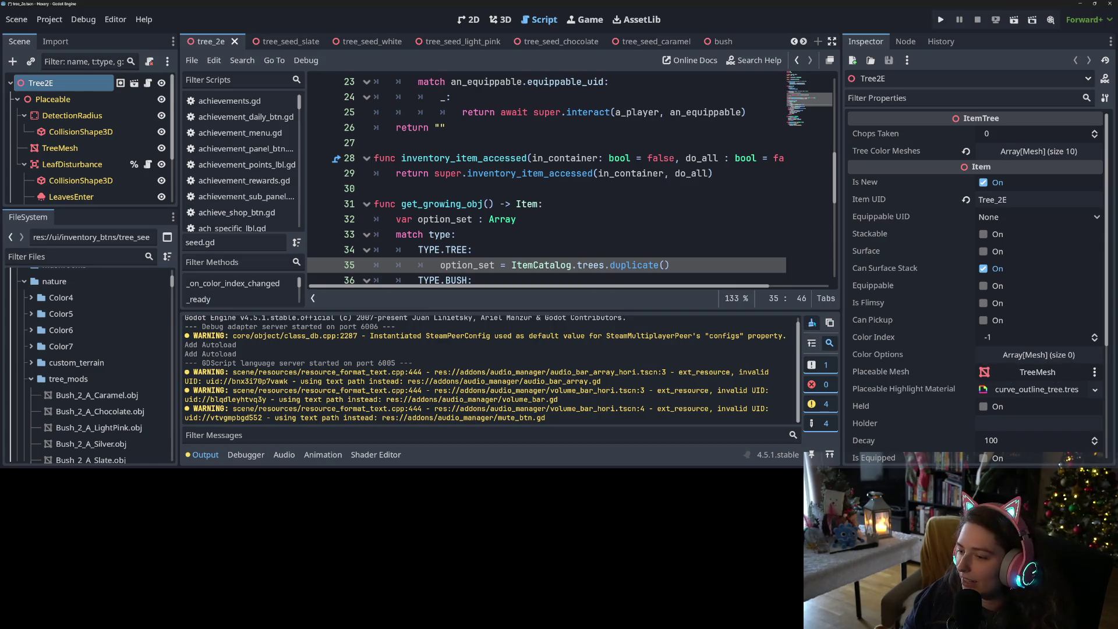
- Clear Godot's output log and navigate File Explorer up to the Music folder
{"action": "left_click", "coordinate": [811, 322]}
{"action": "key", "text": "alt+Tab"}
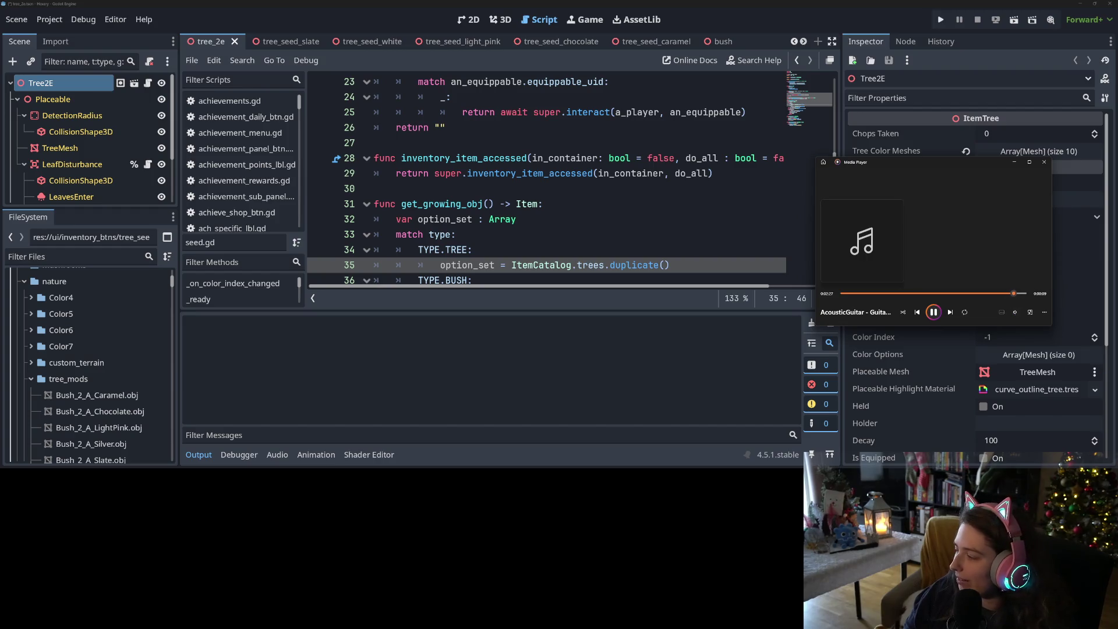
{"action": "key", "text": "alt+Tab"}
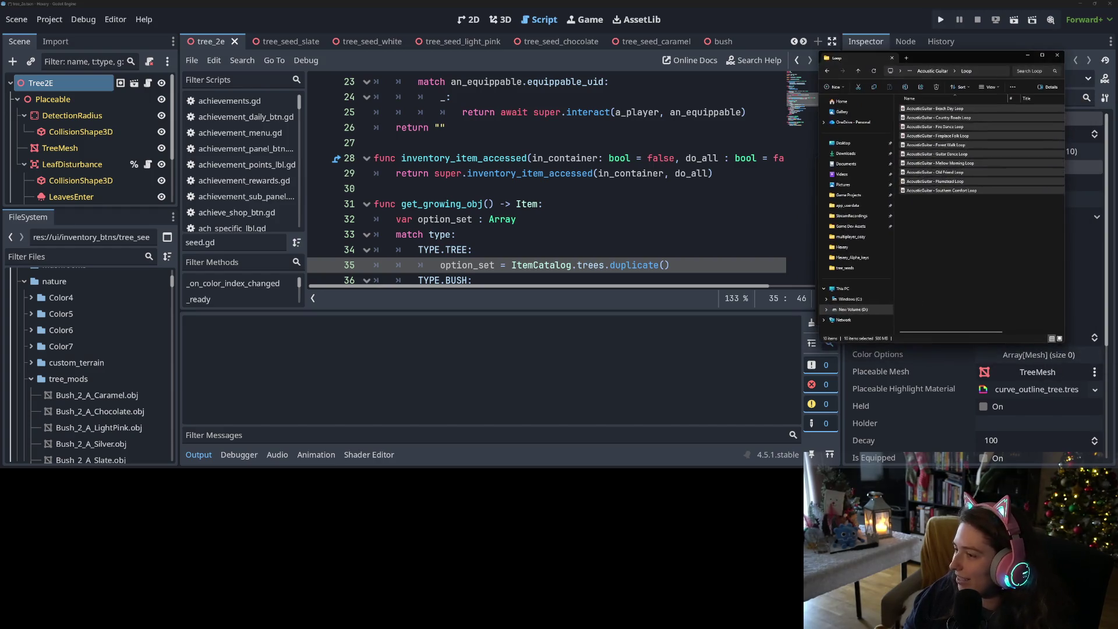
{"action": "left_click", "coordinate": [931, 71]}
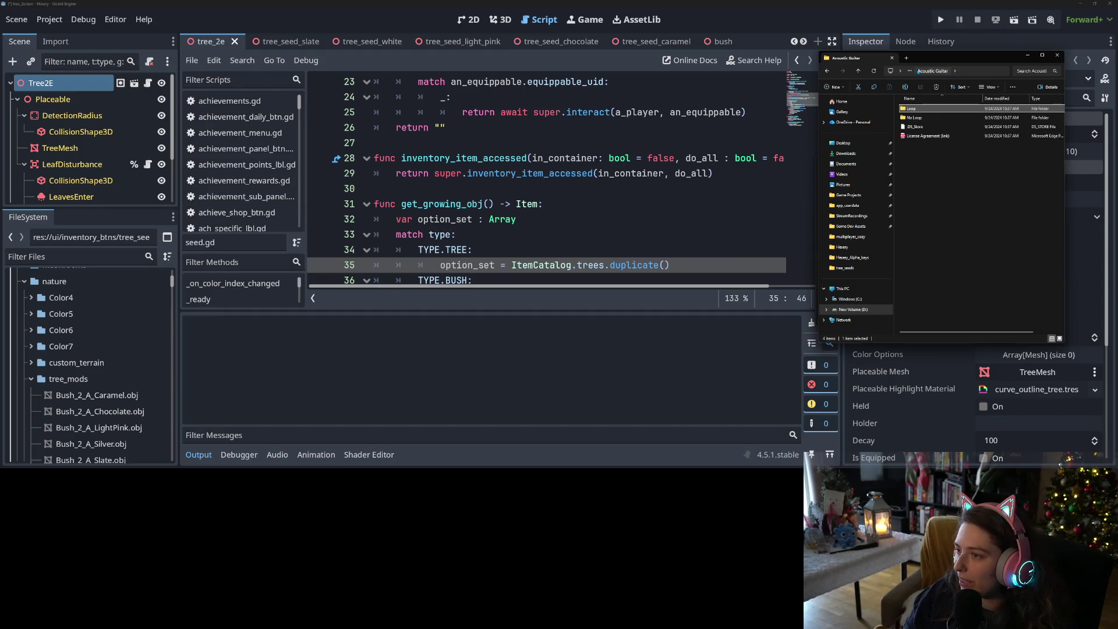
{"action": "left_click", "coordinate": [858, 71]}
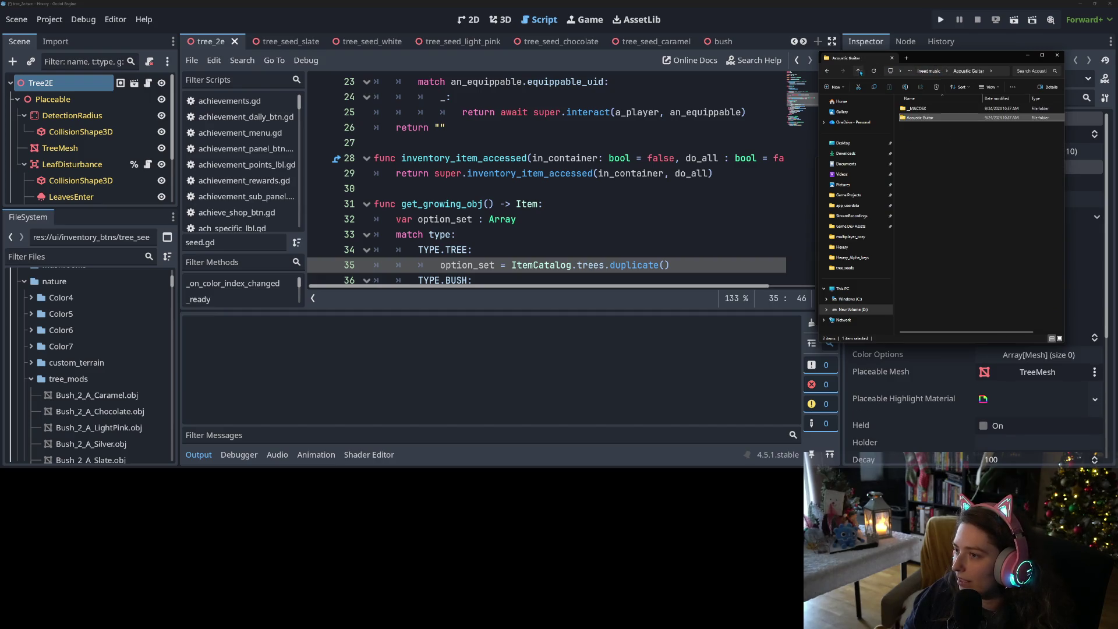
{"action": "left_click", "coordinate": [930, 71]}
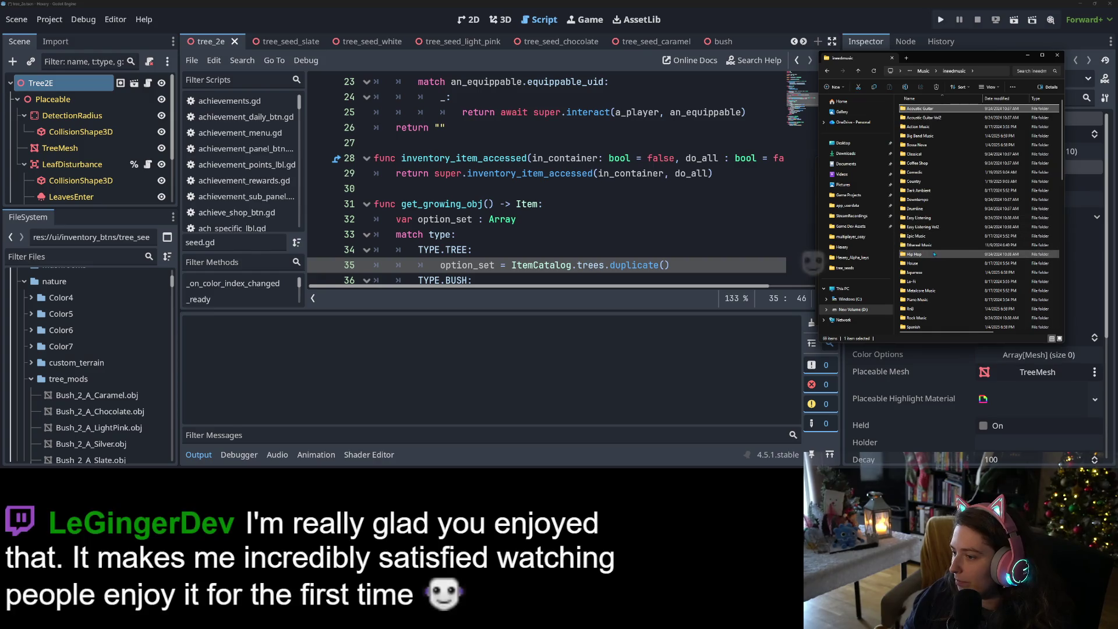
{"action": "scroll", "coordinate": [928, 294], "scroll_direction": "down", "scroll_amount": 2}
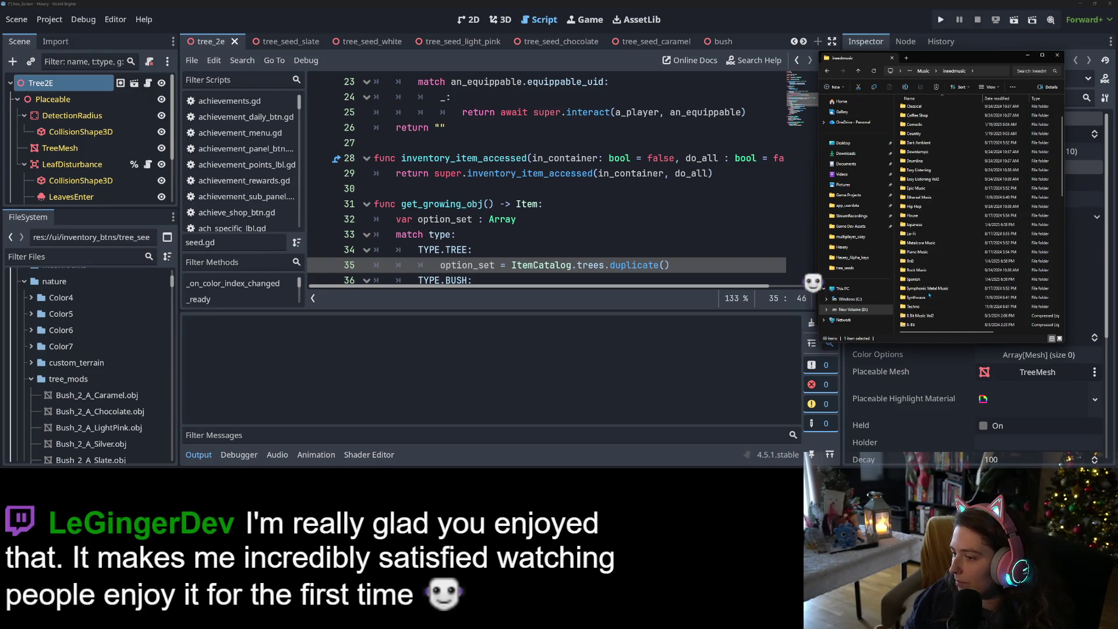
{"action": "left_click", "coordinate": [924, 71]}
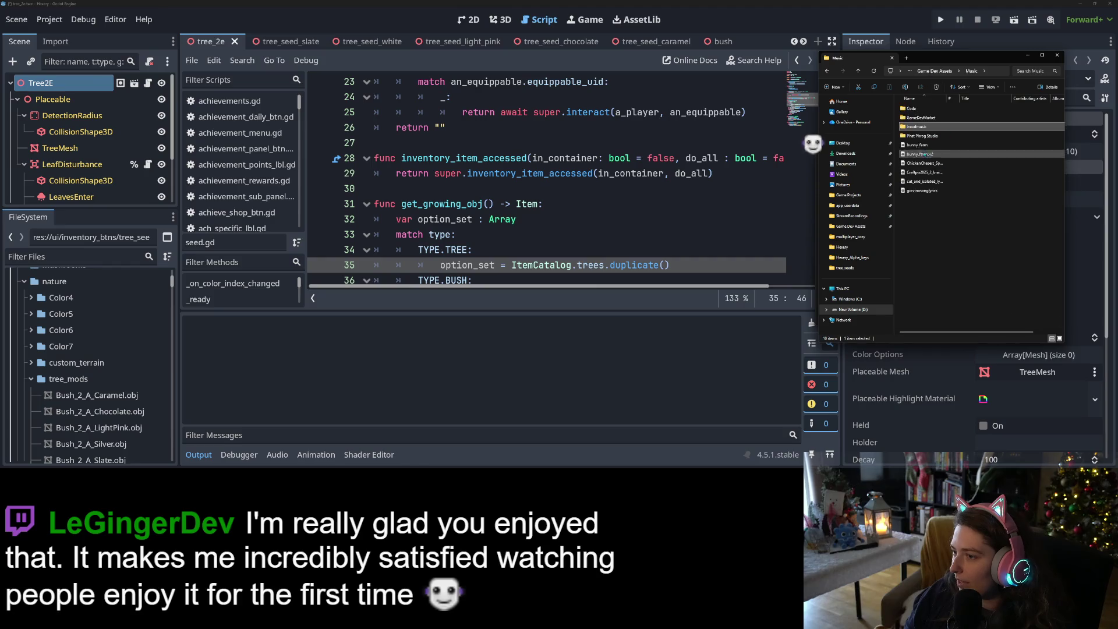
- Open the GameDevMarket > old-cartoon-music-pack > OldCartoonPack > wav folder
{"action": "double_click", "coordinate": [921, 117]}
{"action": "double_click", "coordinate": [935, 136]}
{"action": "double_click", "coordinate": [920, 111]}
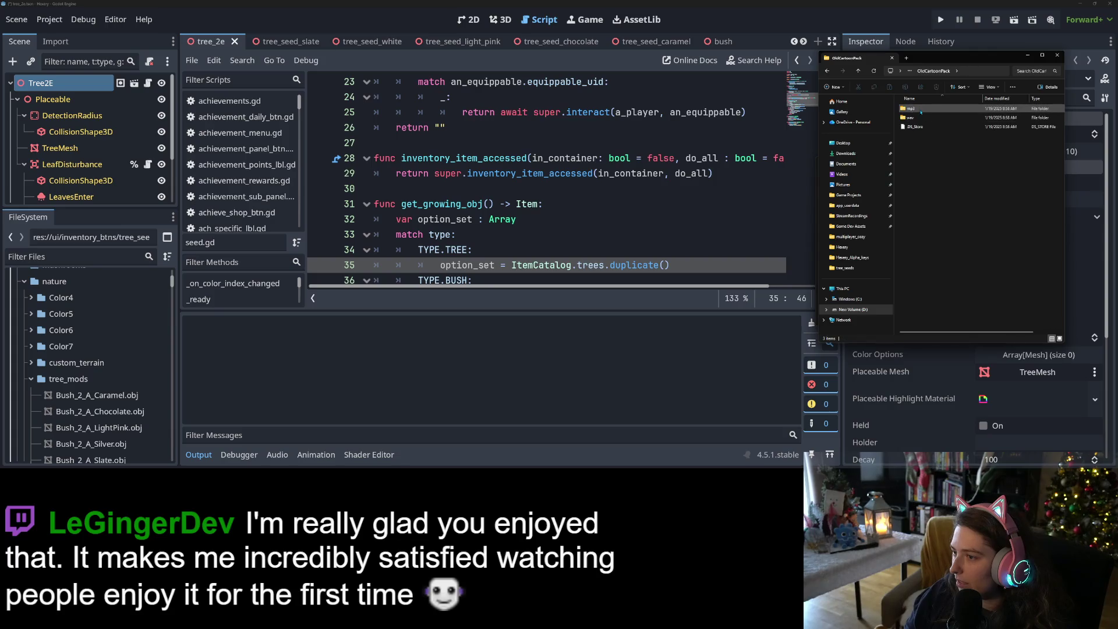
{"action": "double_click", "coordinate": [918, 117]}
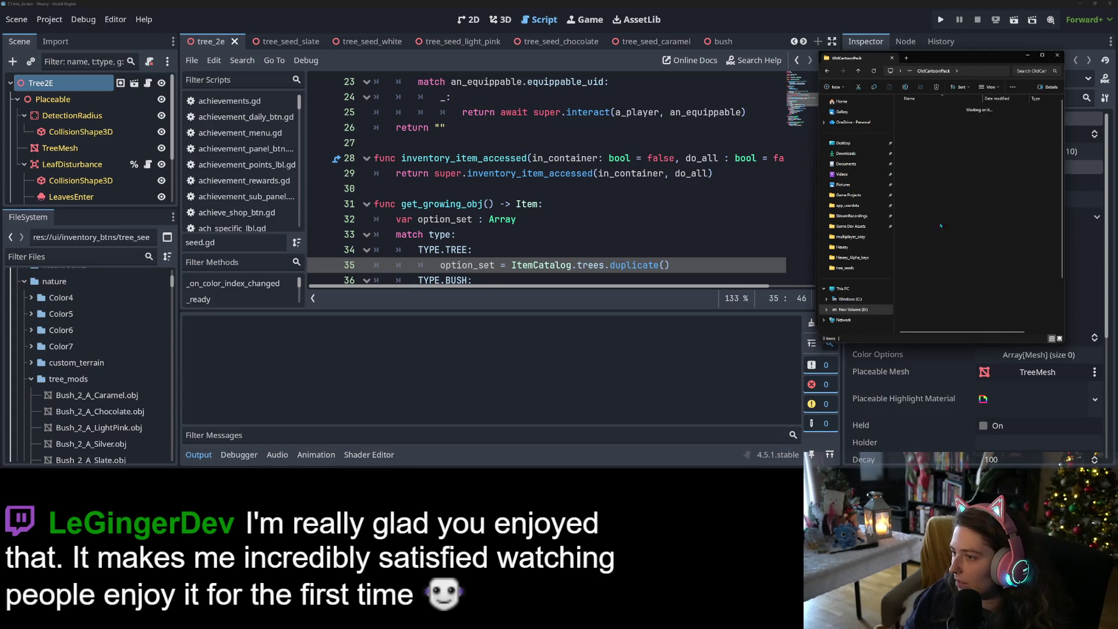
- Select every wav file and play them all, starting with VelvetVoyage
{"action": "left_click", "coordinate": [920, 117]}
{"action": "scroll", "coordinate": [931, 233], "scroll_direction": "down", "scroll_amount": 2}
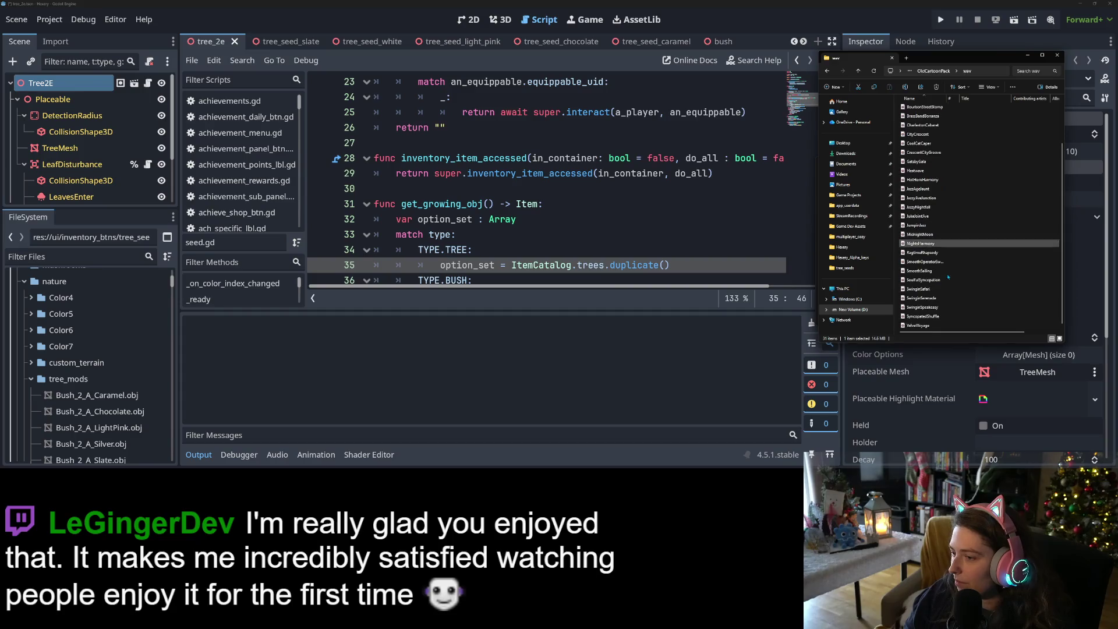
{"action": "left_click", "coordinate": [936, 326], "text": "shift"}
{"action": "double_click", "coordinate": [936, 326]}
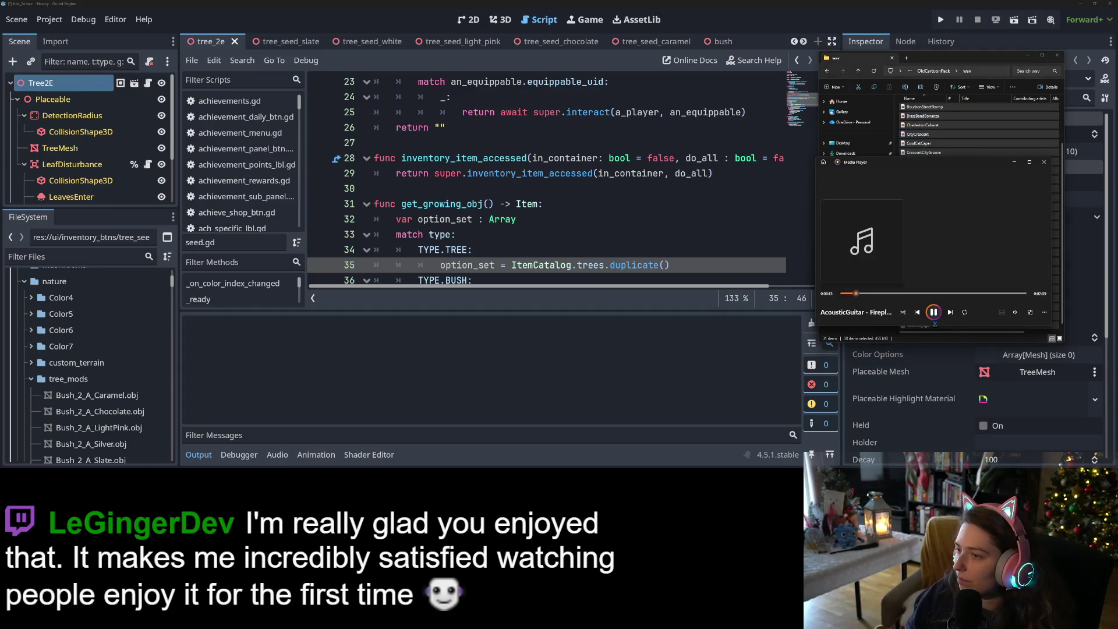
{"action": "left_click", "coordinate": [1015, 312]}
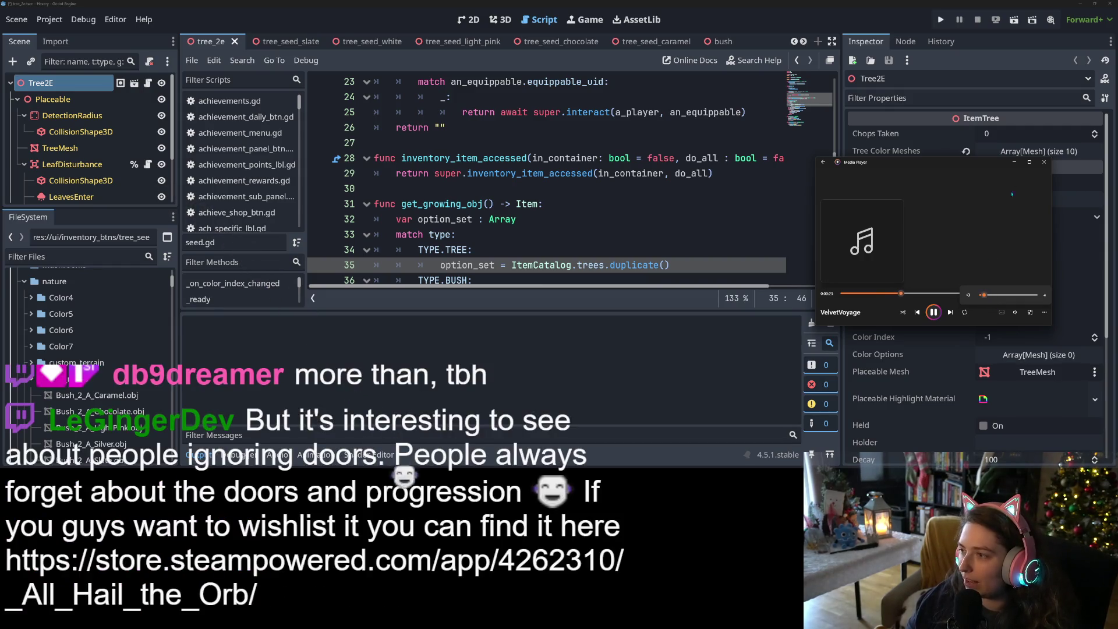
- Bring the Godot editor forward, collapse its output panel, then switch to a new Firefox tab
{"action": "left_click", "coordinate": [691, 302]}
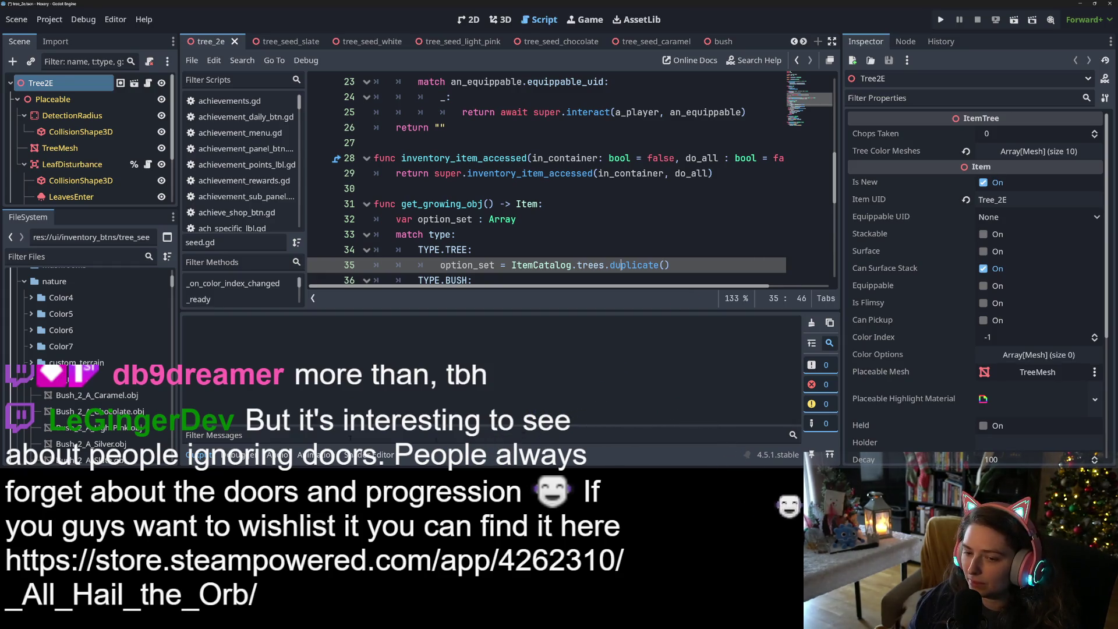
{"action": "left_click", "coordinate": [198, 455]}
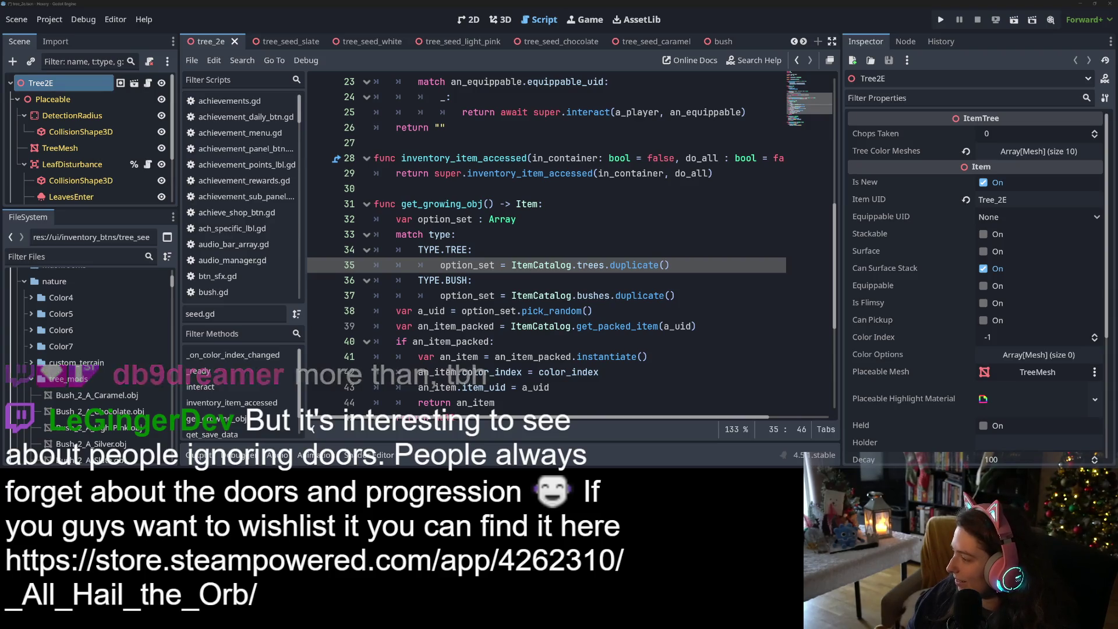
{"action": "key", "text": "alt+Tab"}
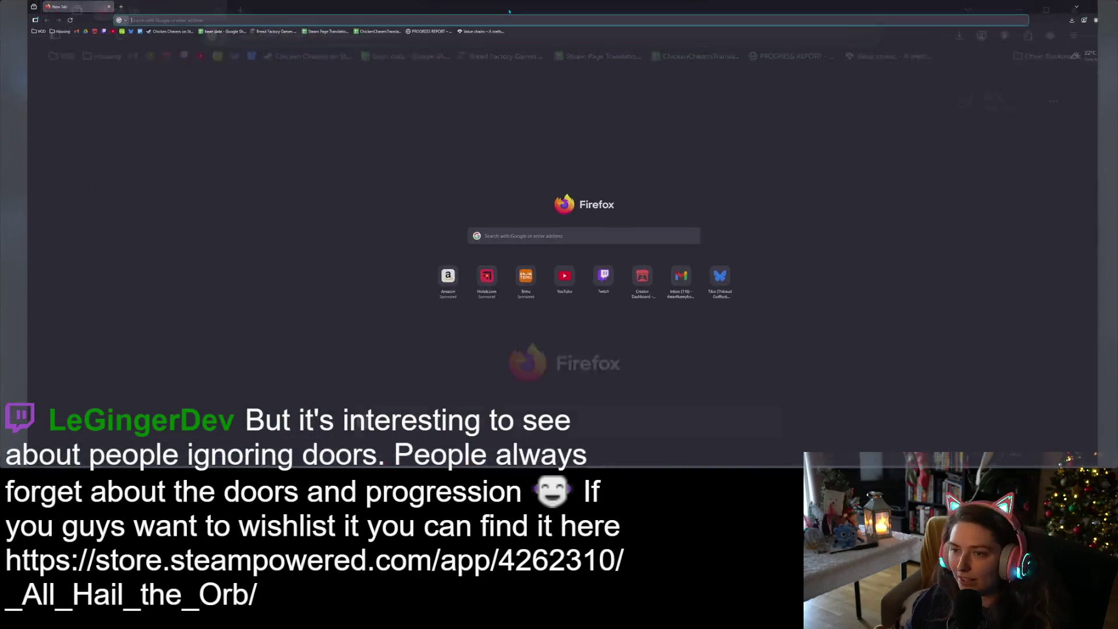
- Load the All Hail the Orb Steam store page from the pasted URL and wishlist it
{"action": "left_click", "coordinate": [505, 21]}
{"action": "key", "text": "ctrl+v"}
{"action": "key", "text": "Return"}
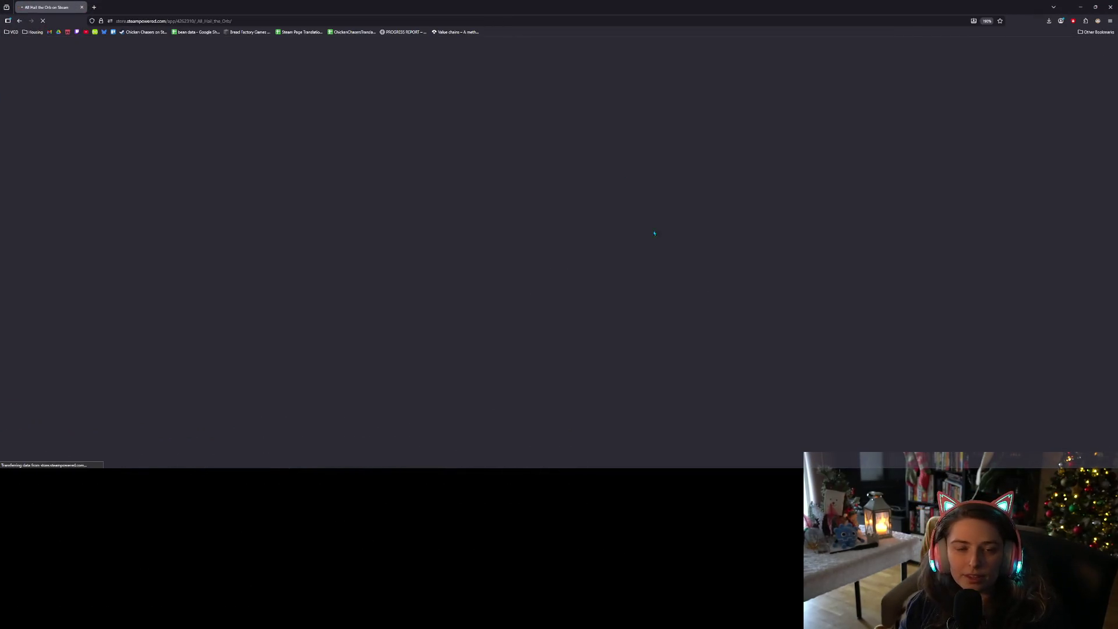
{"action": "scroll", "coordinate": [650, 265], "scroll_direction": "down", "scroll_amount": 3}
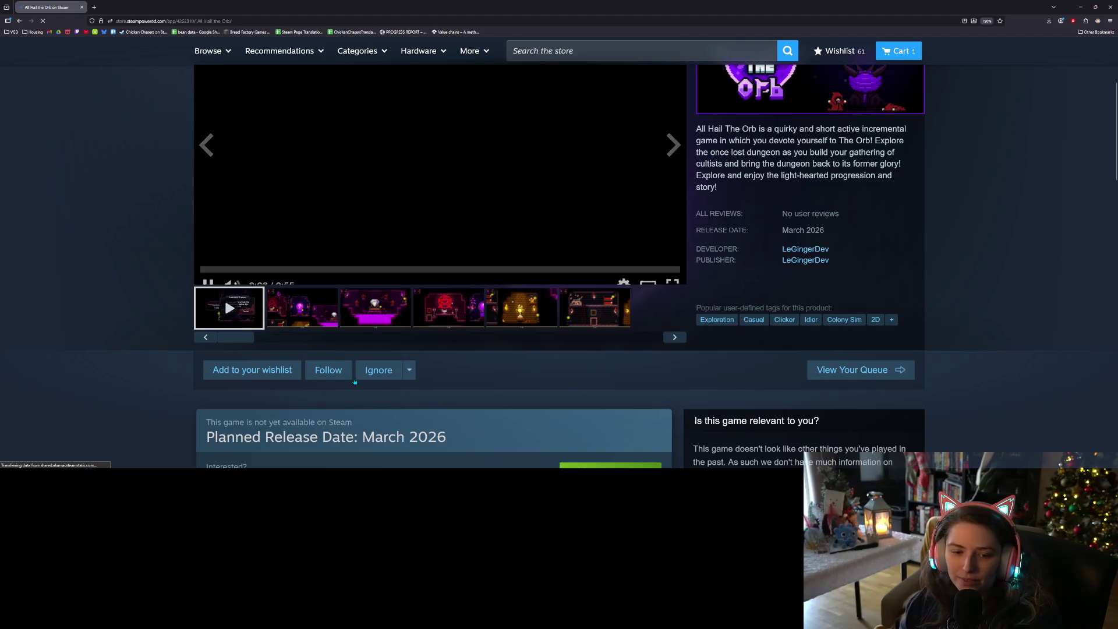
{"action": "left_click", "coordinate": [240, 375]}
- Pause the trailer, view the second screenshot, and switch back to Godot
{"action": "scroll", "coordinate": [233, 384], "scroll_direction": "up", "scroll_amount": 2}
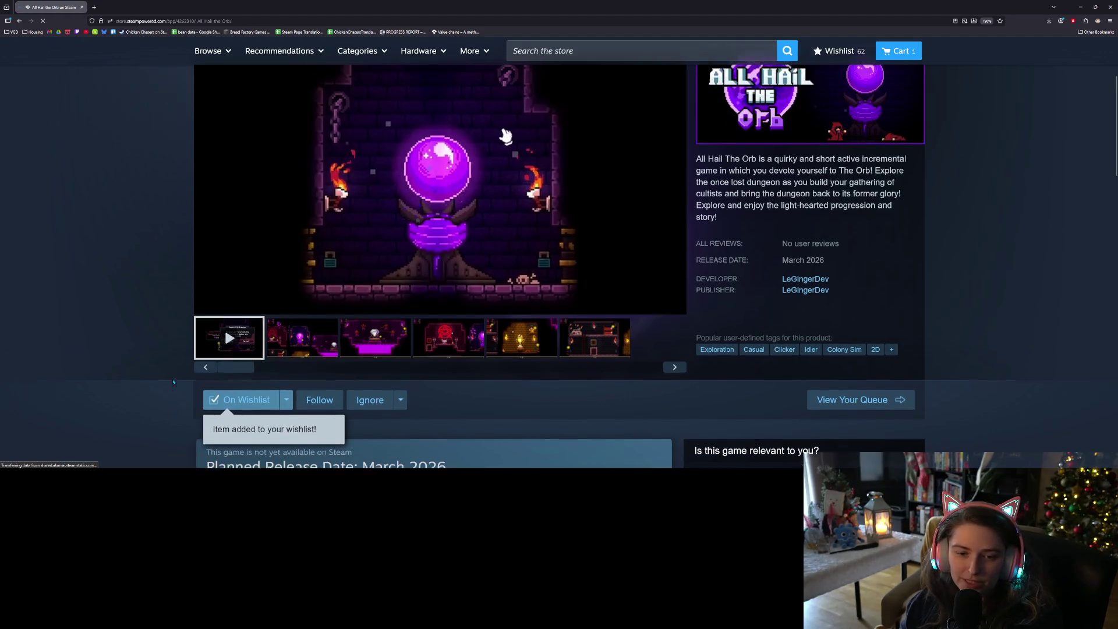
{"action": "left_click", "coordinate": [208, 401]}
{"action": "scroll", "coordinate": [209, 406], "scroll_direction": "down", "scroll_amount": 2}
{"action": "left_click", "coordinate": [302, 307]}
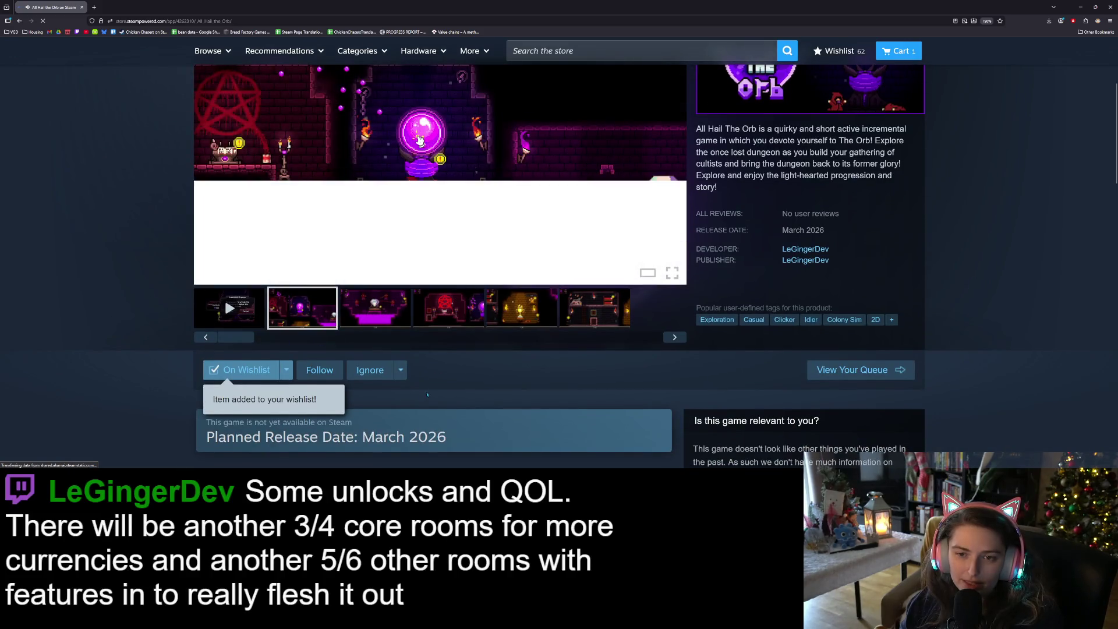
{"action": "scroll", "coordinate": [386, 425], "scroll_direction": "up", "scroll_amount": 2}
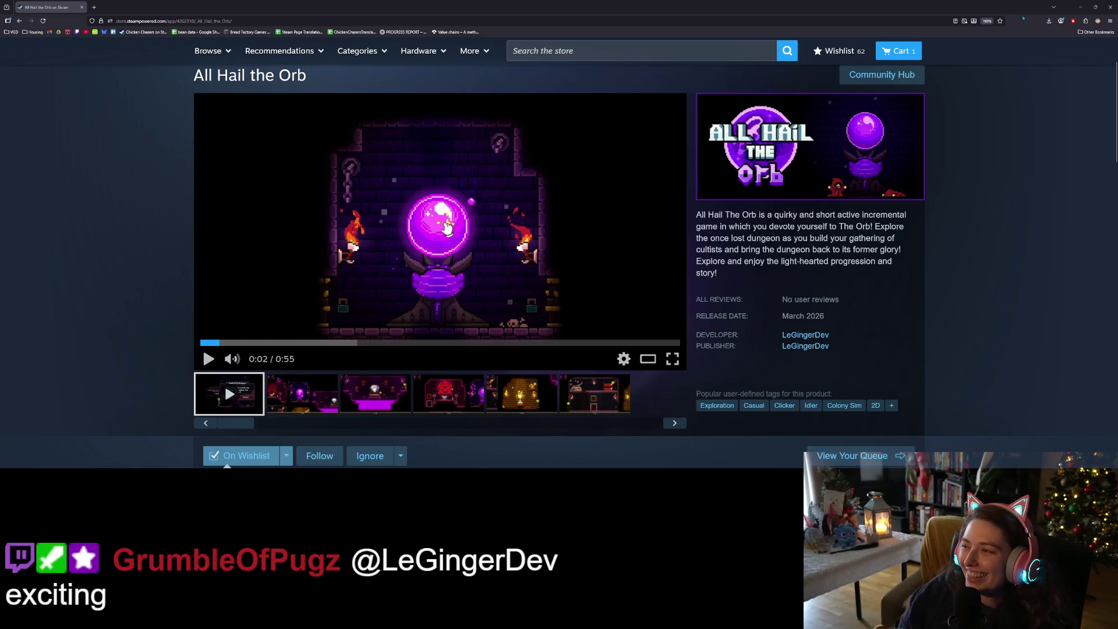
{"action": "key", "text": "alt+Tab"}
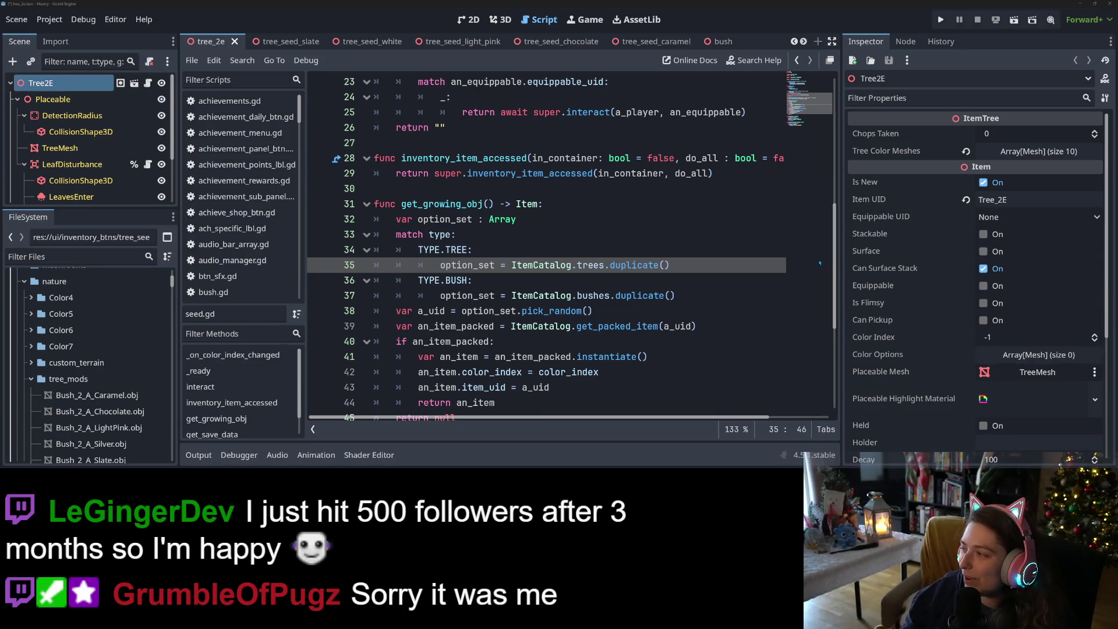
- Place the cursor on lines 35 and 36, confirm no local repository changes, and return to Steam
{"action": "left_click", "coordinate": [690, 268]}
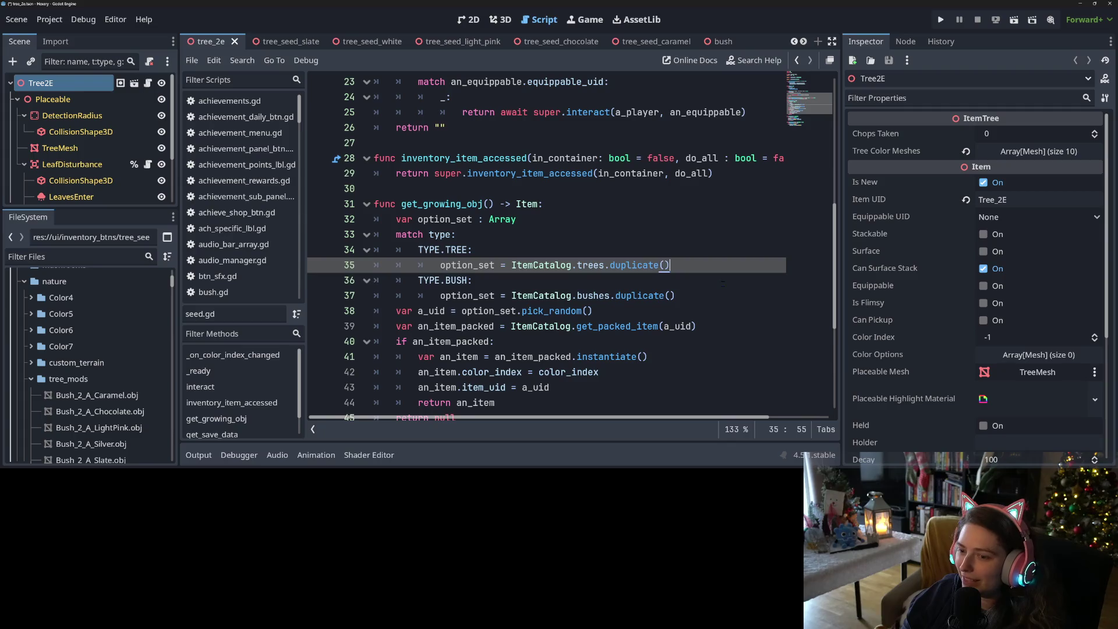
{"action": "left_click", "coordinate": [472, 280]}
{"action": "key", "text": "alt+Tab"}
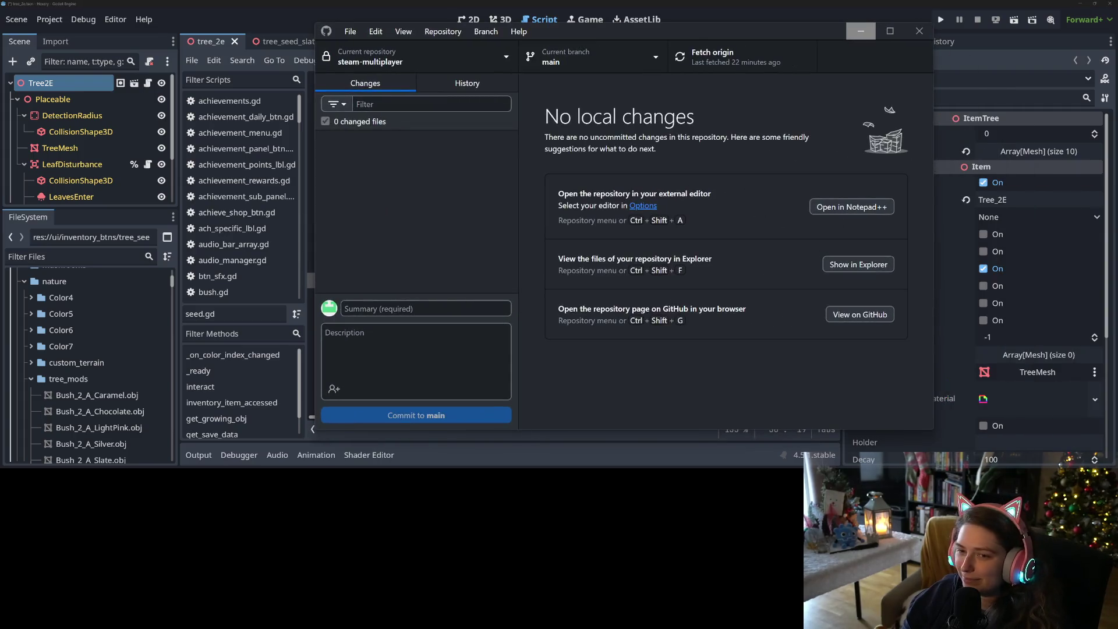
{"action": "key", "text": "alt+Tab"}
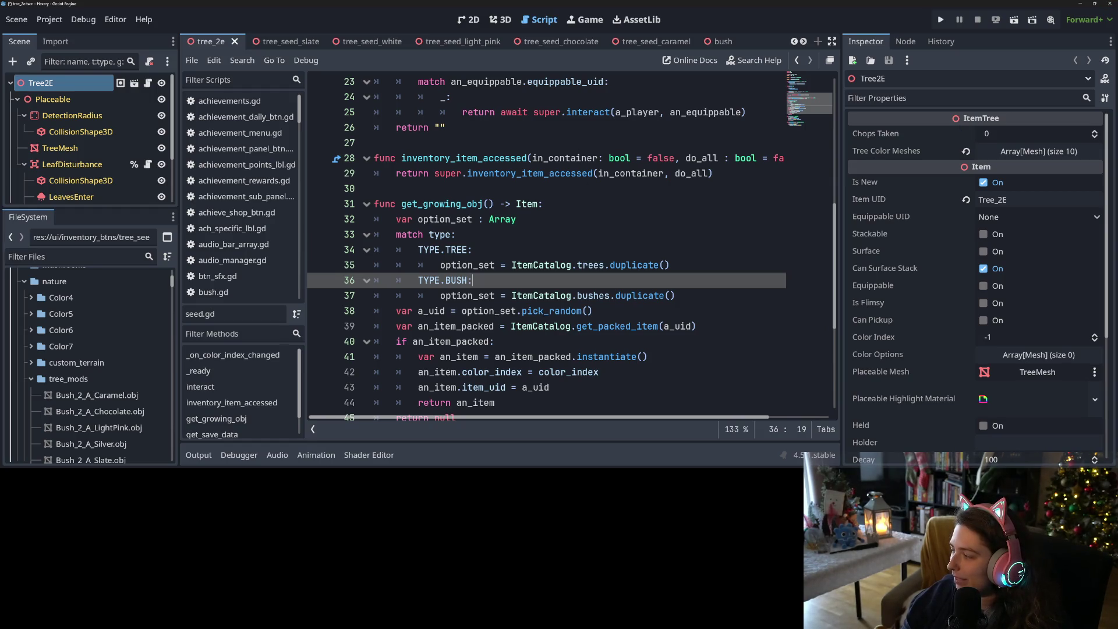
{"action": "key", "text": "alt+Tab"}
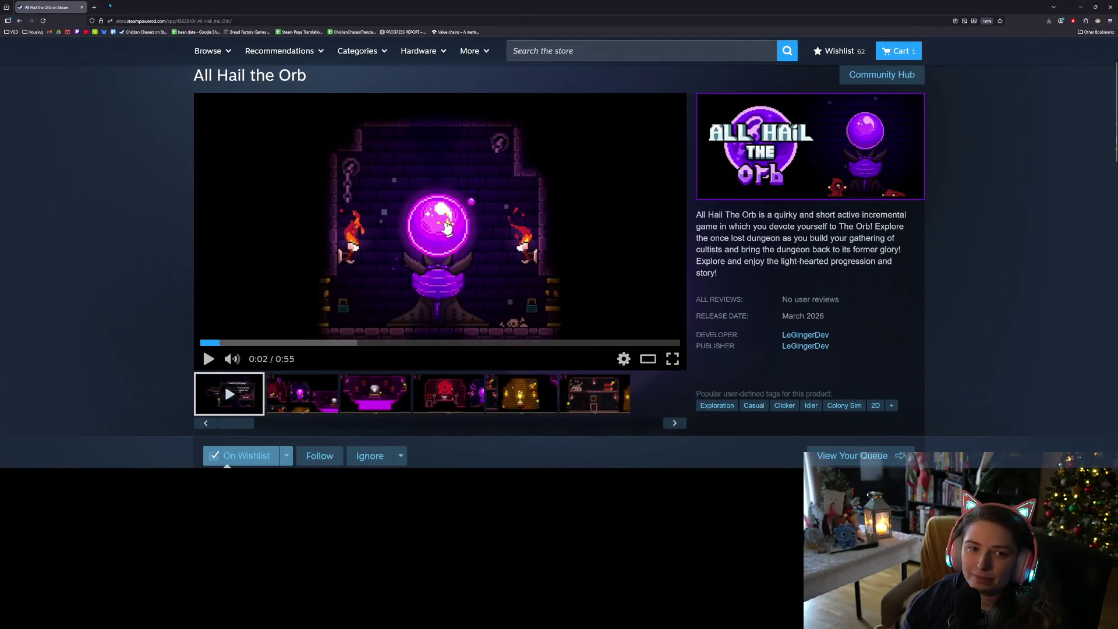
- Open a new tab moved to the front, go to Trello's boards, and open Hexery
{"action": "left_click", "coordinate": [94, 7]}
{"action": "left_click_drag", "start_coordinate": [120, 7], "coordinate": [20, 6]}
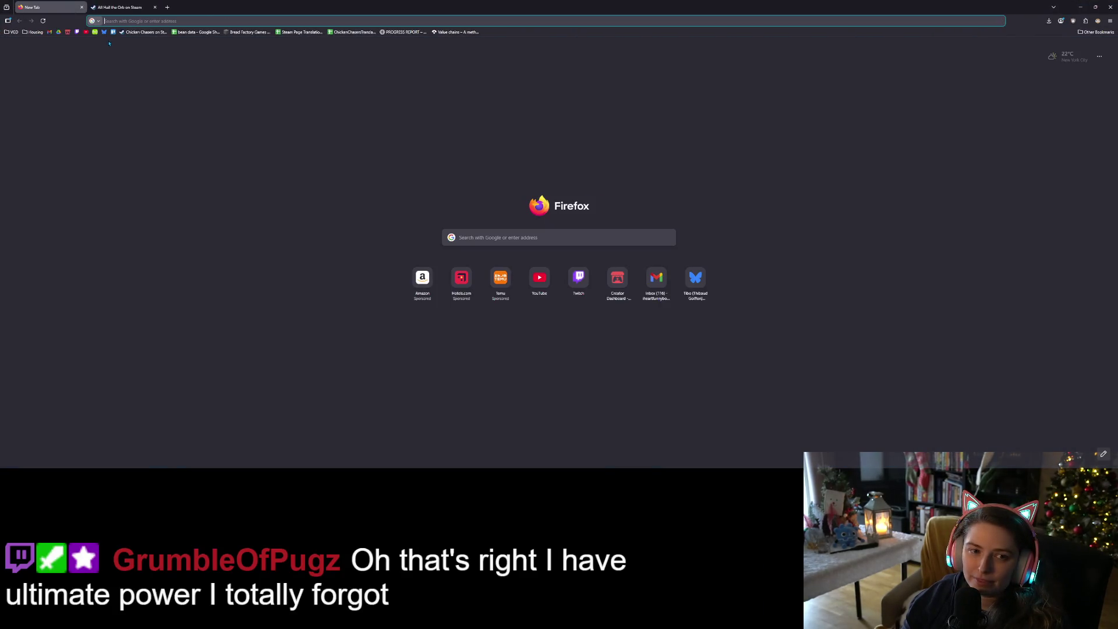
{"action": "left_click", "coordinate": [114, 32]}
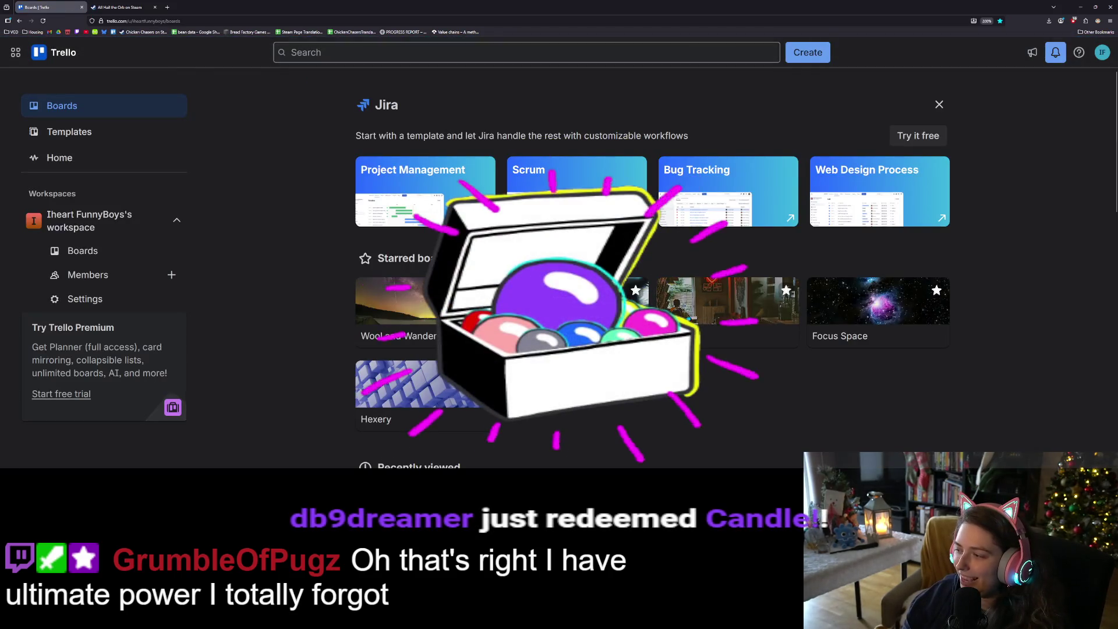
{"action": "left_click", "coordinate": [396, 401]}
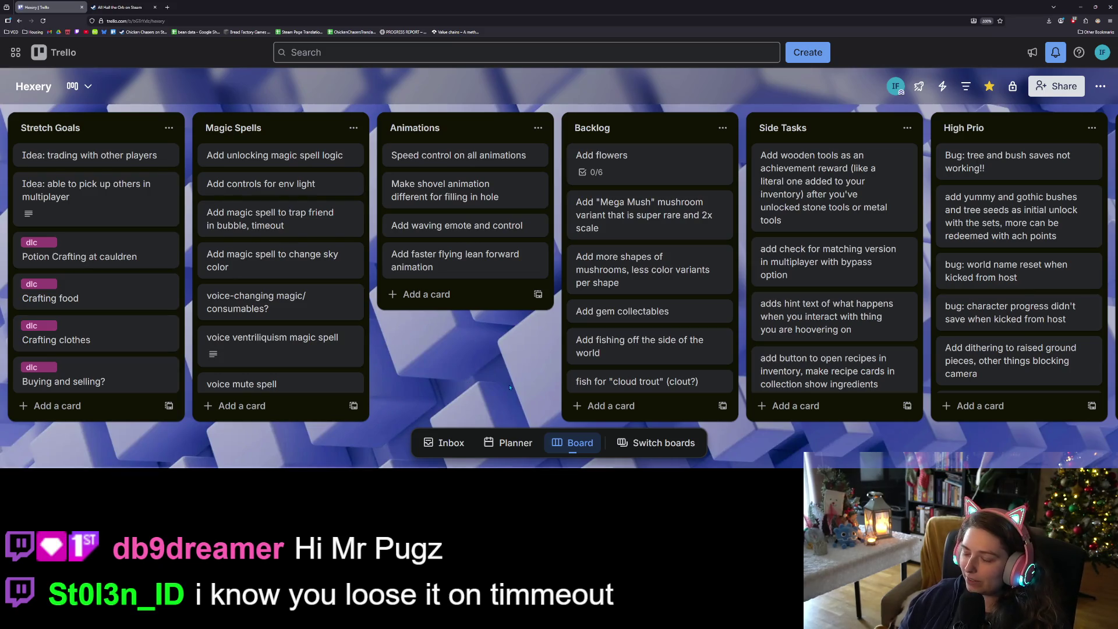
- Scroll the Hexery board right to Done and To Test, close Media Player, and return to Godot
{"action": "scroll", "coordinate": [508, 397], "scroll_direction": "right", "scroll_amount": 5}
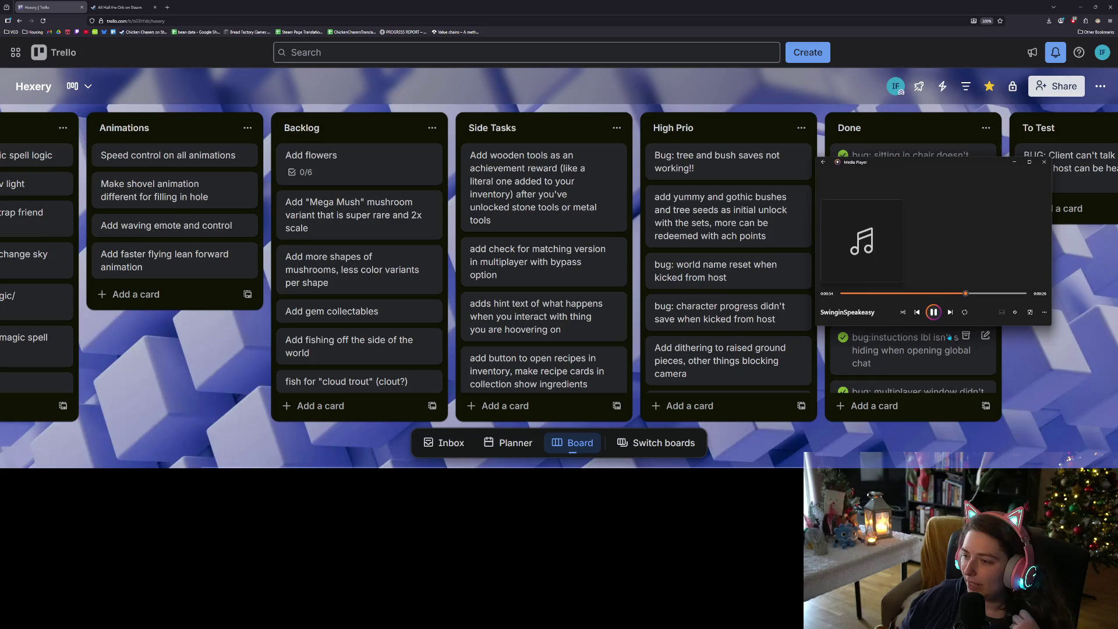
{"action": "left_click", "coordinate": [1014, 312]}
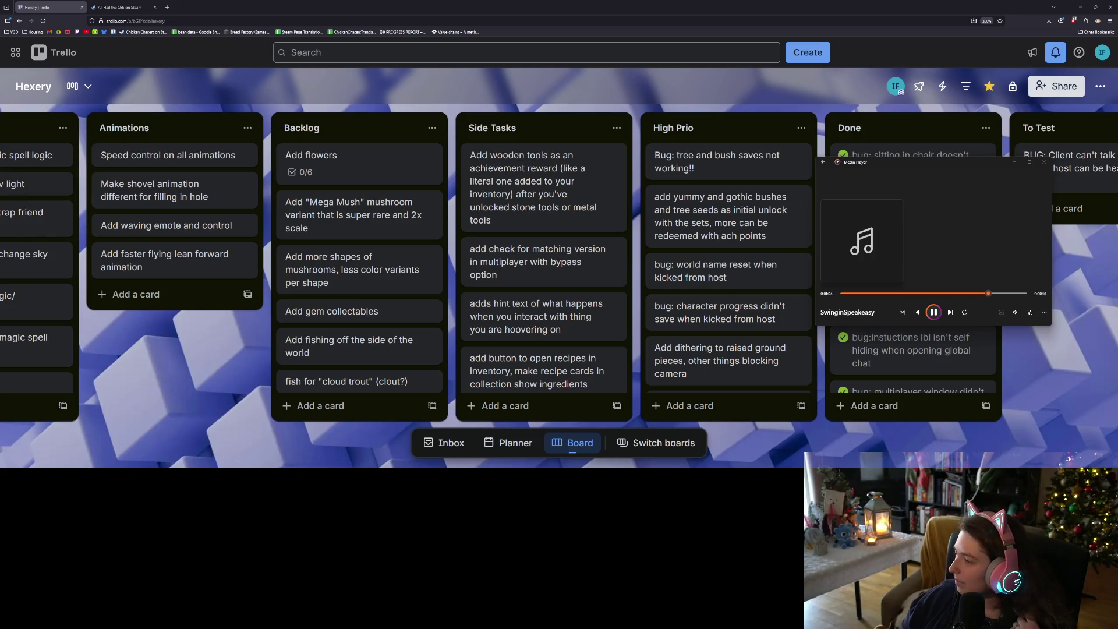
{"action": "left_click", "coordinate": [1036, 257]}
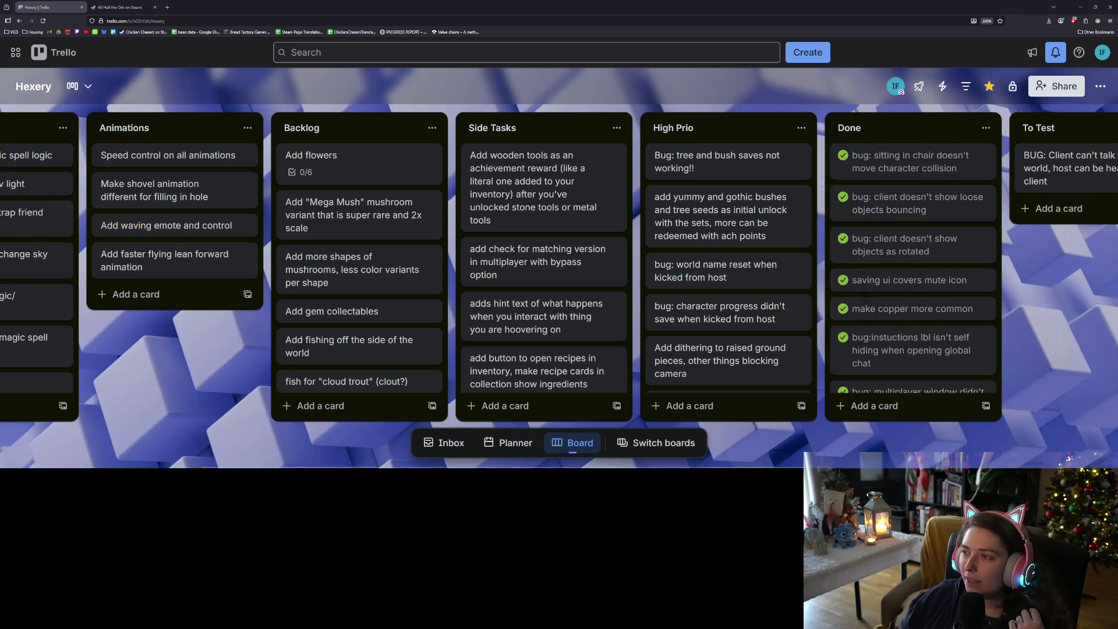
{"action": "key", "text": "alt+Tab"}
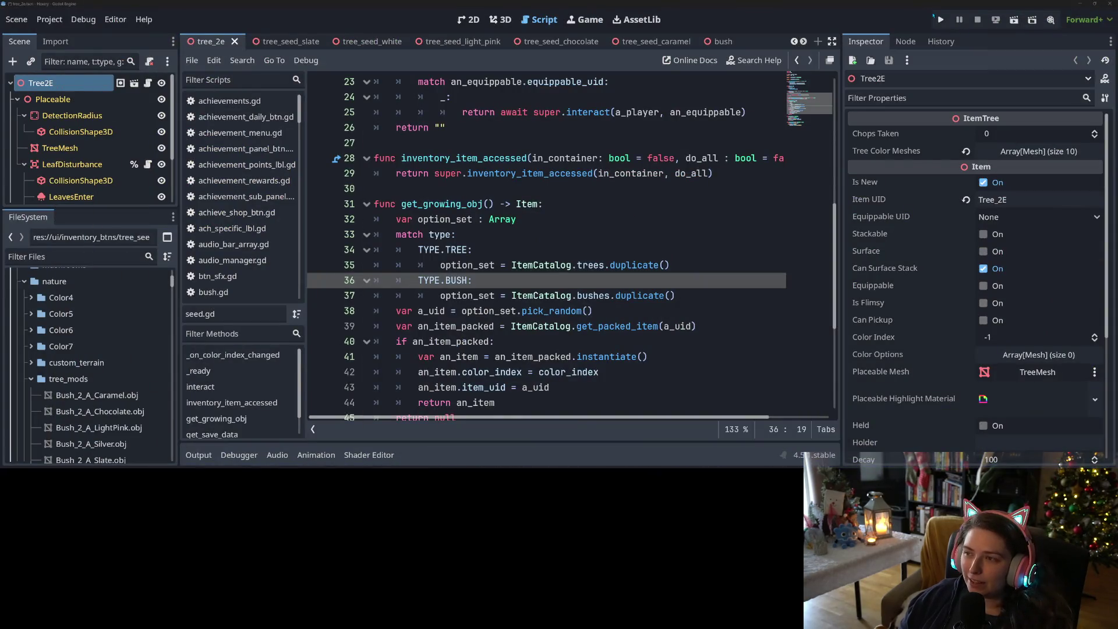
- Save the current scene and launch Hexery as a debug build from Godot
{"action": "left_click", "coordinate": [940, 19]}
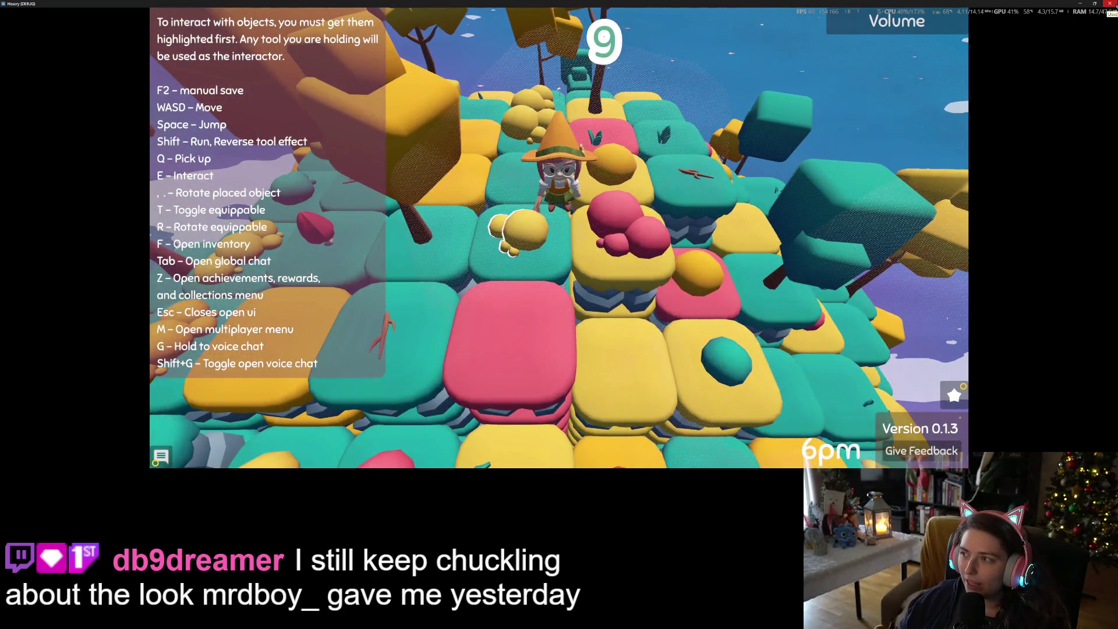
- Restart Hexery and begin a new game with the player name 'r'
{"action": "left_click", "coordinate": [1109, 4]}
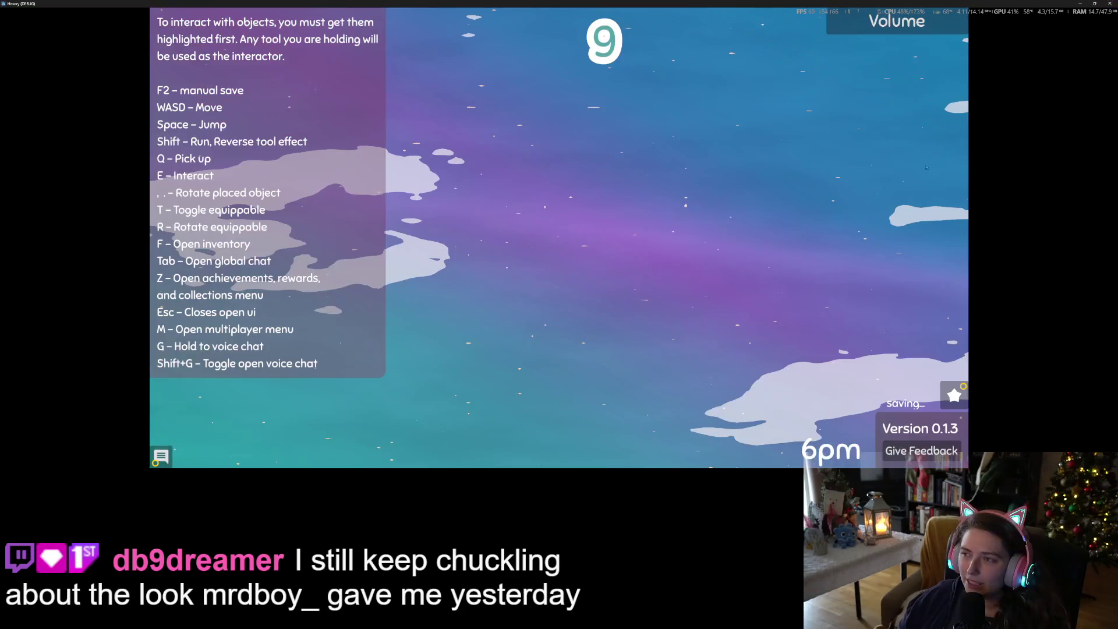
{"action": "left_click", "coordinate": [940, 19]}
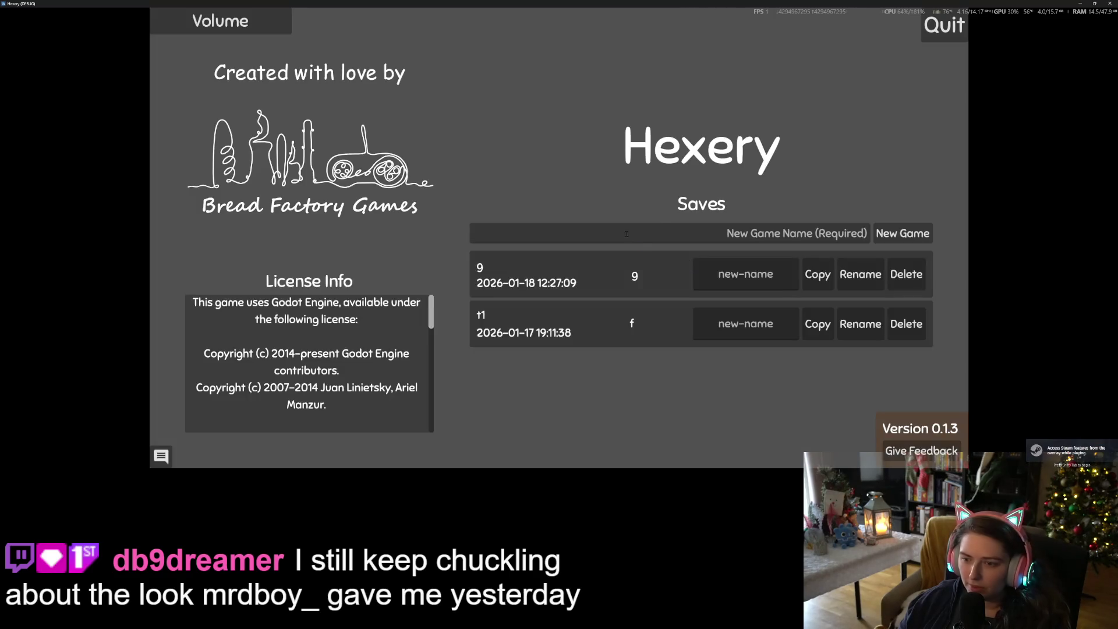
{"action": "left_click", "coordinate": [626, 233]}
{"action": "type", "text": "r"}
{"action": "left_click", "coordinate": [882, 239]}
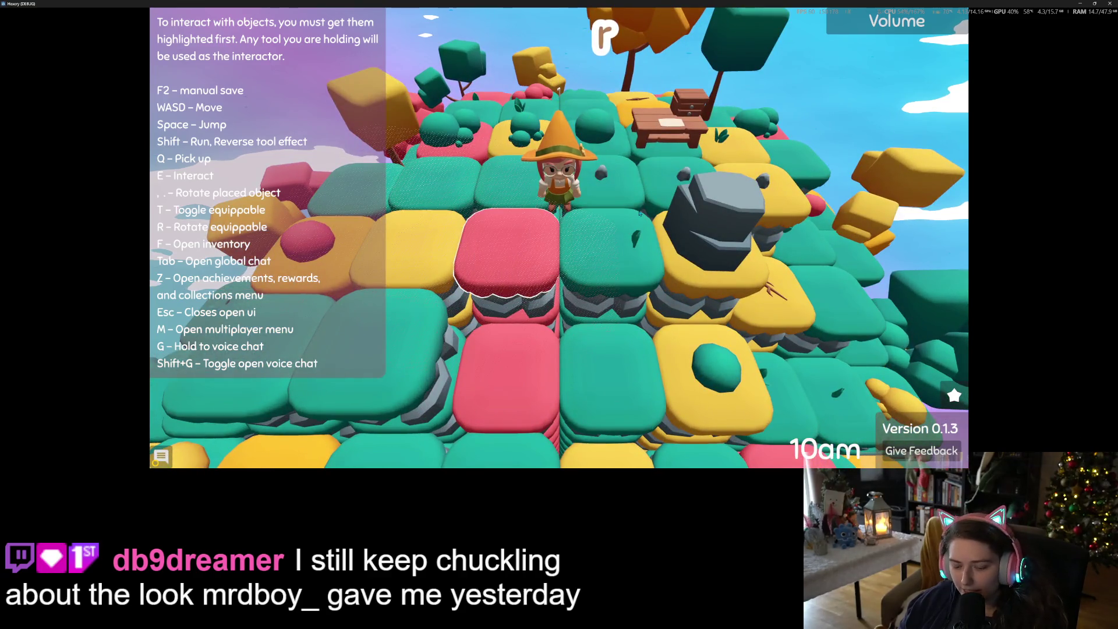
- Bring up the Player Inventory to view the six coloured blocks
{"action": "key", "text": "f"}
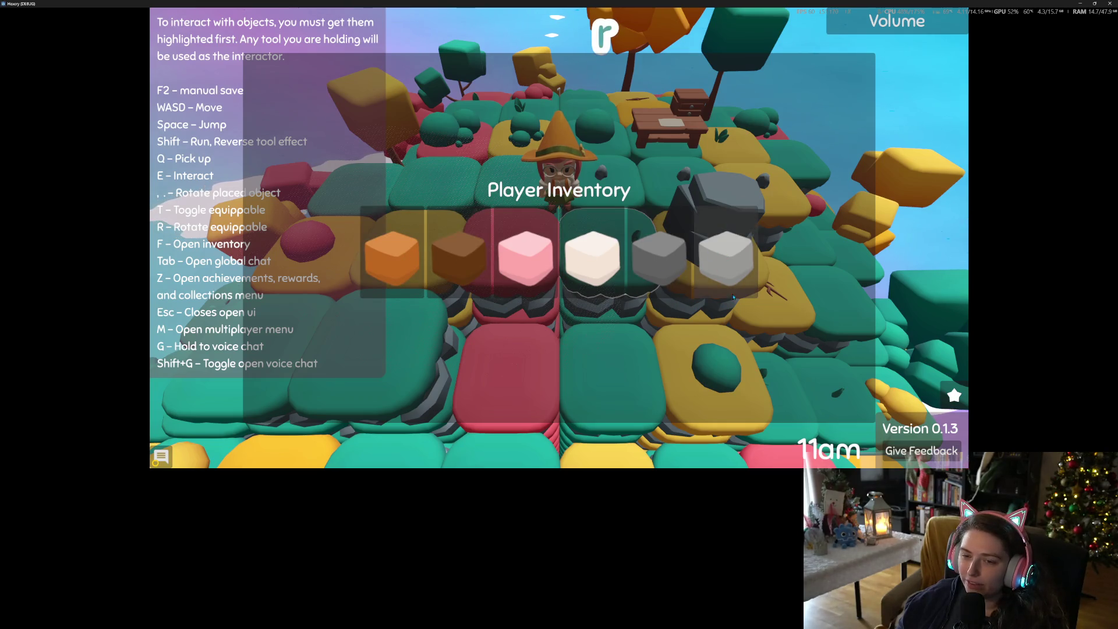
- Equip the grey tool item from the Player Inventory
{"action": "key", "text": "Escape"}
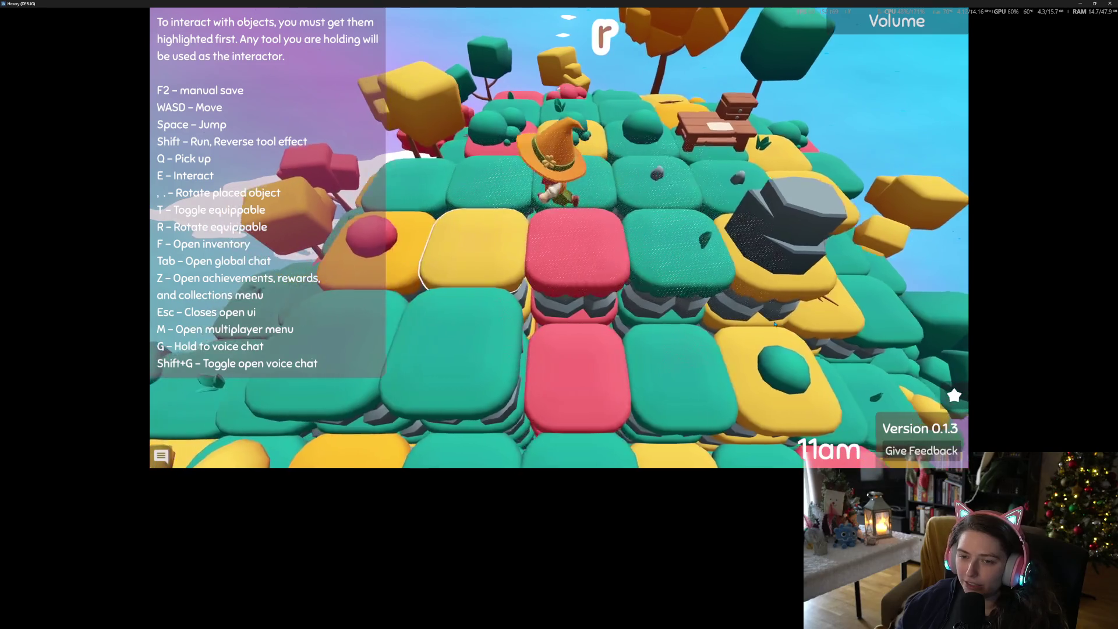
{"action": "key", "text": "f"}
{"action": "left_click", "coordinate": [580, 268]}
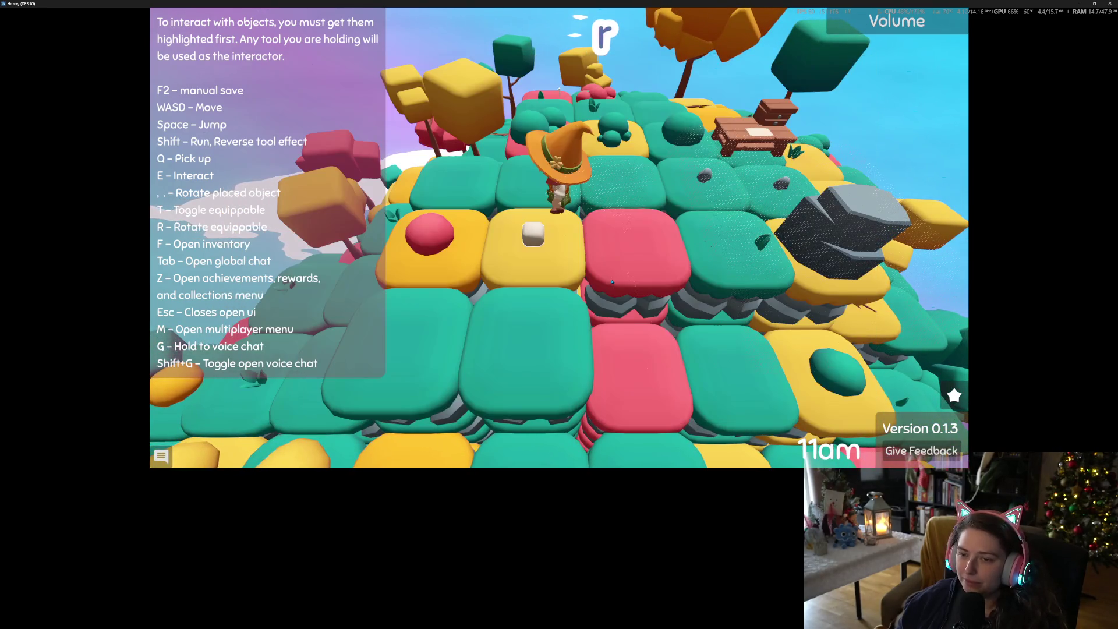
- Walk the witch around the tiles near the wooden table
{"action": "key", "text": "w"}
{"action": "key", "text": "s"}
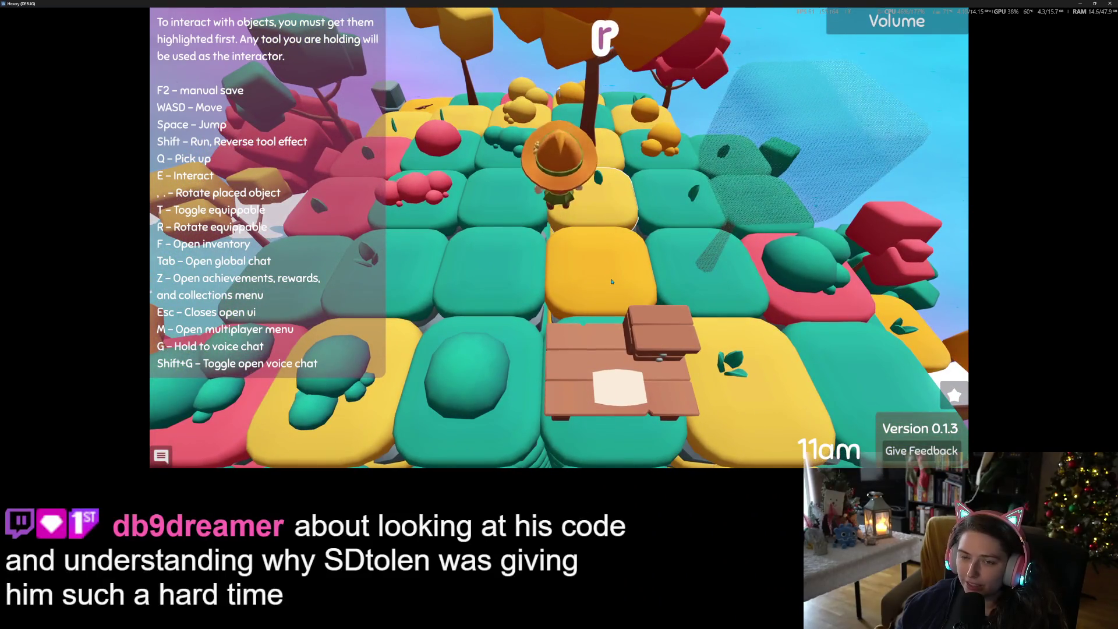
{"action": "key", "text": "w"}
{"action": "key", "text": "w"}
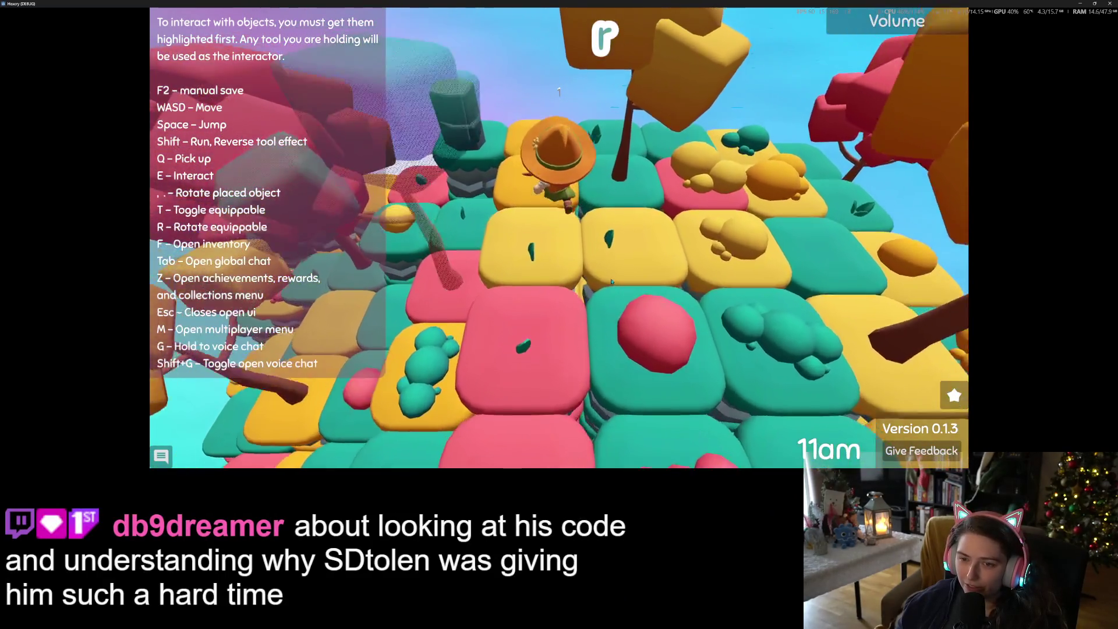
{"action": "key", "text": "a"}
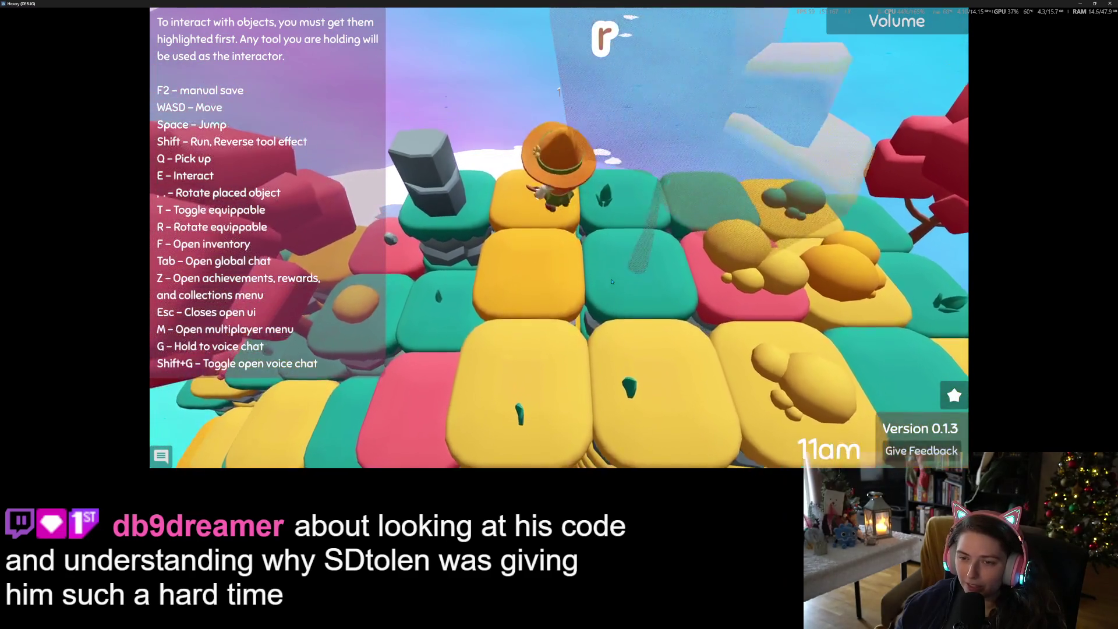
{"action": "key", "text": "w"}
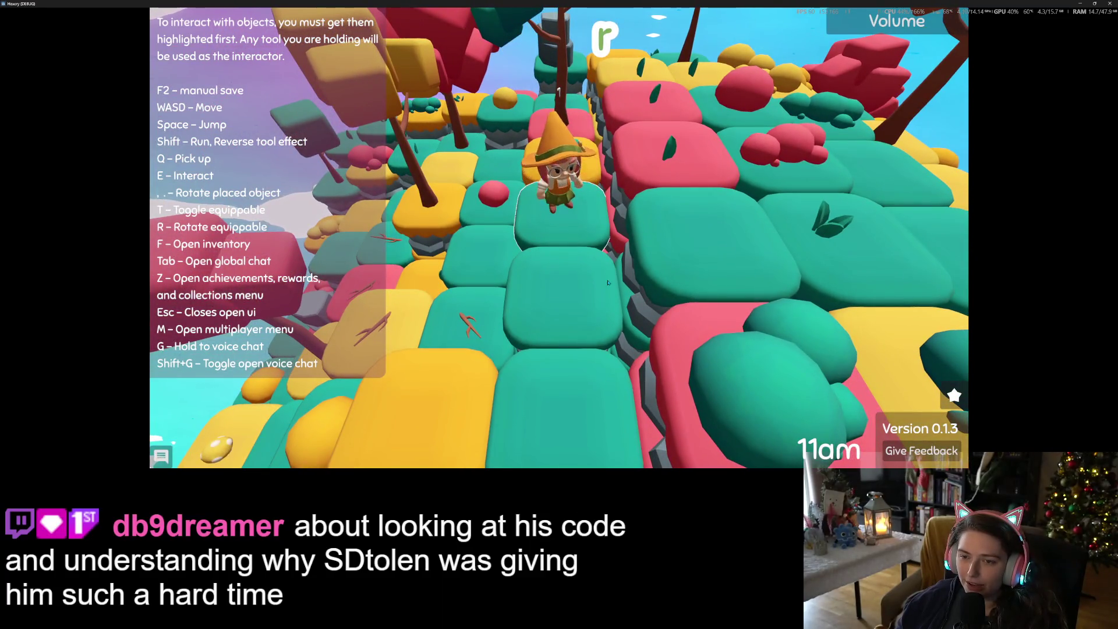
{"action": "key", "text": "w"}
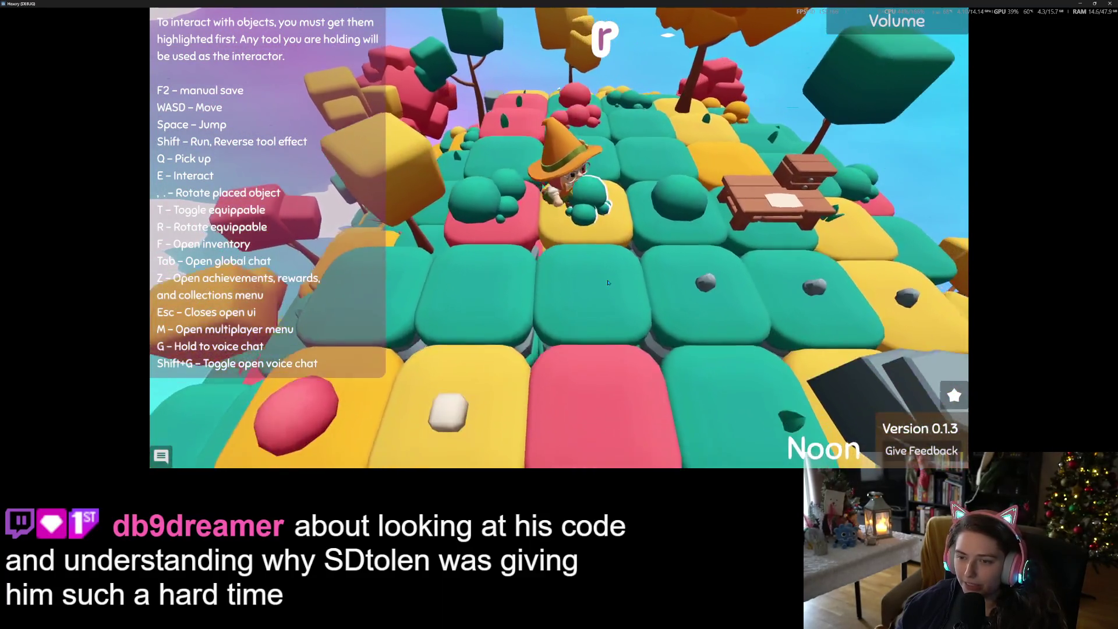
{"action": "key", "text": "d"}
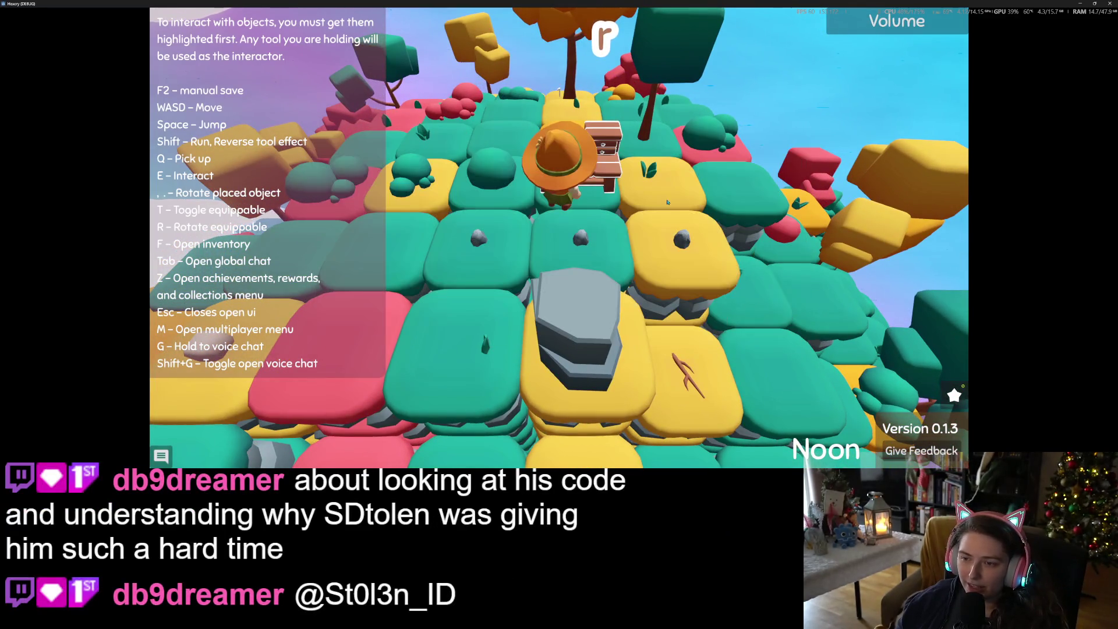
{"action": "key", "text": "a"}
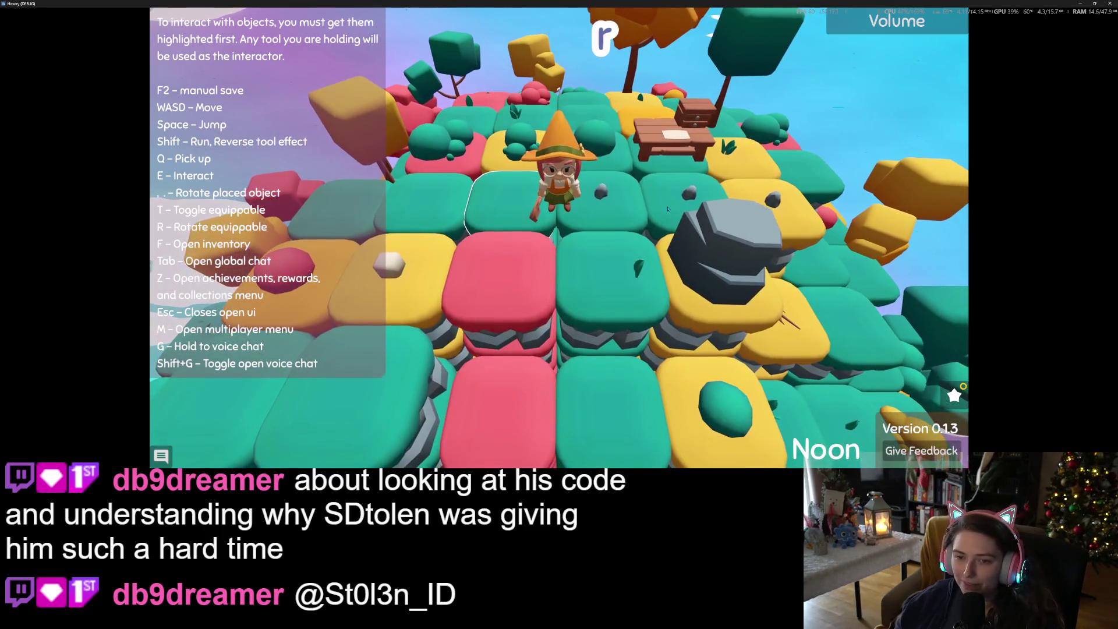
{"action": "key", "text": "a"}
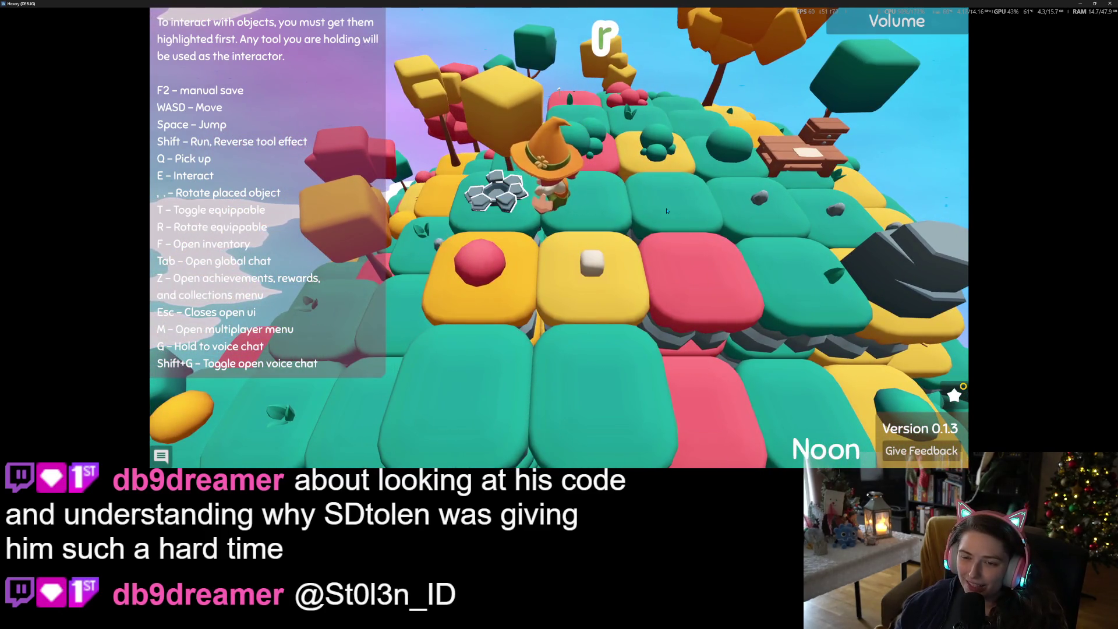
{"action": "key", "text": "d"}
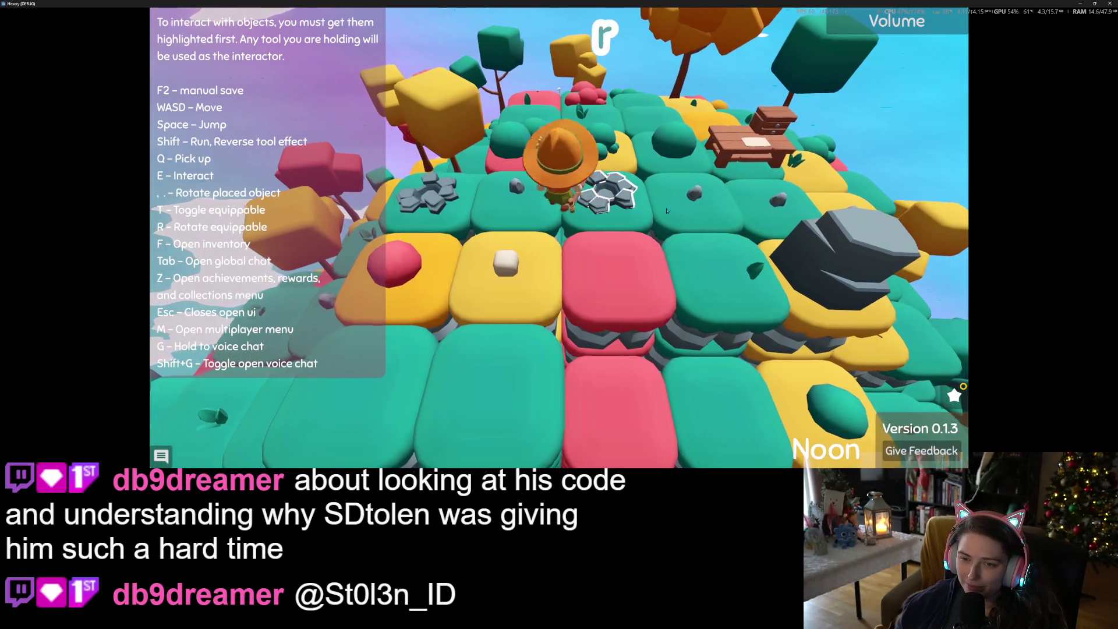
- Check the Player Inventory for the newly collected stone
{"action": "key", "text": "f"}
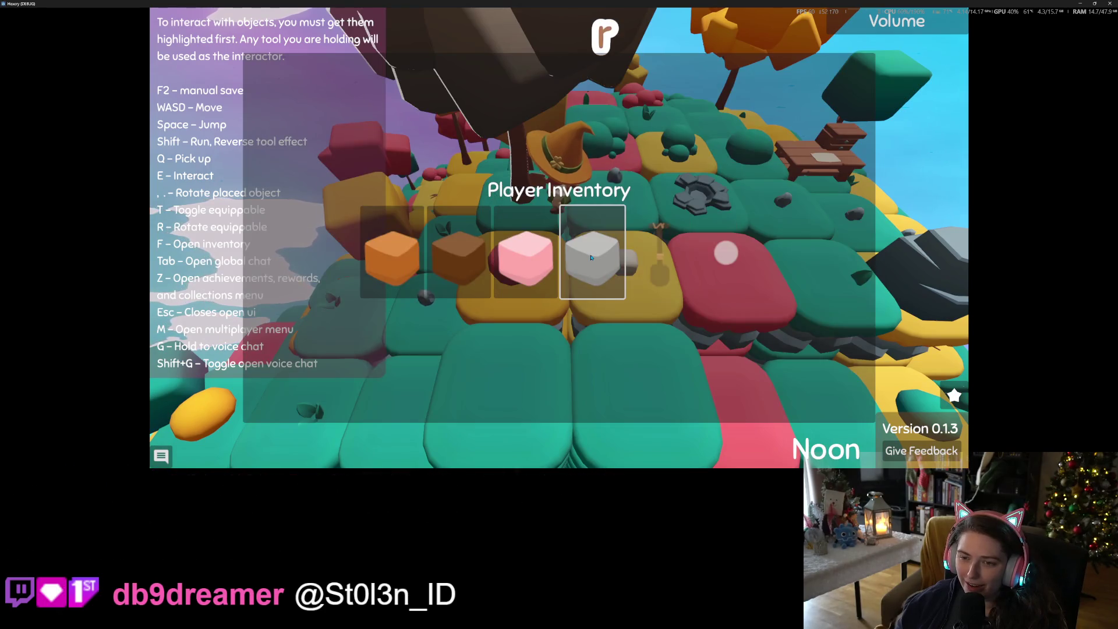
{"action": "key", "text": "f"}
{"action": "key", "text": "f"}
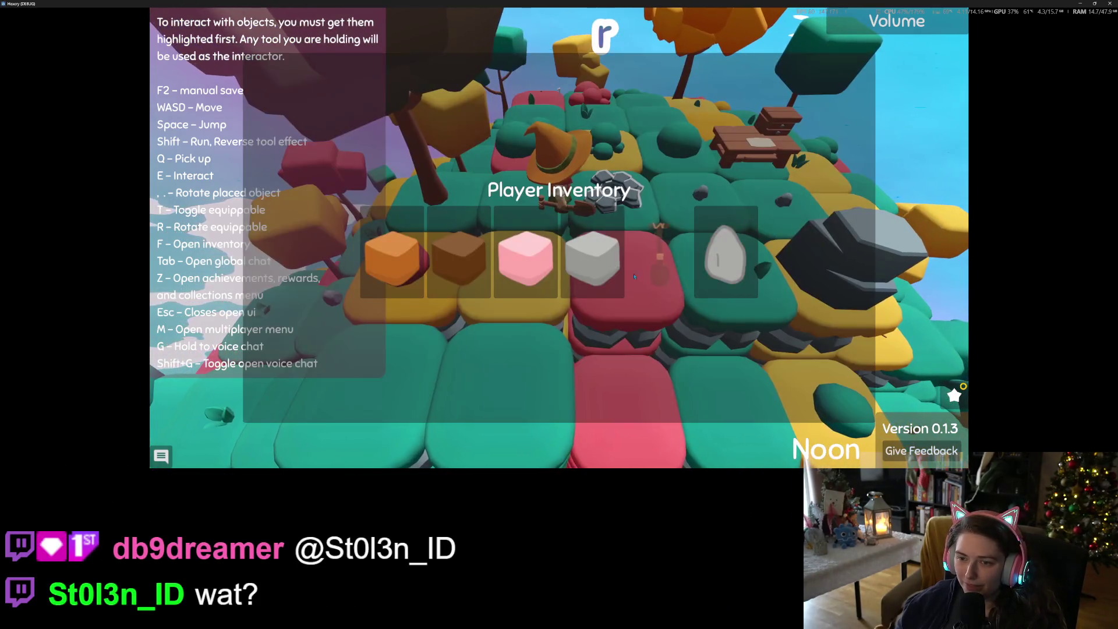
{"action": "key", "text": "f"}
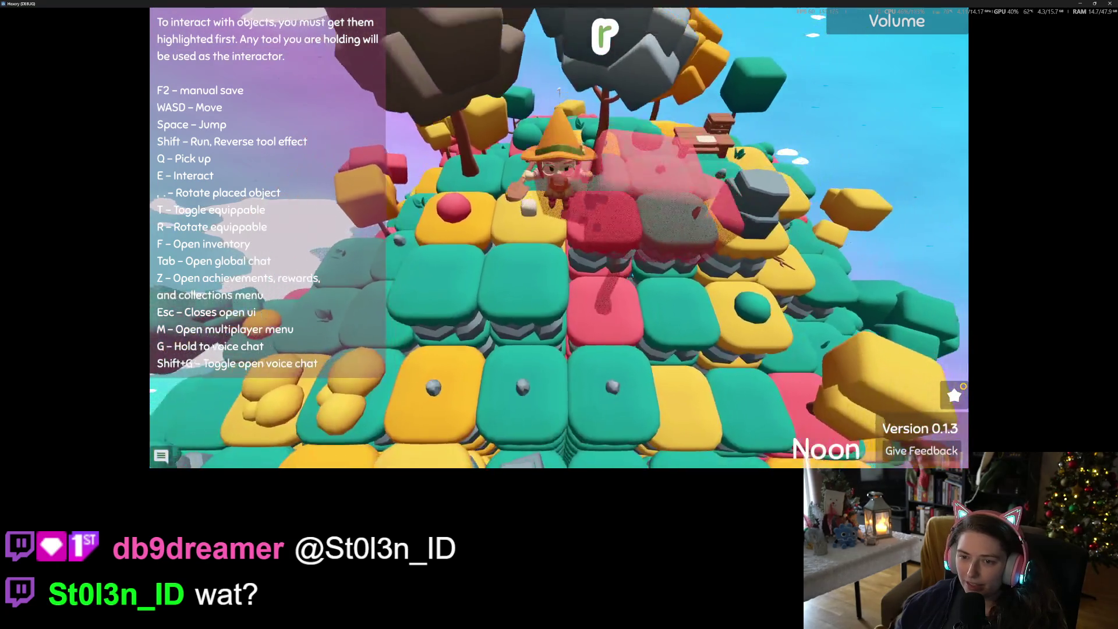
- Move the witch behind the stone and onto the yellow tile beside it
{"action": "key", "text": "w"}
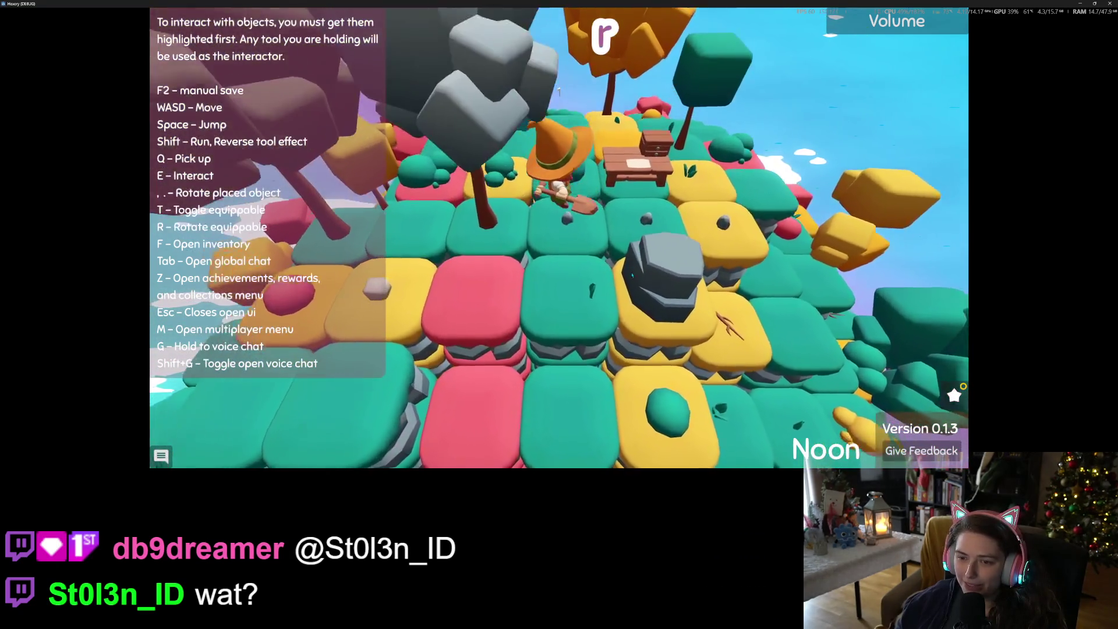
{"action": "key", "text": "d"}
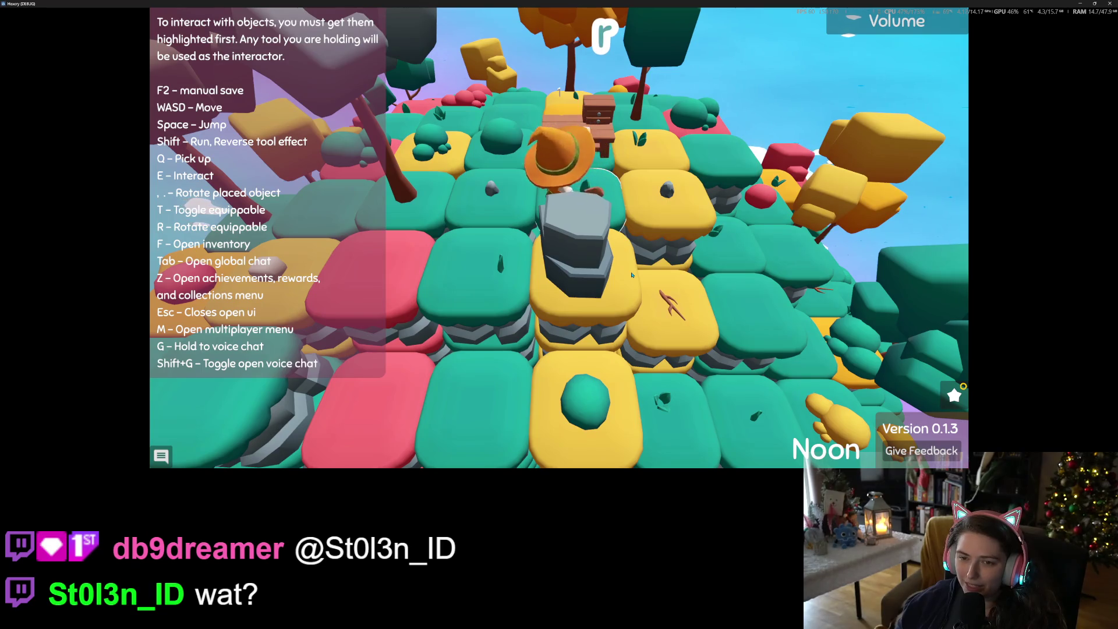
{"action": "key", "text": "s"}
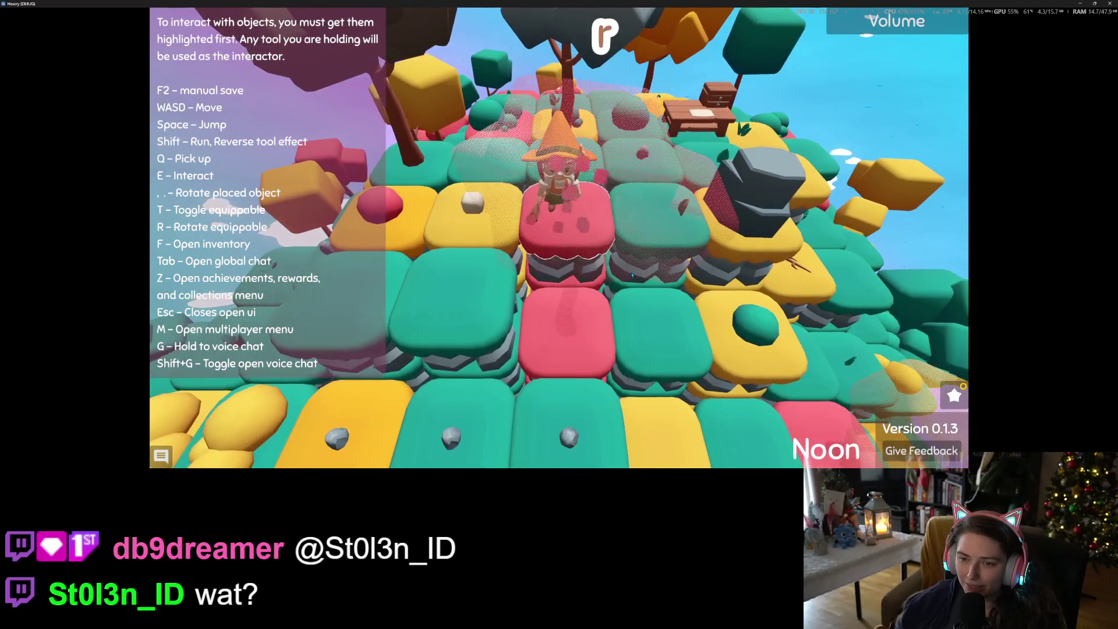
{"action": "key", "text": "a"}
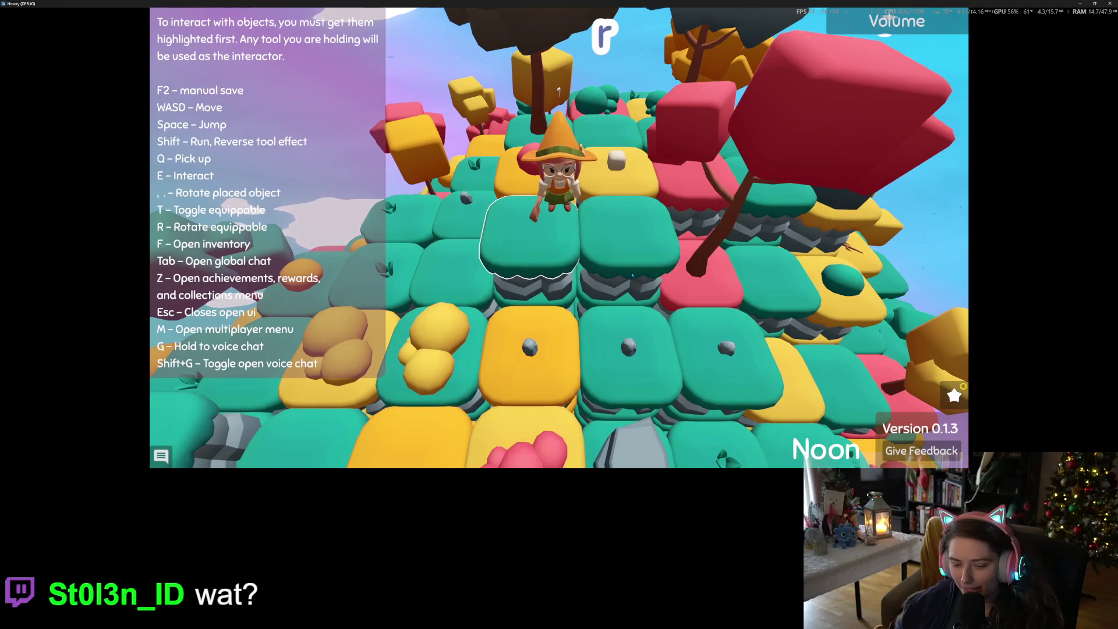
- Dig a hole in the tile ahead and plant the pink tree item in it
{"action": "key", "text": "e"}
{"action": "key", "text": "f"}
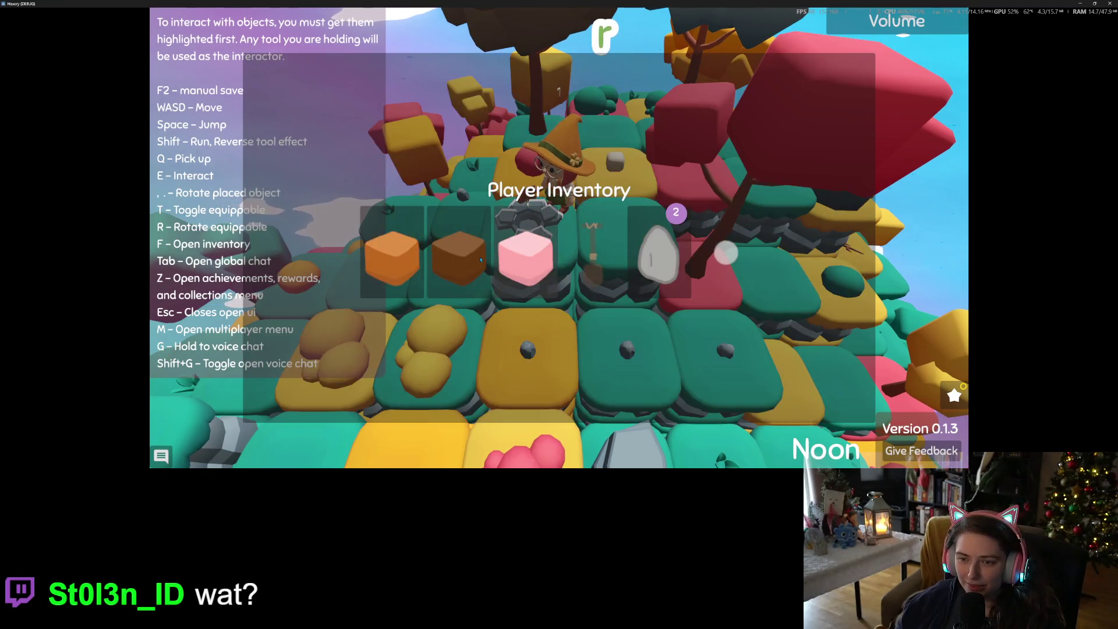
{"action": "left_click", "coordinate": [518, 258]}
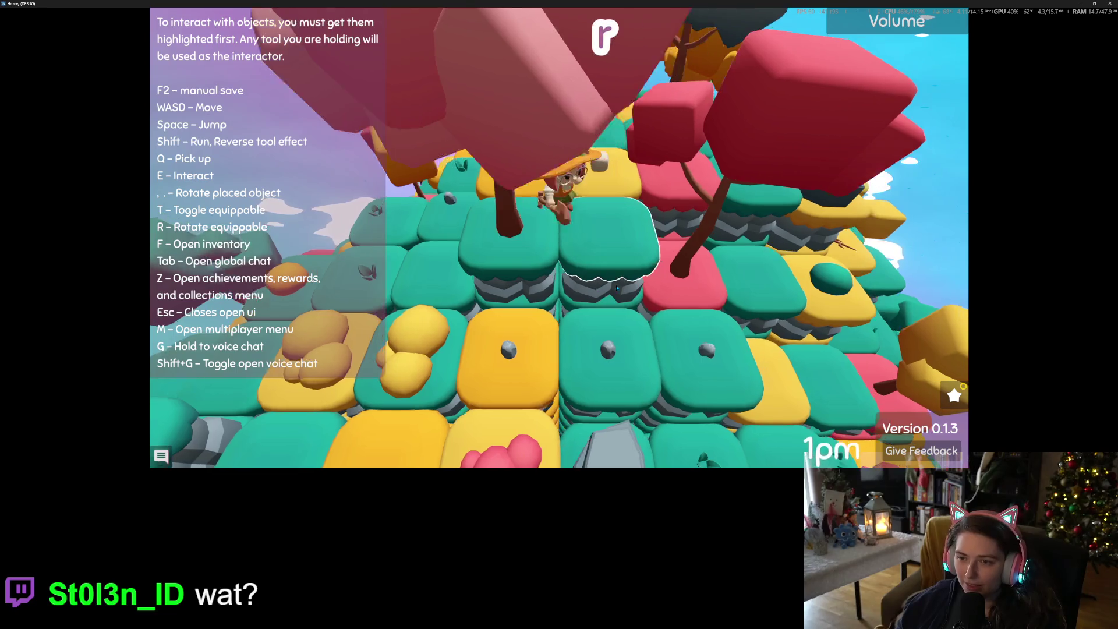
- Step onto the yellow tile, then zoom and orbit the camera to view the new pink tree
{"action": "key", "text": "s"}
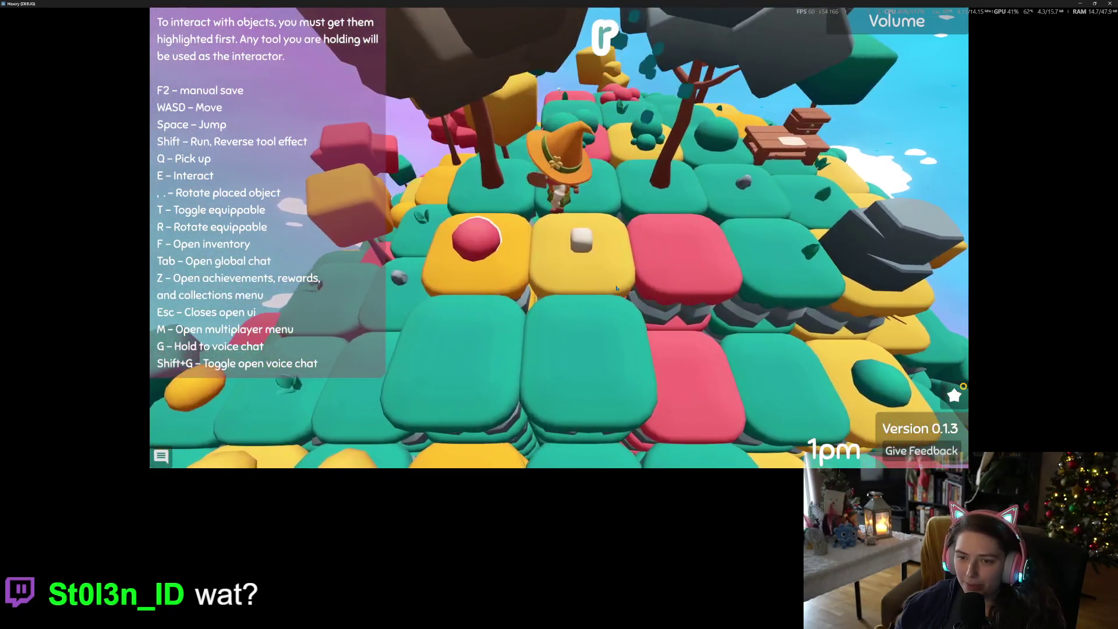
{"action": "scroll", "coordinate": [602, 286], "scroll_direction": "down", "scroll_amount": 3}
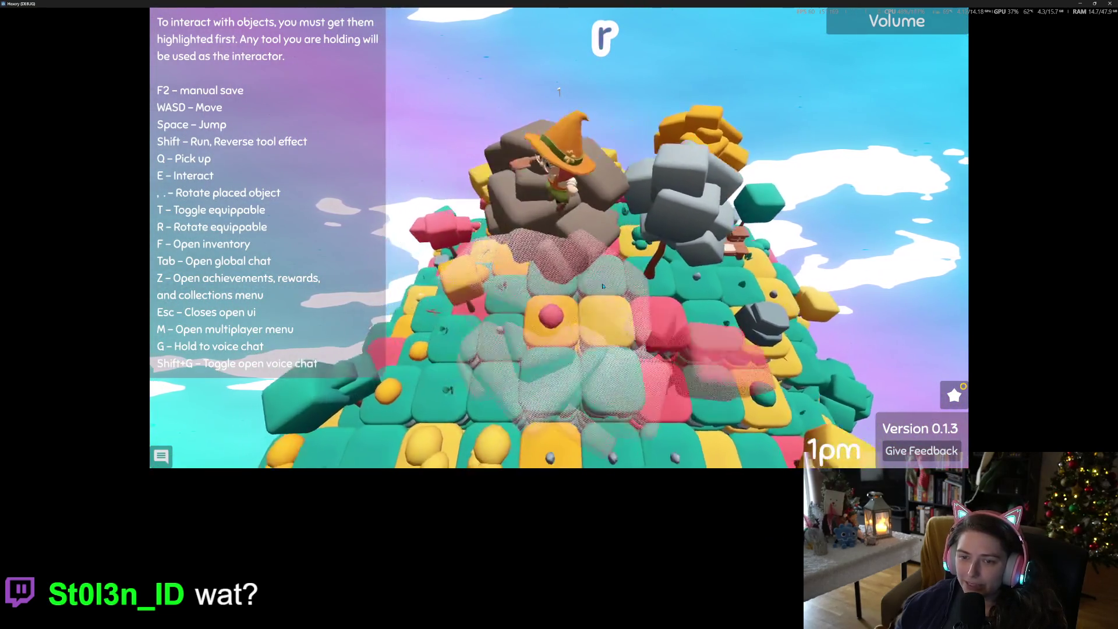
{"action": "scroll", "coordinate": [603, 286], "scroll_direction": "down", "scroll_amount": 2}
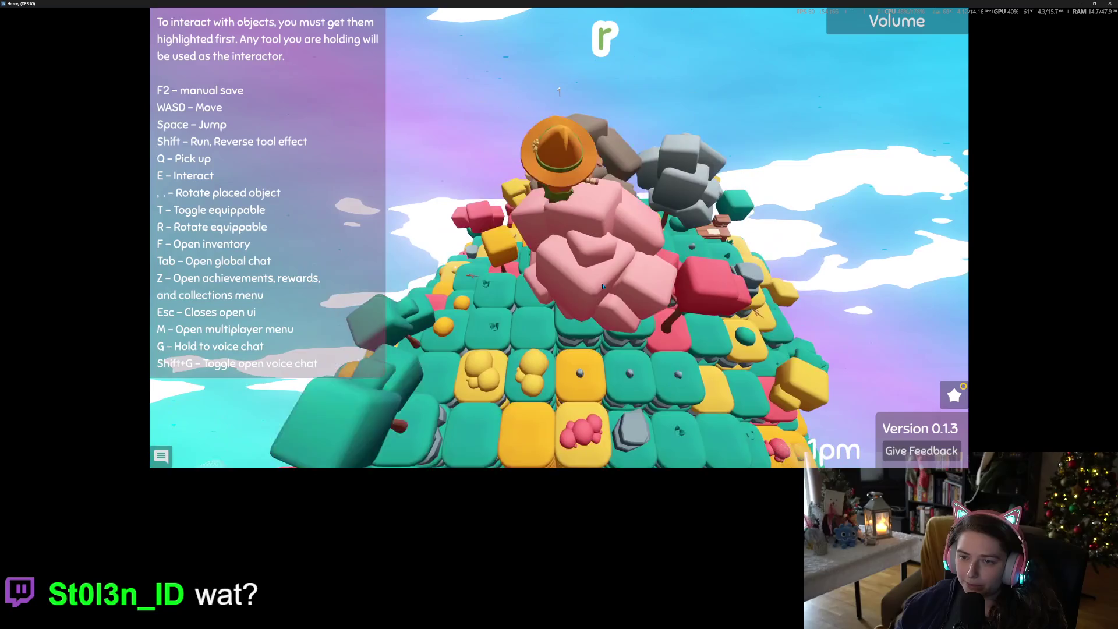
{"action": "scroll", "coordinate": [602, 286], "scroll_direction": "up", "scroll_amount": 3}
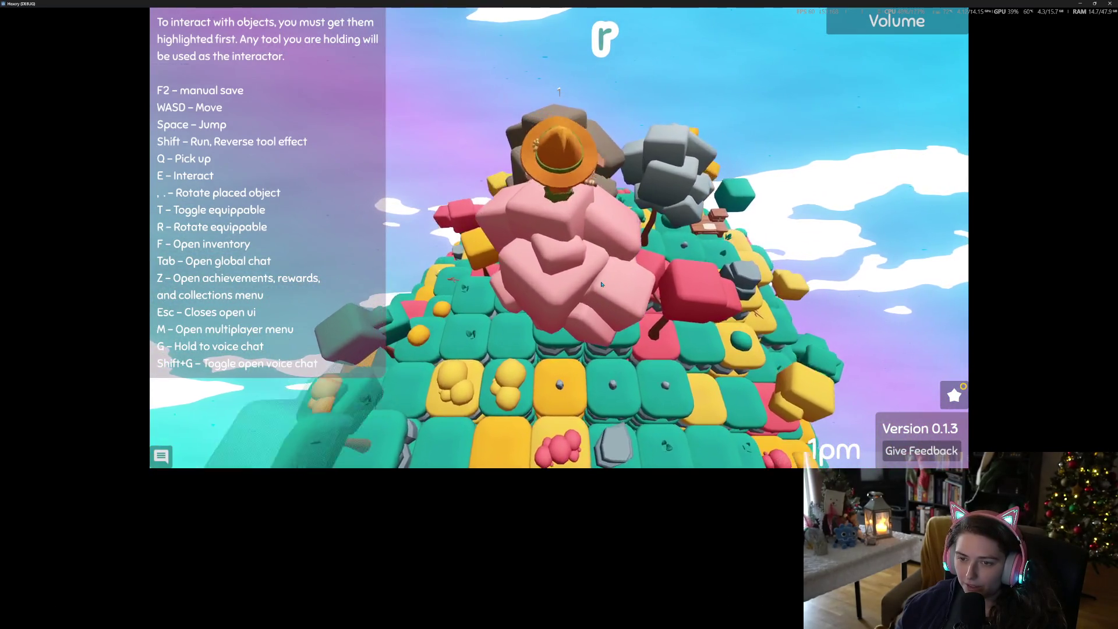
{"action": "scroll", "coordinate": [599, 282], "scroll_direction": "down", "scroll_amount": 3}
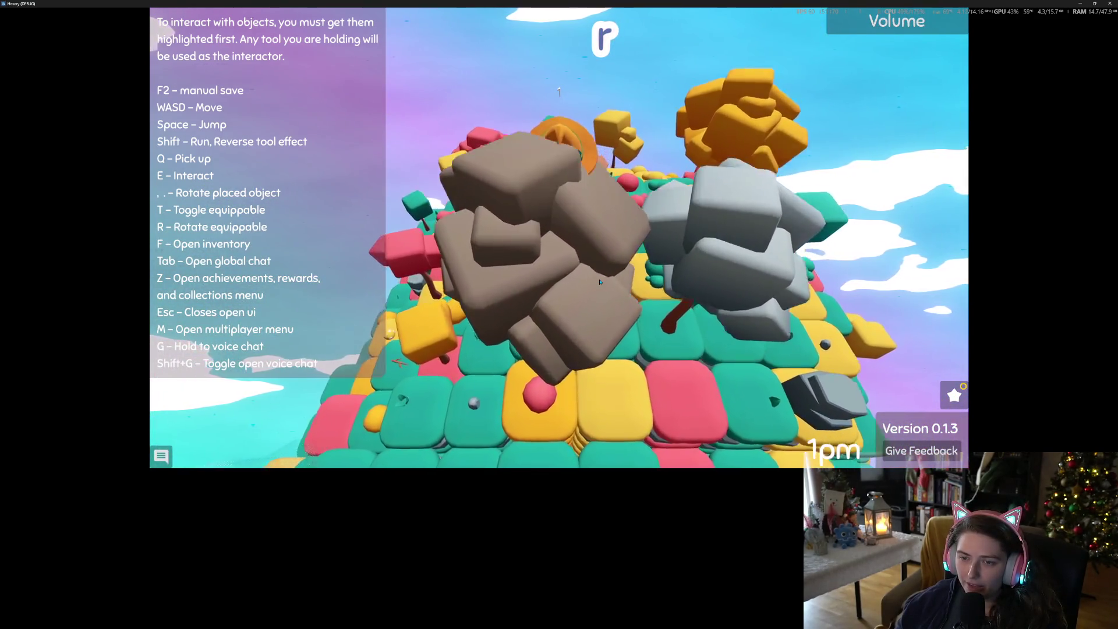
{"action": "key", "text": "Right"}
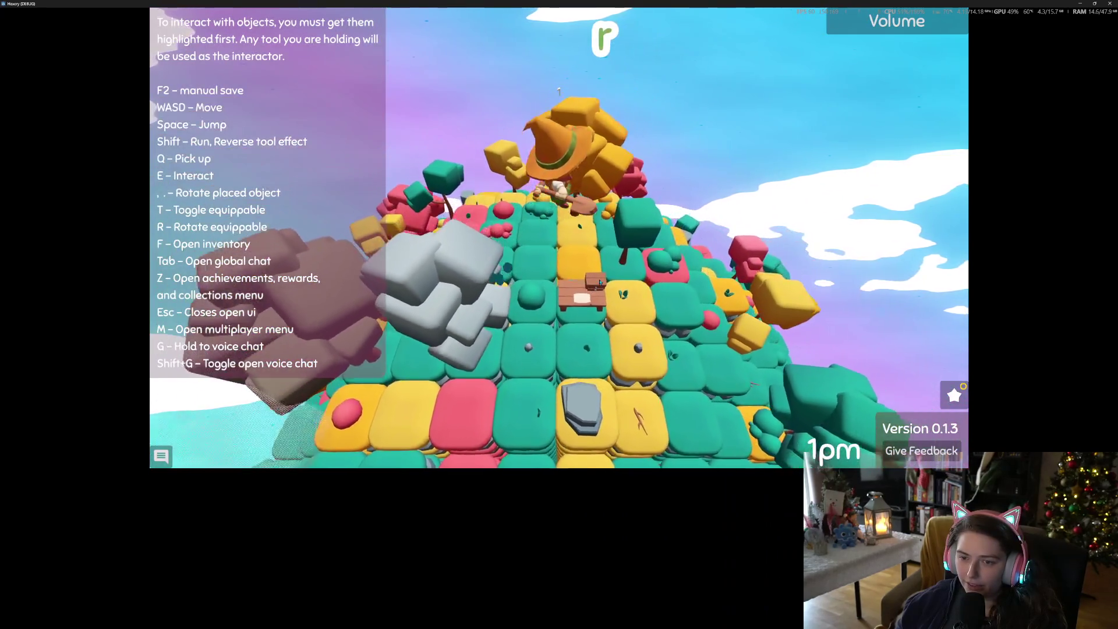
{"action": "key", "text": "Left"}
{"action": "key", "text": "Left"}
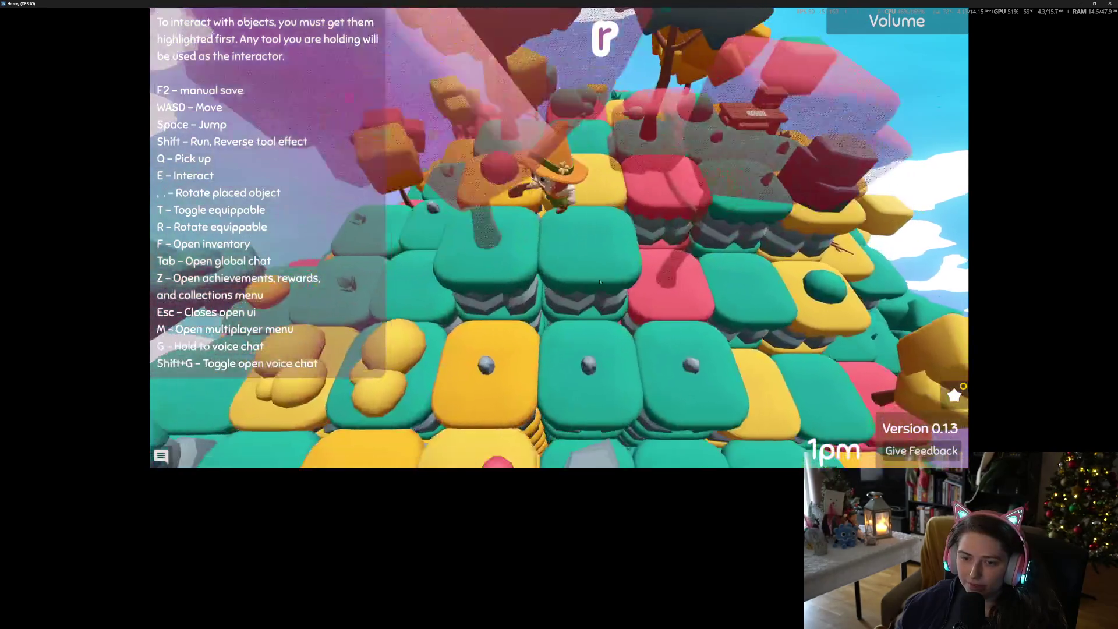
{"action": "key", "text": "Left"}
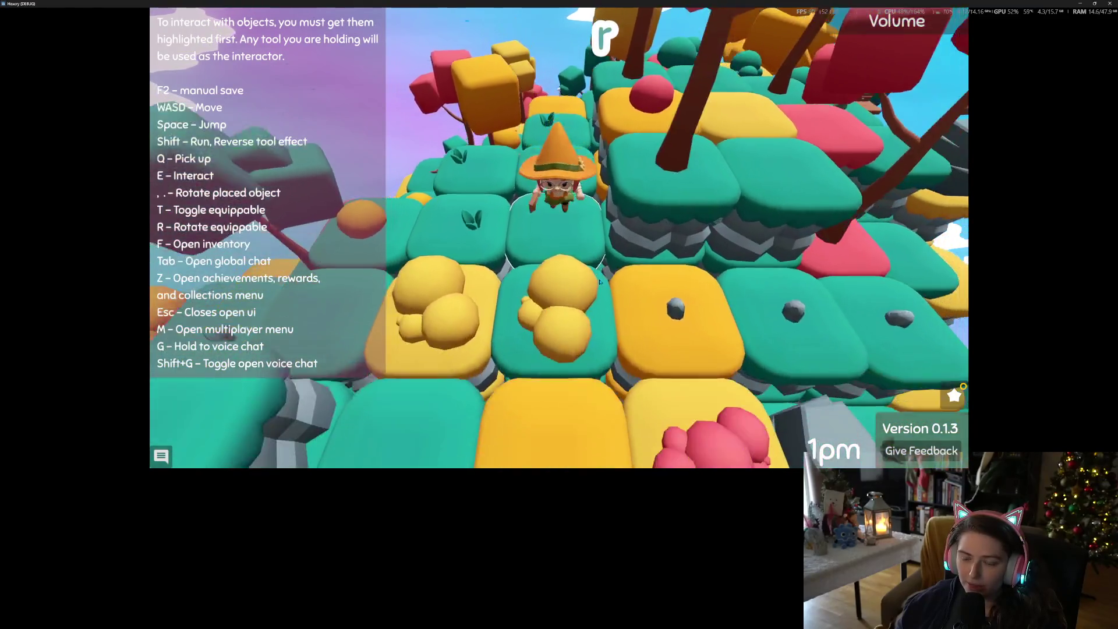
{"action": "key", "text": "Left"}
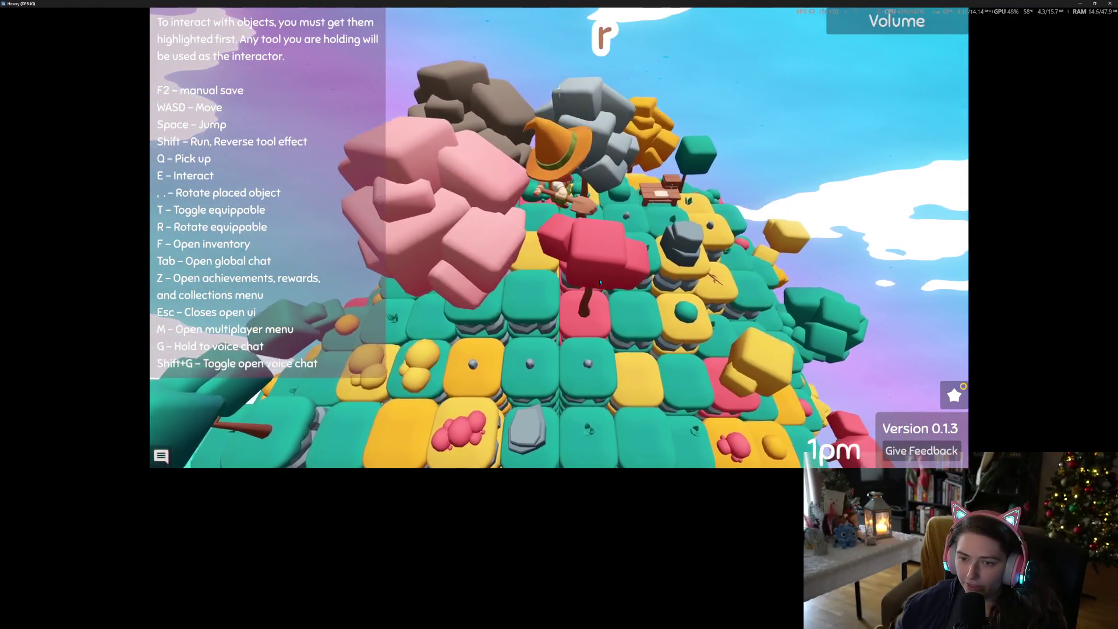
{"action": "key", "text": "Left"}
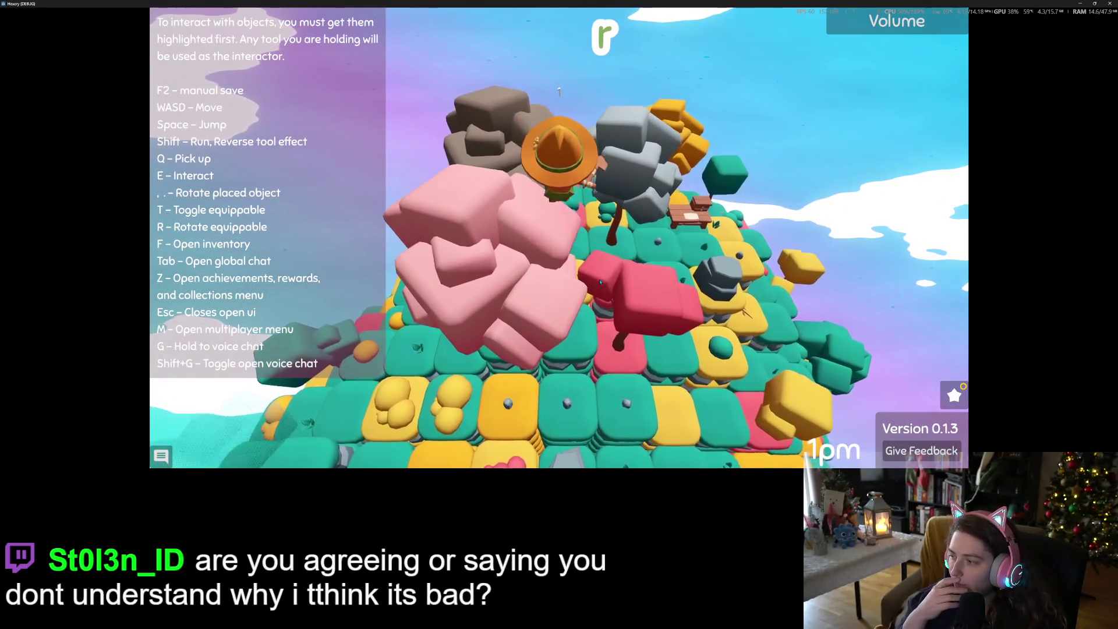
{"action": "scroll", "coordinate": [600, 281], "scroll_direction": "up", "scroll_amount": 3}
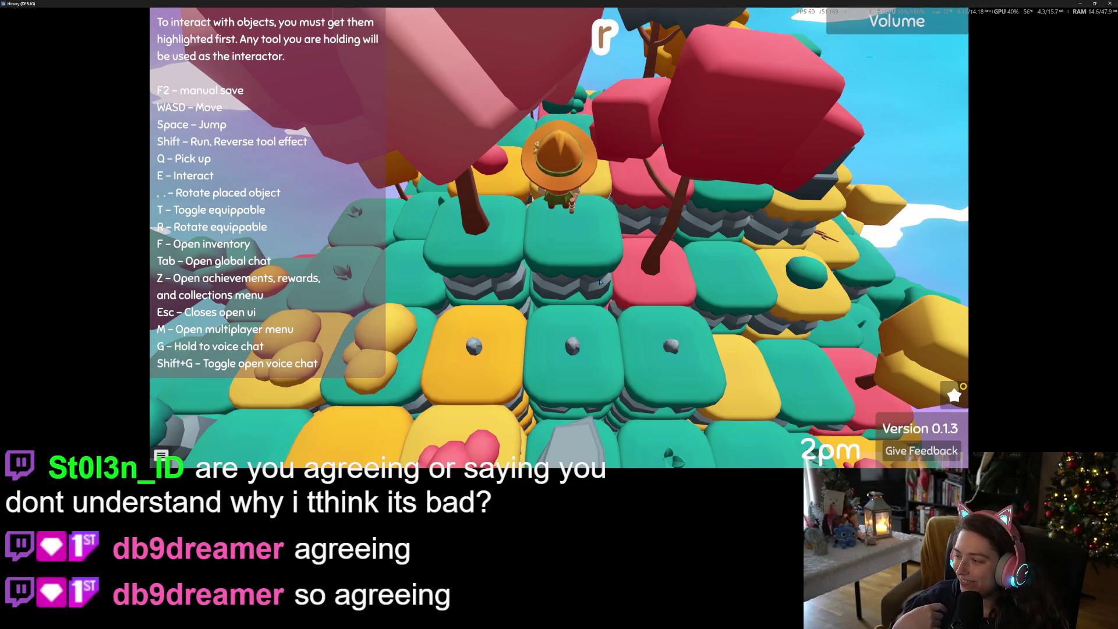
{"action": "scroll", "coordinate": [599, 282], "scroll_direction": "down", "scroll_amount": 5}
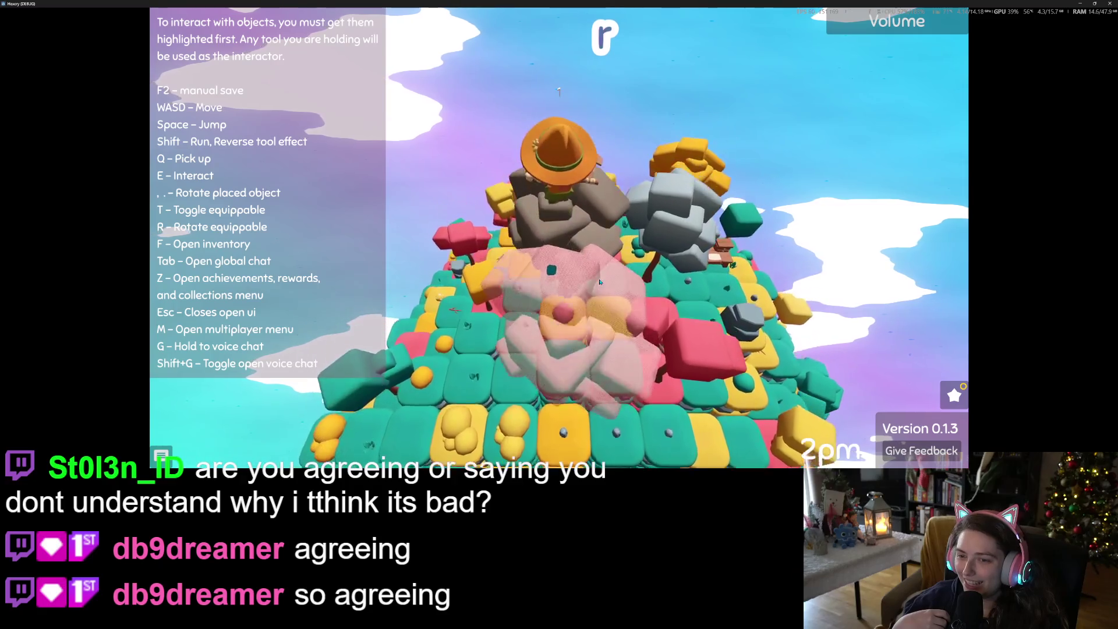
{"action": "scroll", "coordinate": [600, 282], "scroll_direction": "up", "scroll_amount": 5}
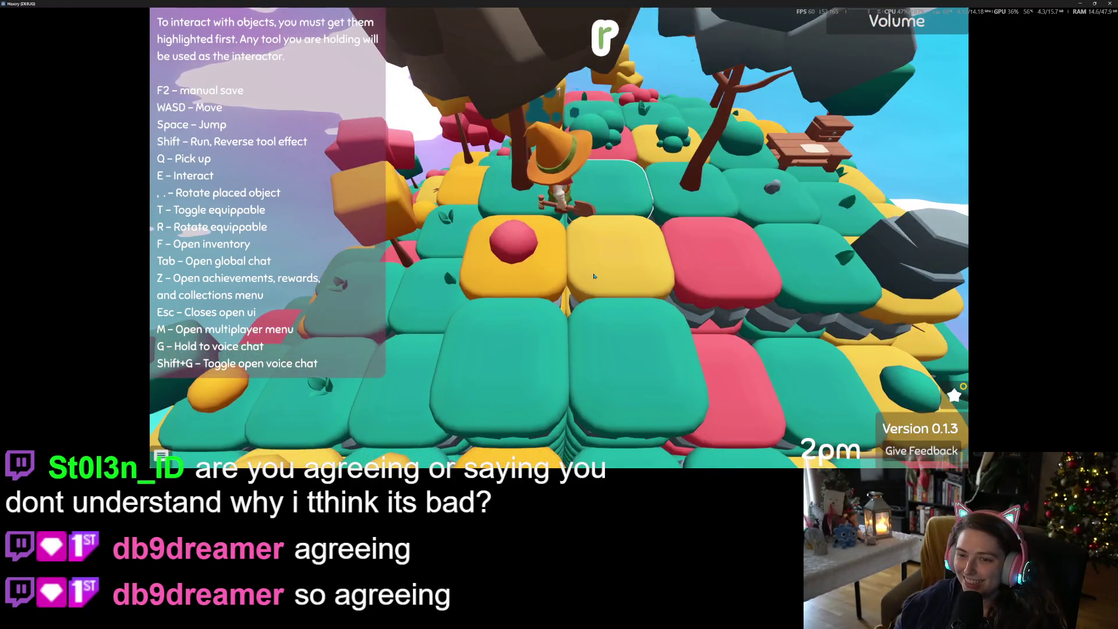
- Select the white cube, then the orange cube, leaving the inventory closed
{"action": "key", "text": "f"}
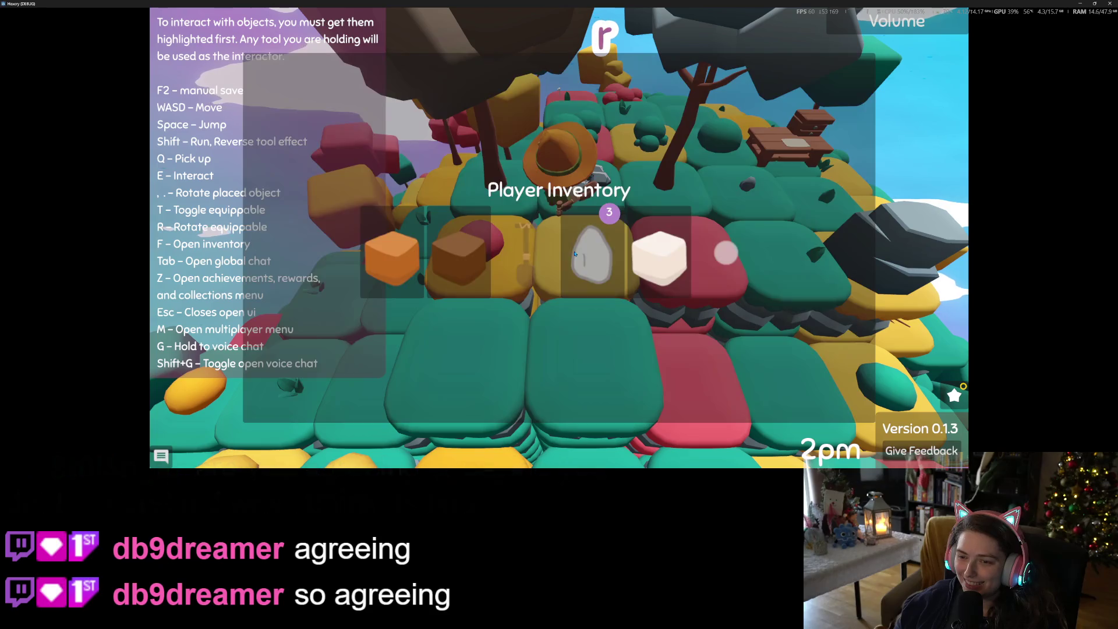
{"action": "left_click", "coordinate": [674, 278]}
{"action": "key", "text": "f"}
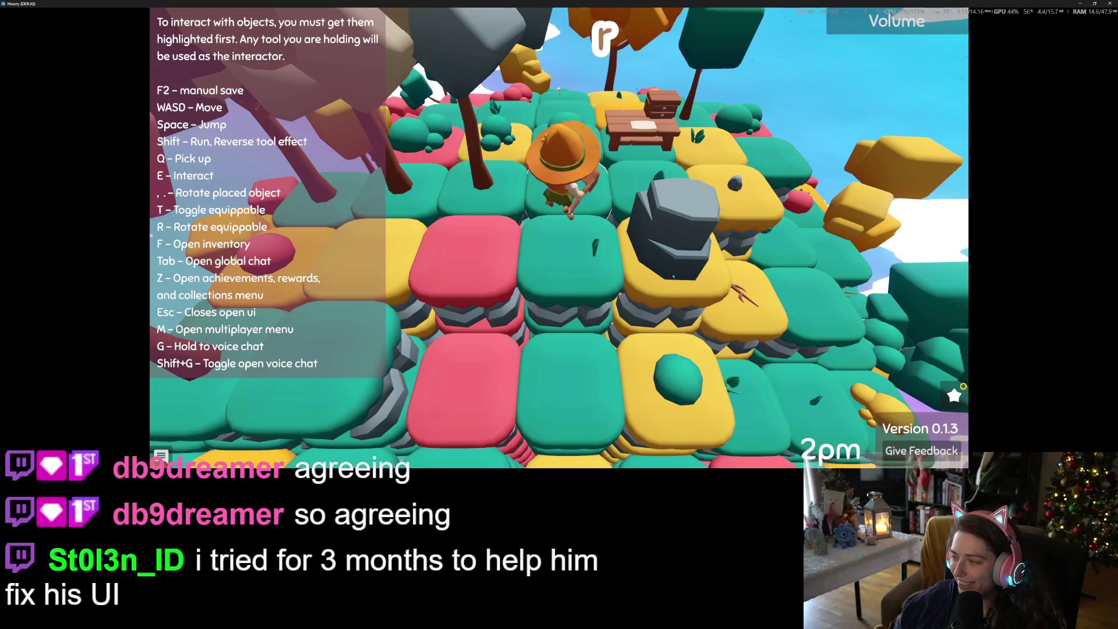
{"action": "key", "text": "f"}
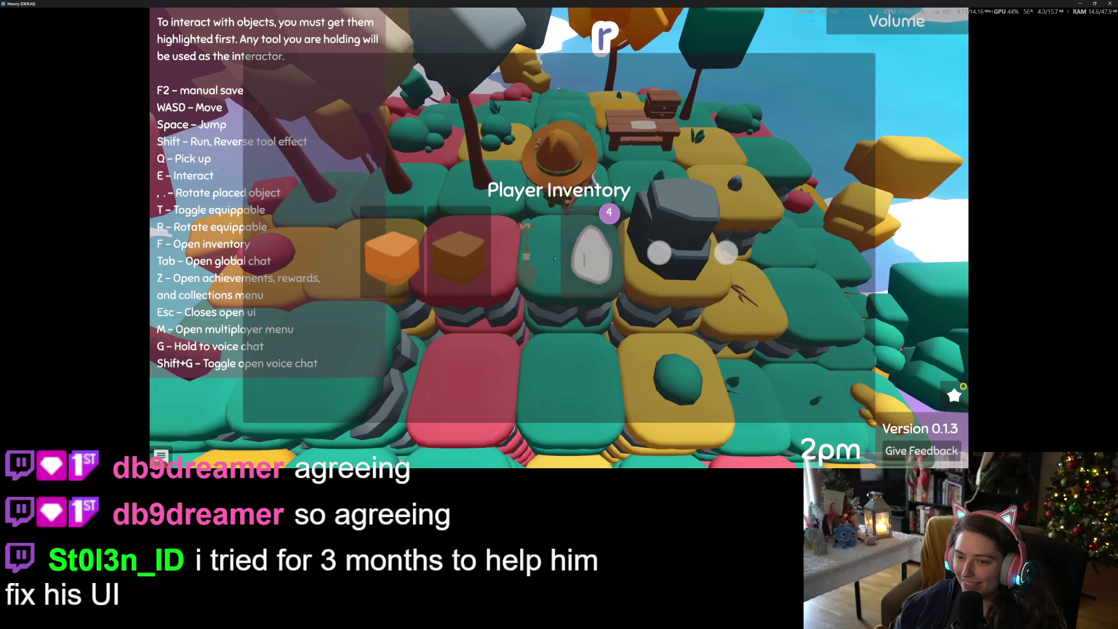
{"action": "left_click", "coordinate": [401, 252]}
{"action": "key", "text": "f"}
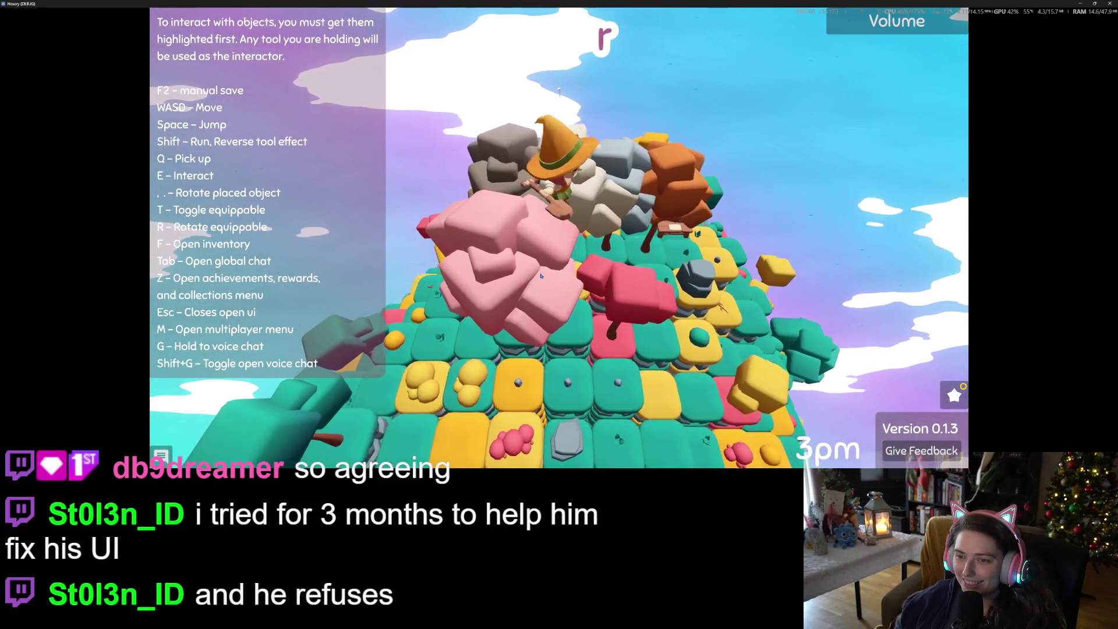
{"action": "scroll", "coordinate": [541, 275], "scroll_direction": "up", "scroll_amount": 3}
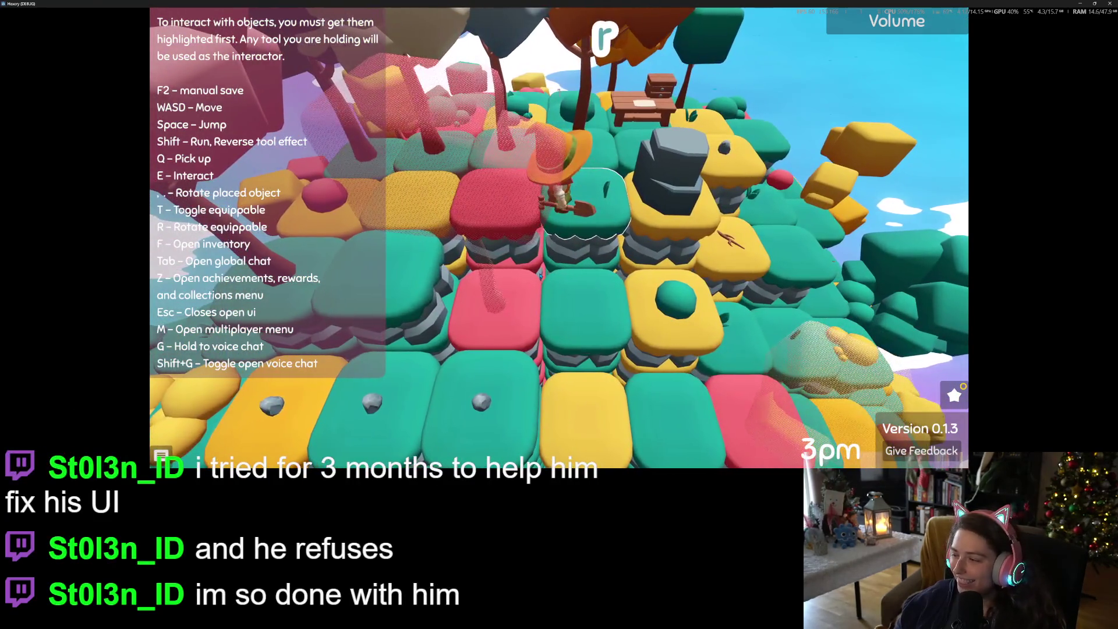
{"action": "key", "text": "f"}
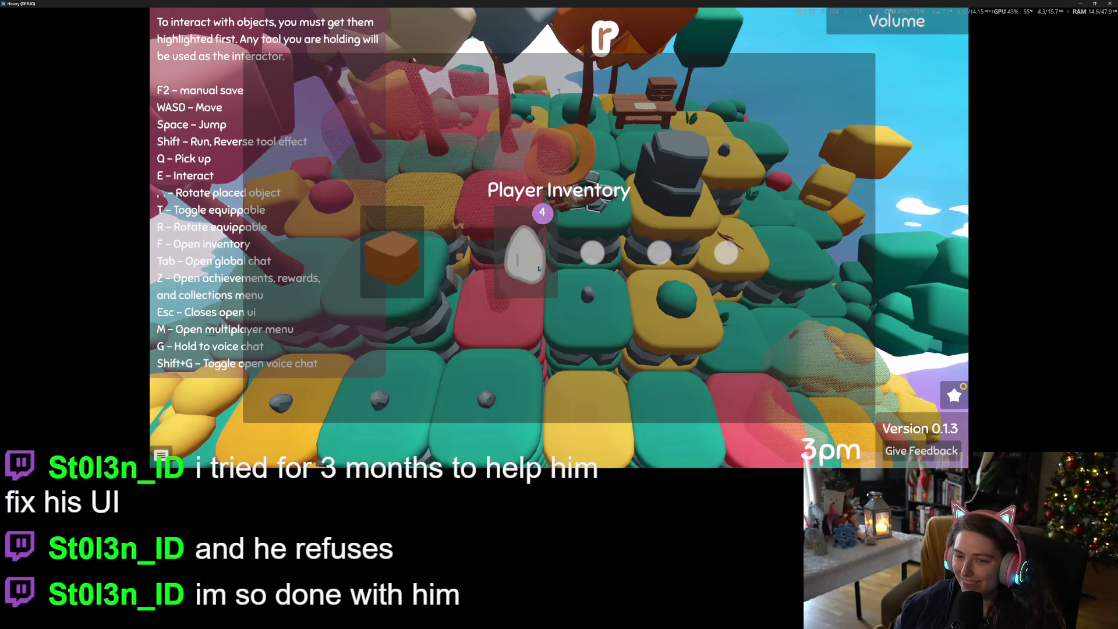
{"action": "key", "text": "f"}
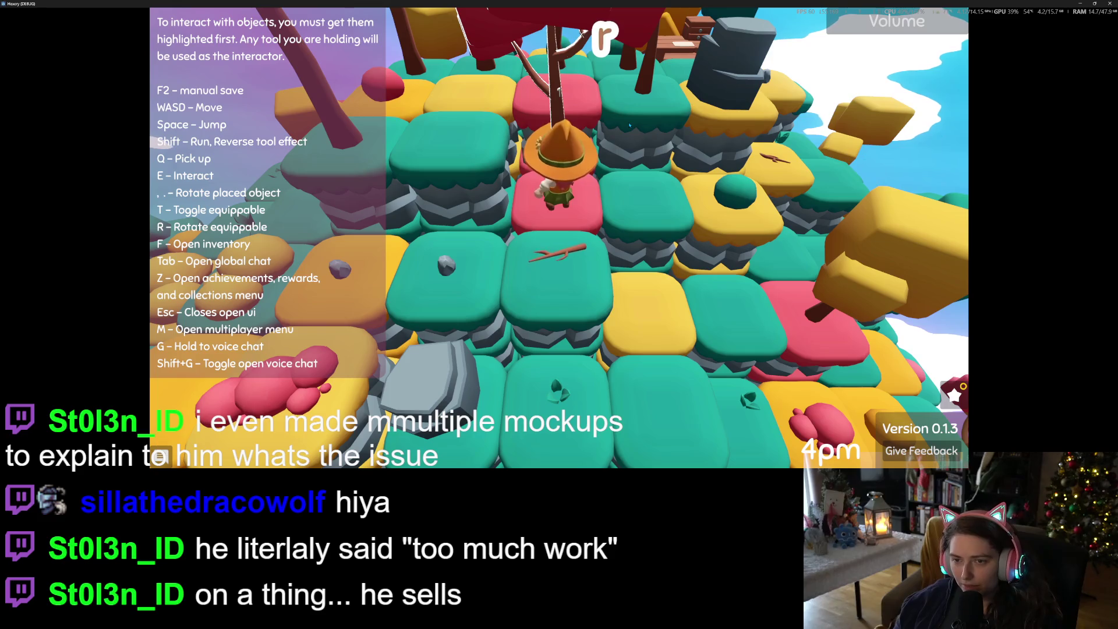
- Walk the witch between the red and green tiles with the shovel equipped, turning the camera
{"action": "key", "text": "s"}
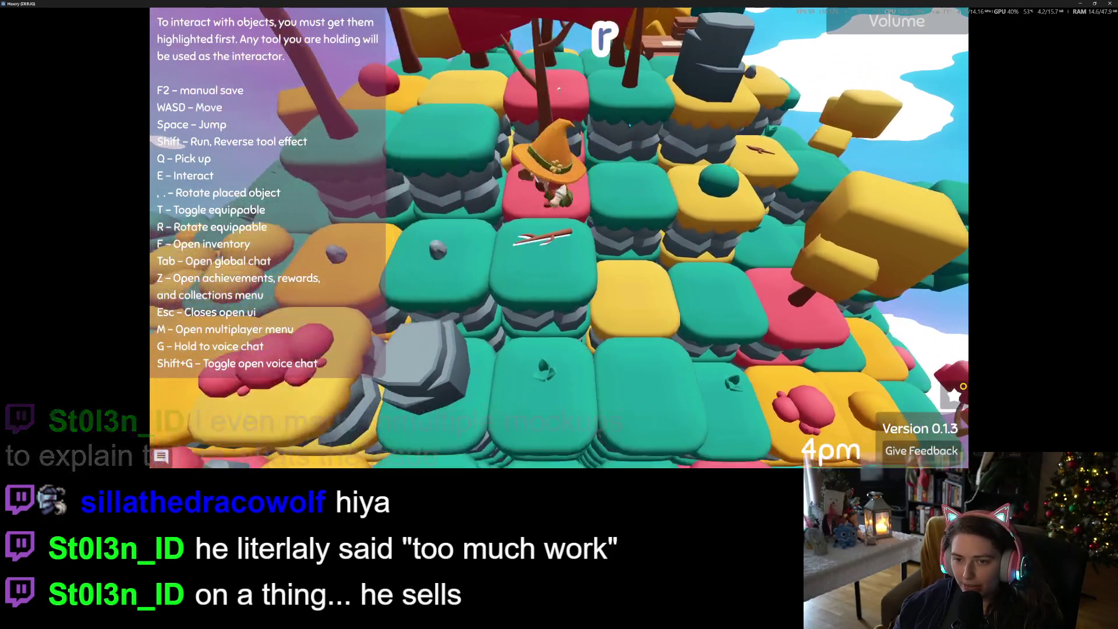
{"action": "key", "text": "w"}
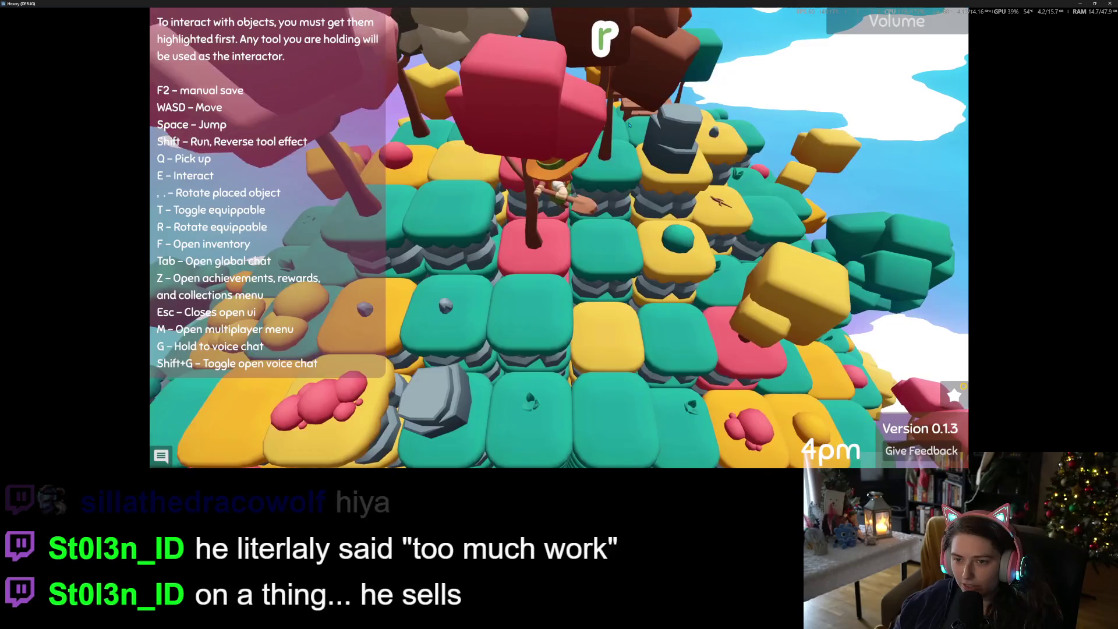
{"action": "key", "text": "d"}
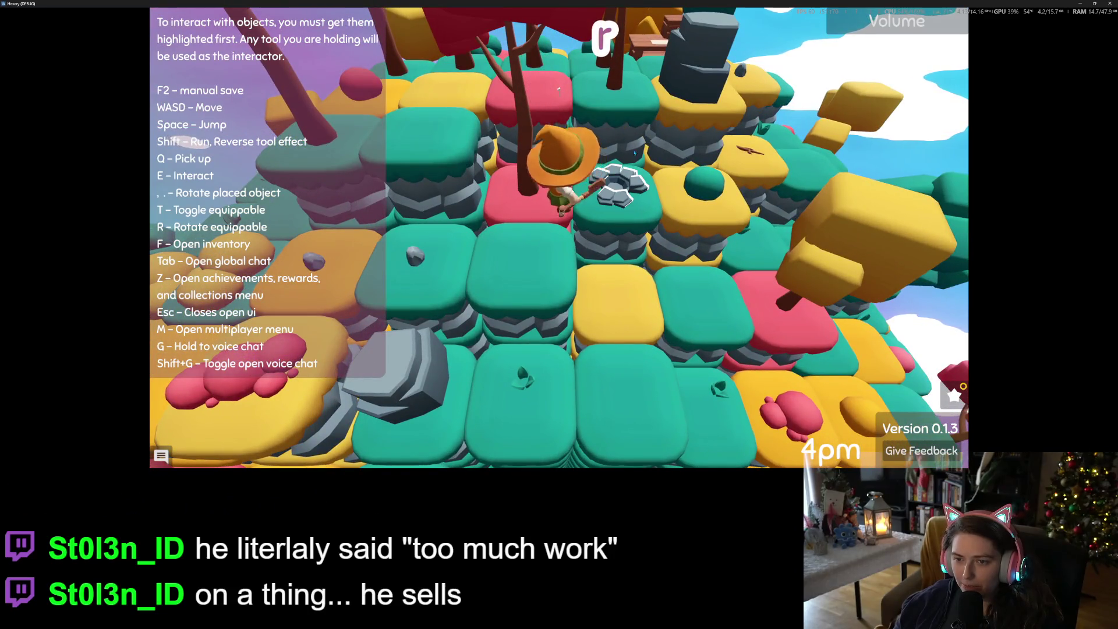
{"action": "key", "text": "f"}
{"action": "key", "text": "f"}
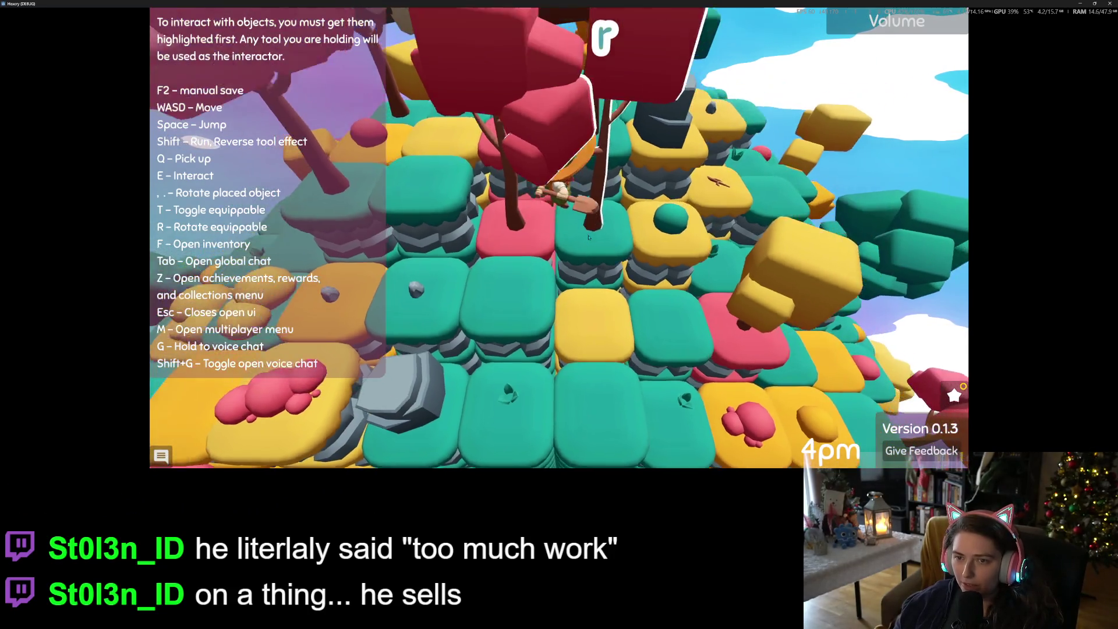
{"action": "key", "text": "a"}
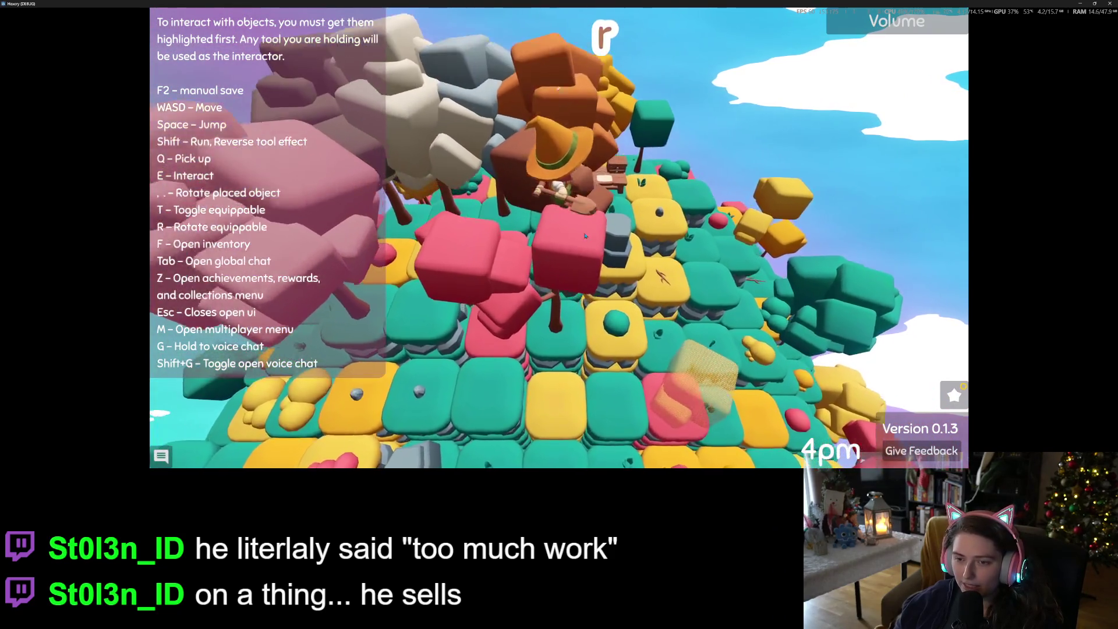
{"action": "key", "text": "s"}
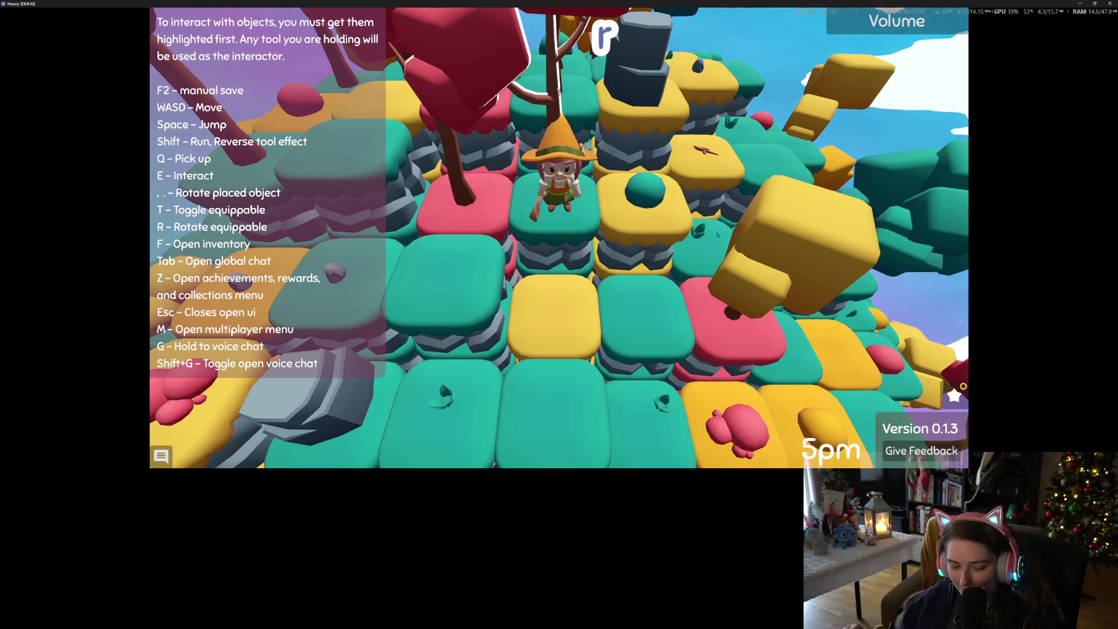
- Stop the game and review the TYPE.TREE, option_set and inventory_item_accessed lines in seed.gd
{"action": "left_click", "coordinate": [1110, 3]}
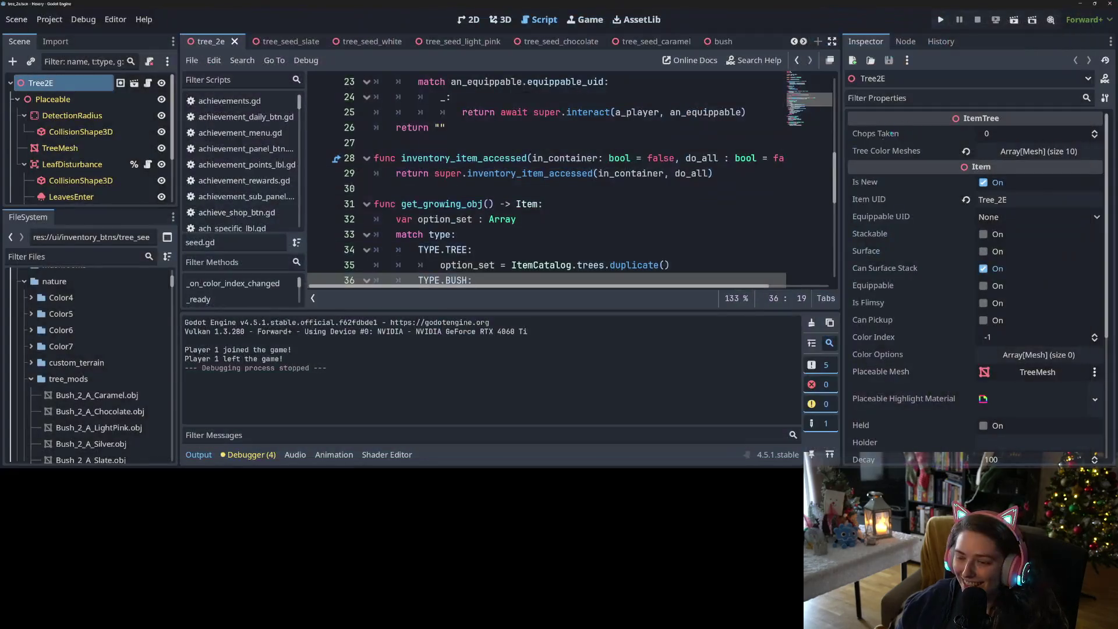
{"action": "left_click", "coordinate": [518, 253]}
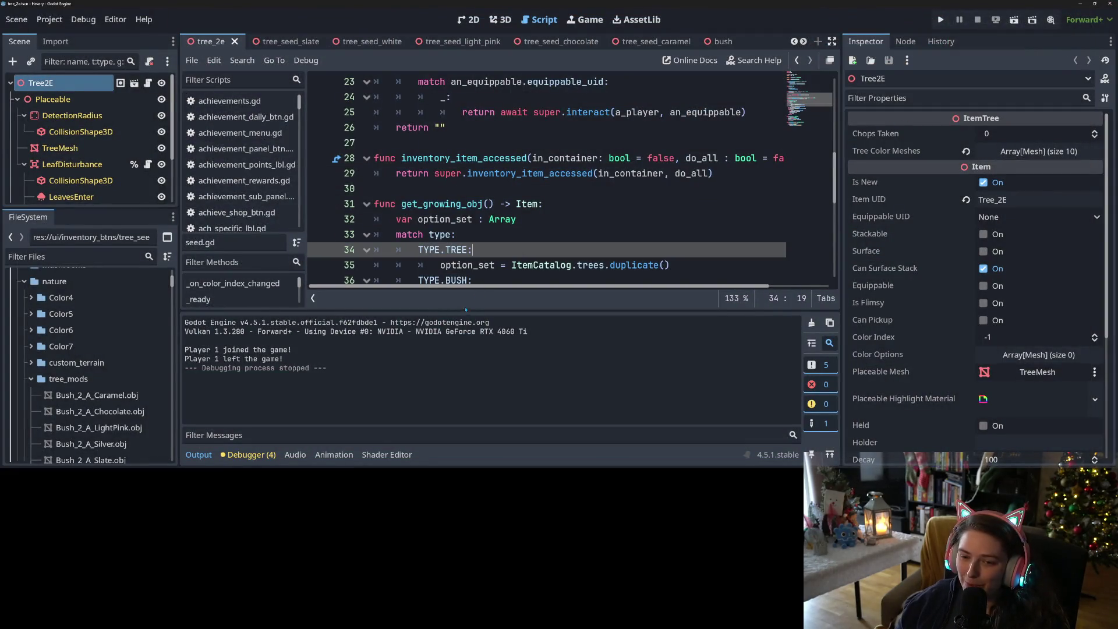
{"action": "left_click", "coordinate": [207, 454]}
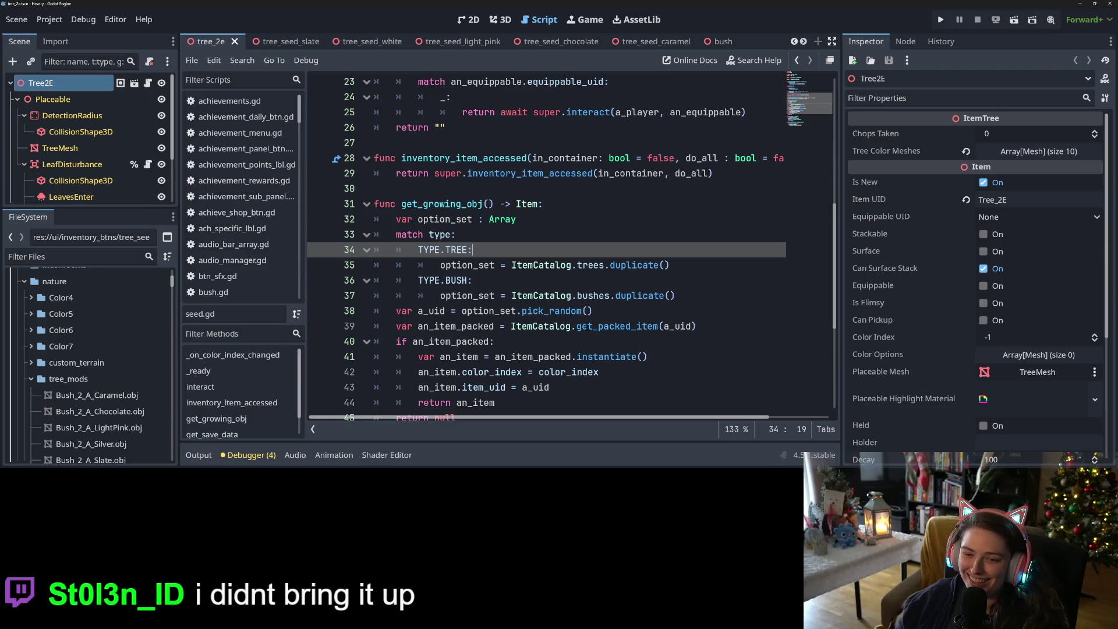
{"action": "left_click", "coordinate": [514, 222]}
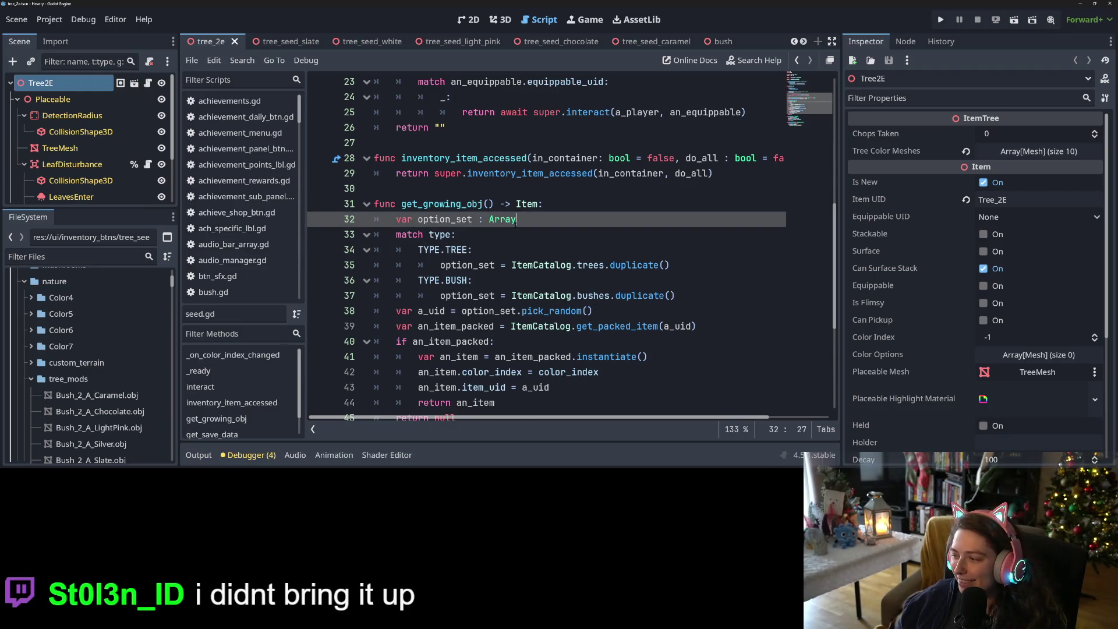
{"action": "mouse_move", "coordinate": [514, 225]}
{"action": "left_click", "coordinate": [619, 173]}
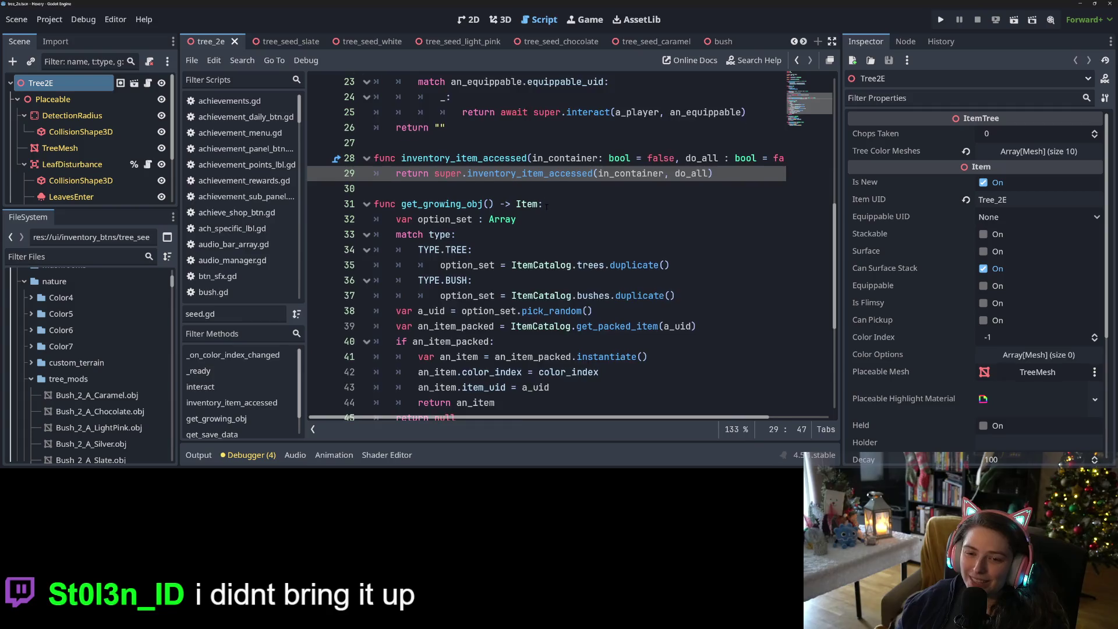
{"action": "scroll", "coordinate": [546, 206], "scroll_direction": "up", "scroll_amount": 1}
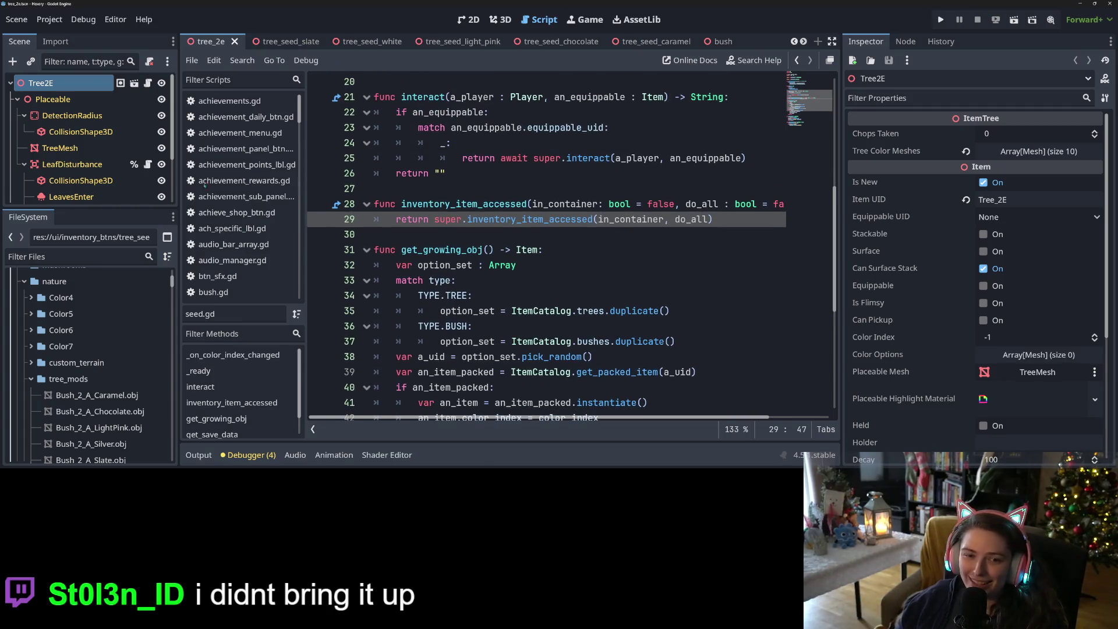
- Look over tree.gd and leaf_disturbance.gd, then relaunch the project
{"action": "left_click", "coordinate": [147, 83]}
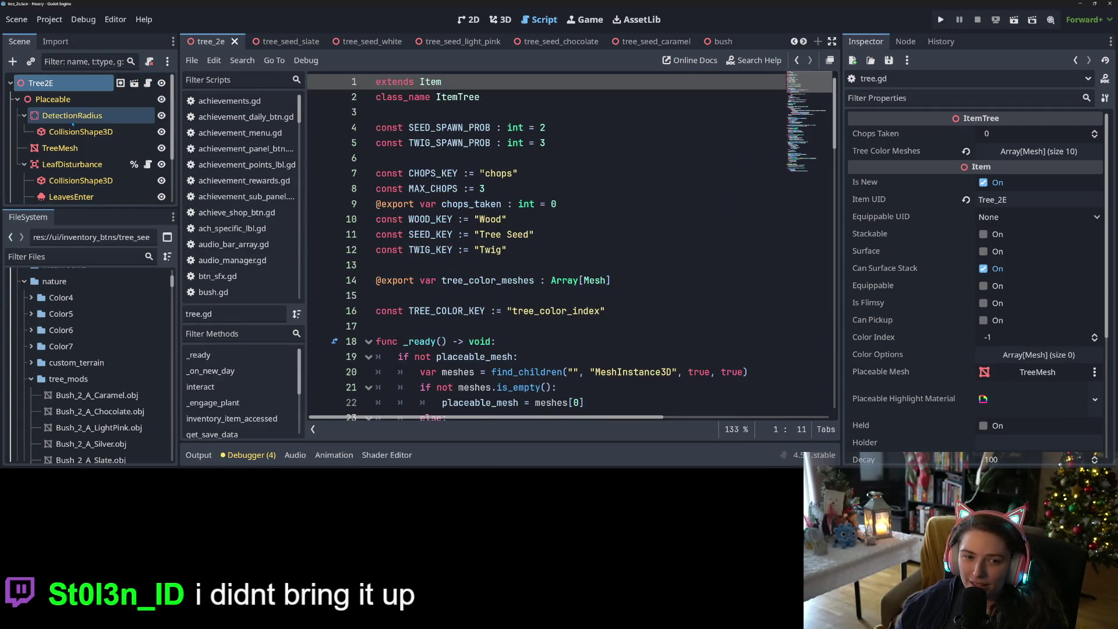
{"action": "scroll", "coordinate": [148, 132], "scroll_direction": "down", "scroll_amount": 1}
{"action": "left_click", "coordinate": [148, 132]}
{"action": "scroll", "coordinate": [525, 300], "scroll_direction": "up", "scroll_amount": 10}
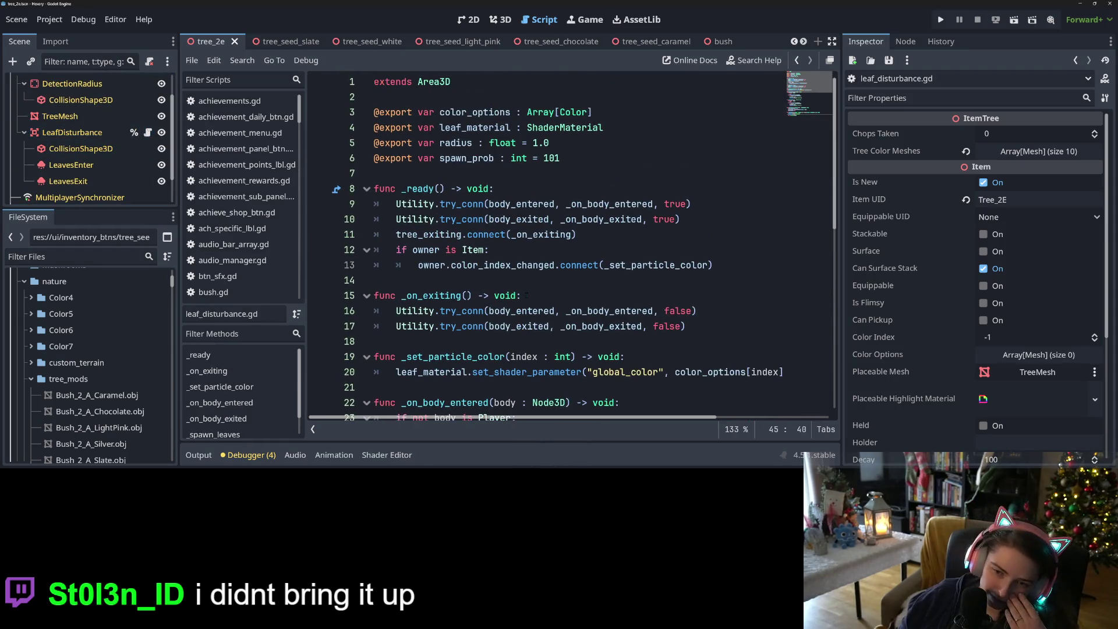
{"action": "left_click", "coordinate": [940, 20]}
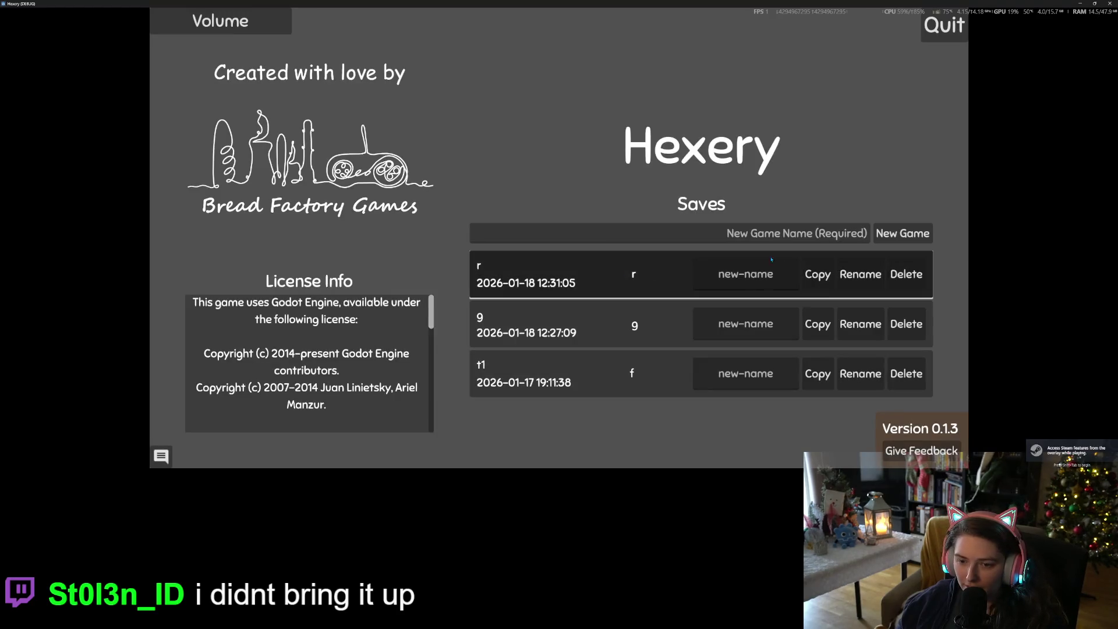
- Load the 'r' save, play briefly, then close the game to stop debugging
{"action": "left_click", "coordinate": [793, 264]}
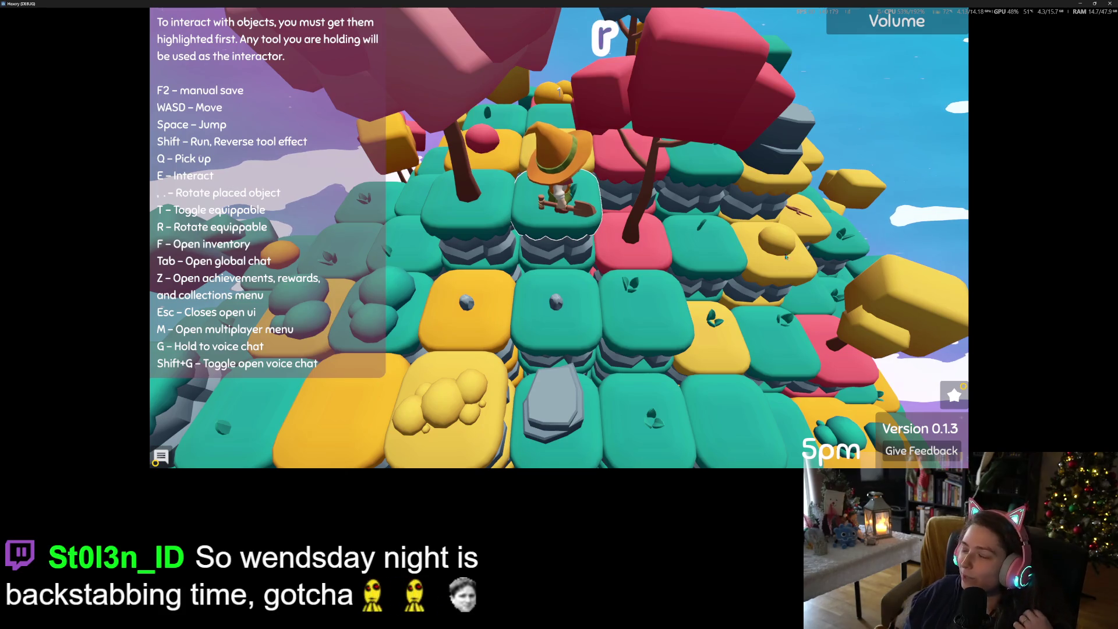
{"action": "left_click", "coordinate": [1110, 2]}
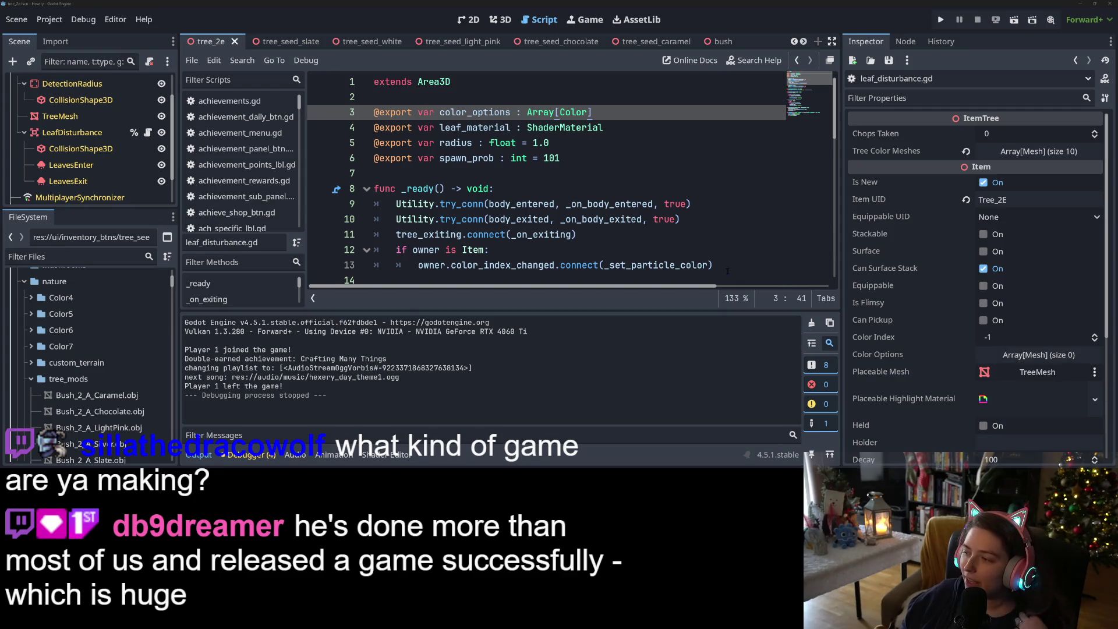
- Collapse the output log and flip through the tree_2d, tree_2e, tree_2c and tree_2b scene tabs
{"action": "left_click", "coordinate": [207, 458]}
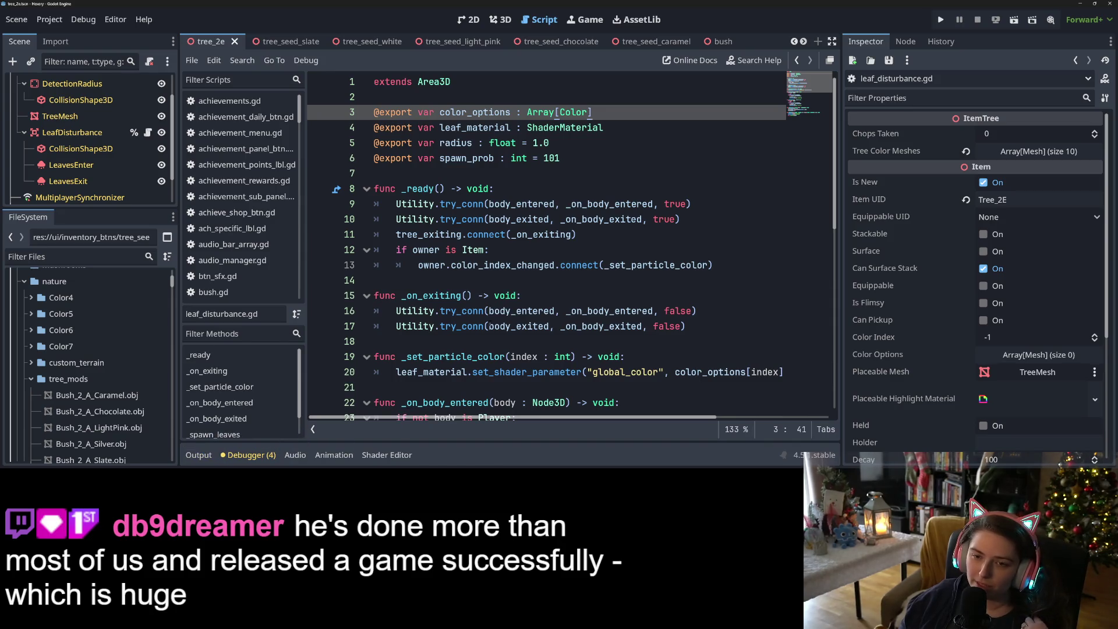
{"action": "left_click", "coordinate": [493, 310]}
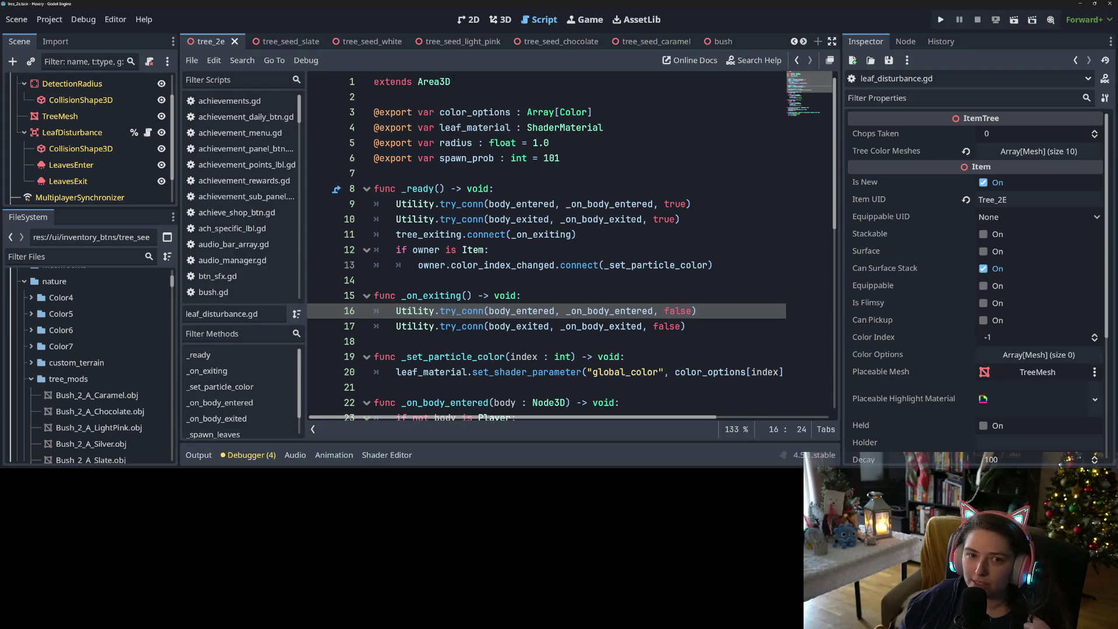
{"action": "left_click", "coordinate": [793, 41]}
{"action": "left_click", "coordinate": [793, 41]}
{"action": "left_click", "coordinate": [794, 42]}
{"action": "left_click", "coordinate": [794, 42]}
{"action": "left_click", "coordinate": [793, 41]}
{"action": "left_click", "coordinate": [406, 42]}
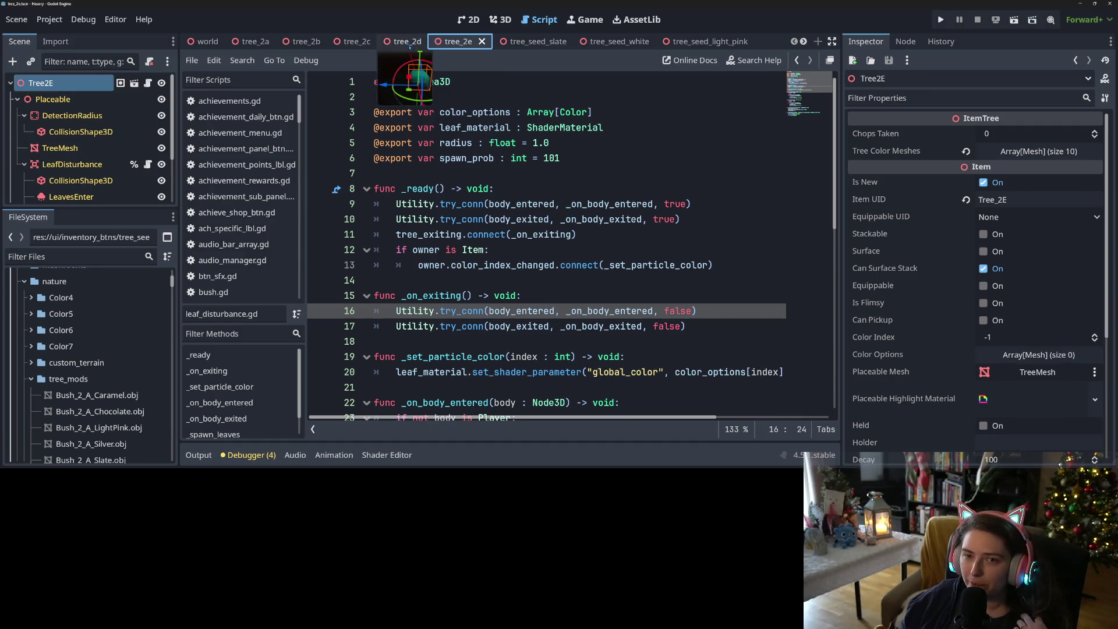
{"action": "left_click", "coordinate": [465, 42]}
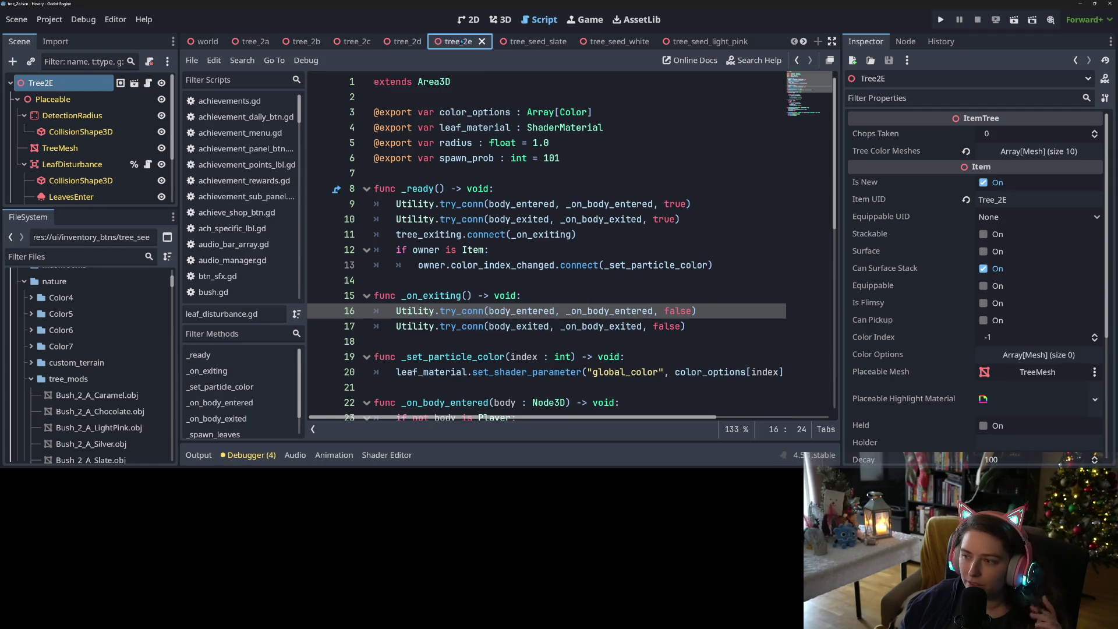
{"action": "left_click", "coordinate": [352, 42]}
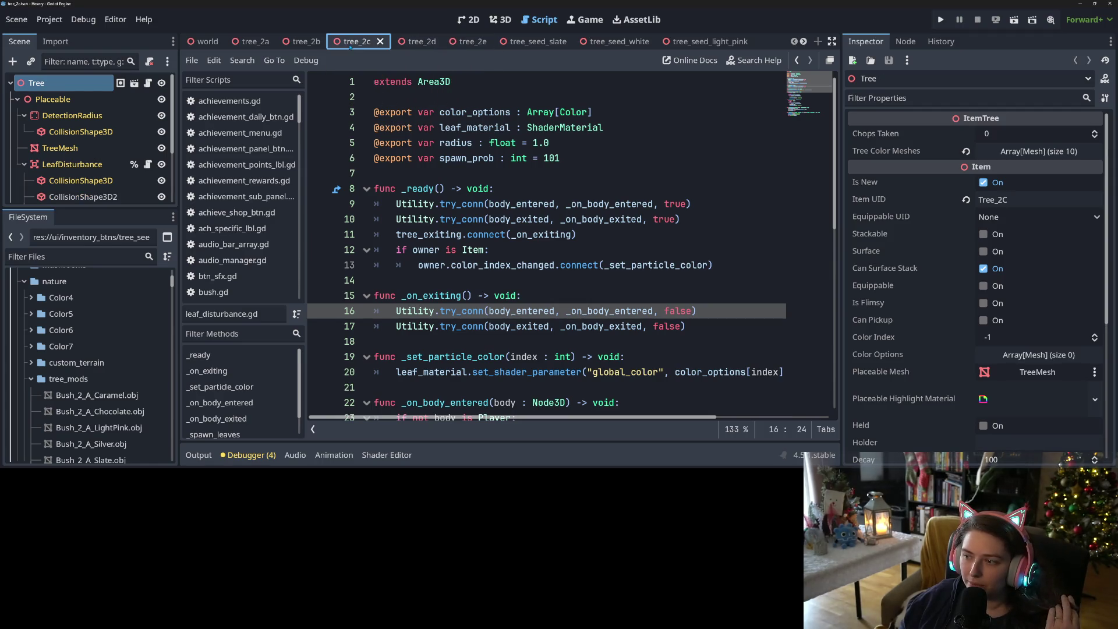
{"action": "left_click", "coordinate": [312, 42]}
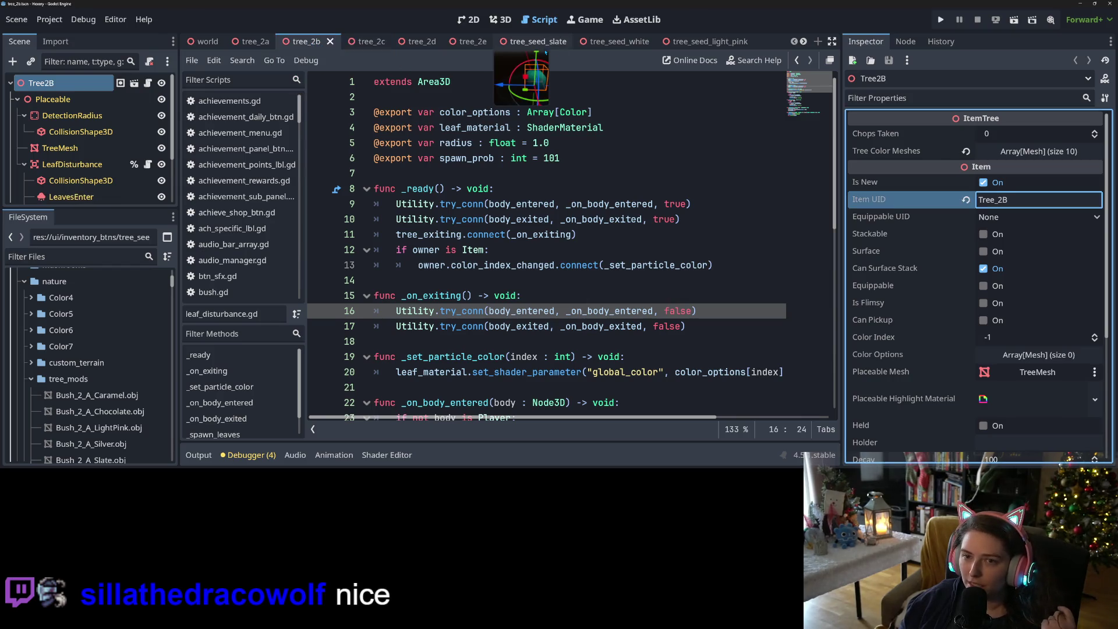
{"action": "left_click", "coordinate": [472, 42]}
- Check Tree_2E's Item UID and set tree_2d's Item UID to Tree_2D
{"action": "left_click", "coordinate": [1025, 198]}
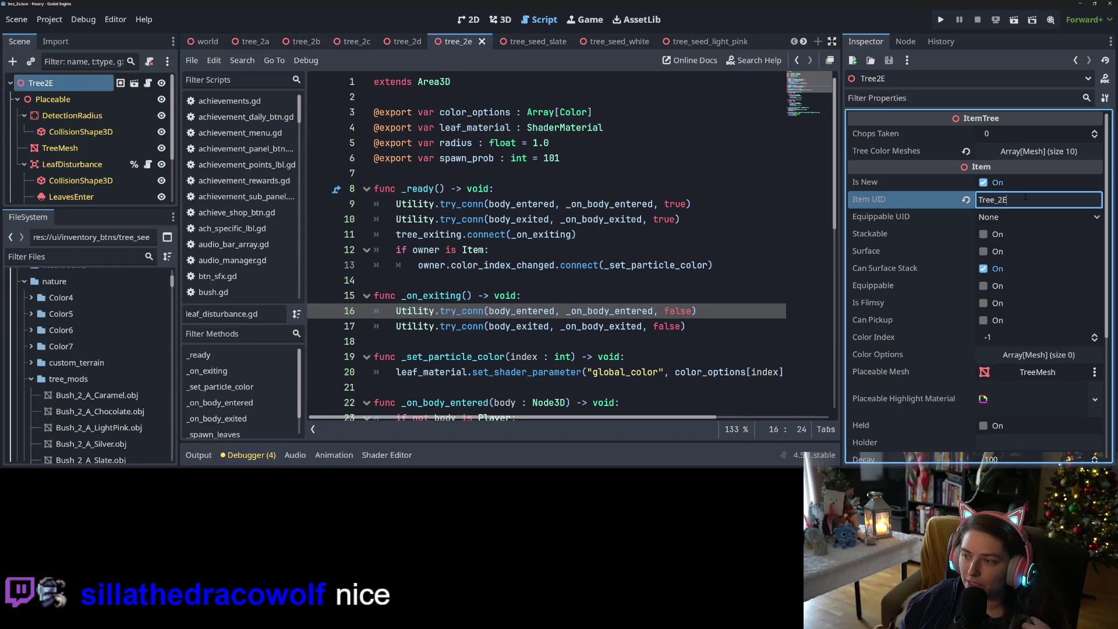
{"action": "left_click", "coordinate": [402, 41]}
{"action": "left_click", "coordinate": [1026, 198]}
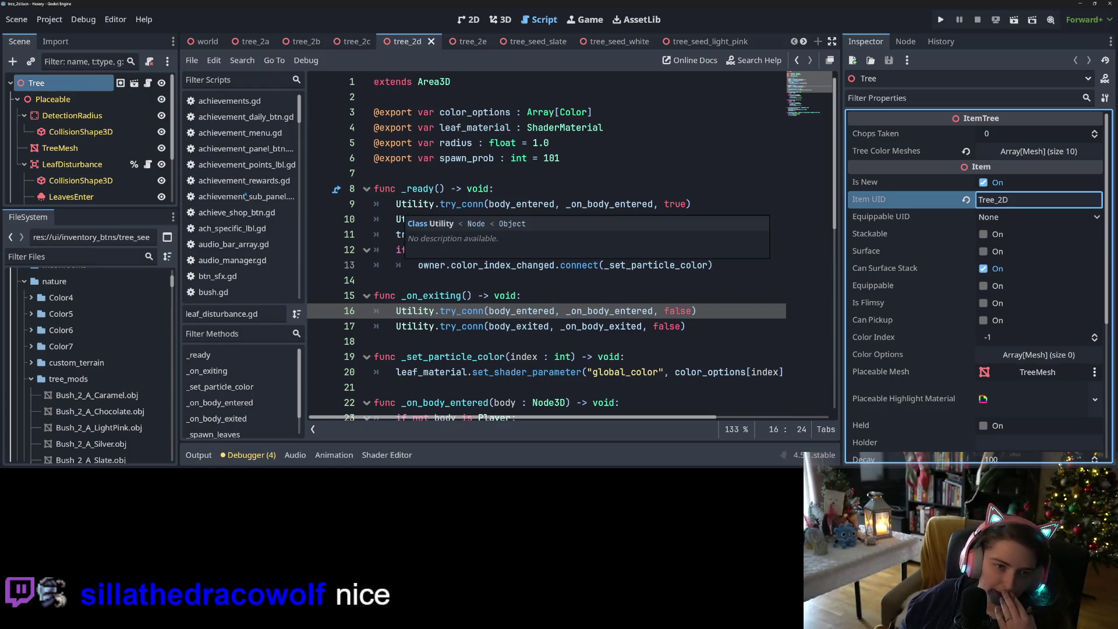
{"action": "scroll", "coordinate": [248, 149], "scroll_direction": "down", "scroll_amount": 10}
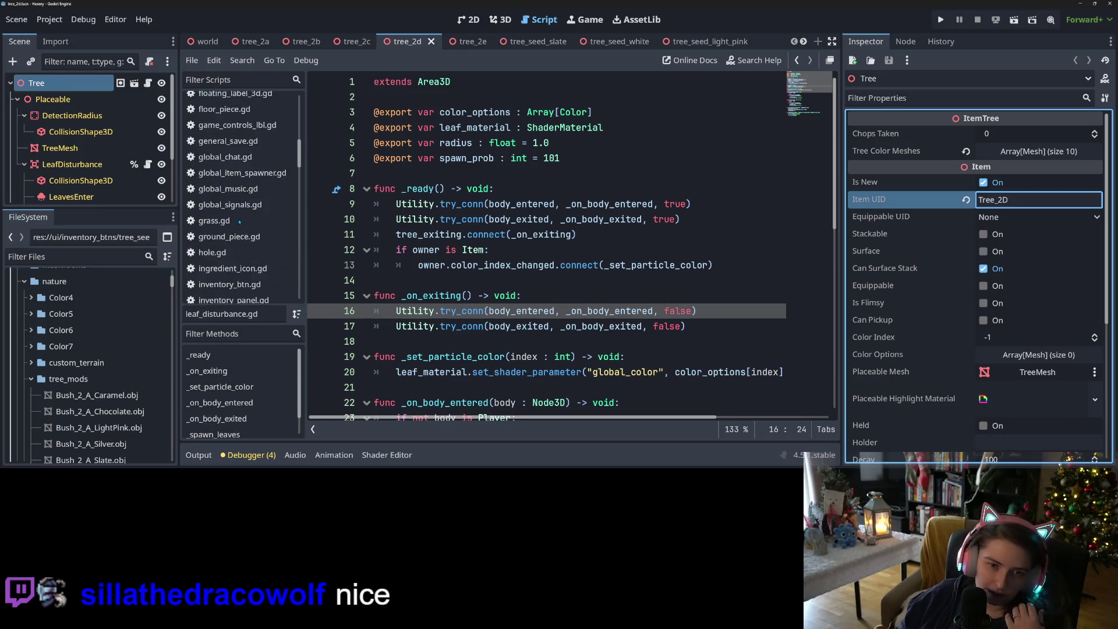
{"action": "scroll", "coordinate": [240, 223], "scroll_direction": "down", "scroll_amount": 3}
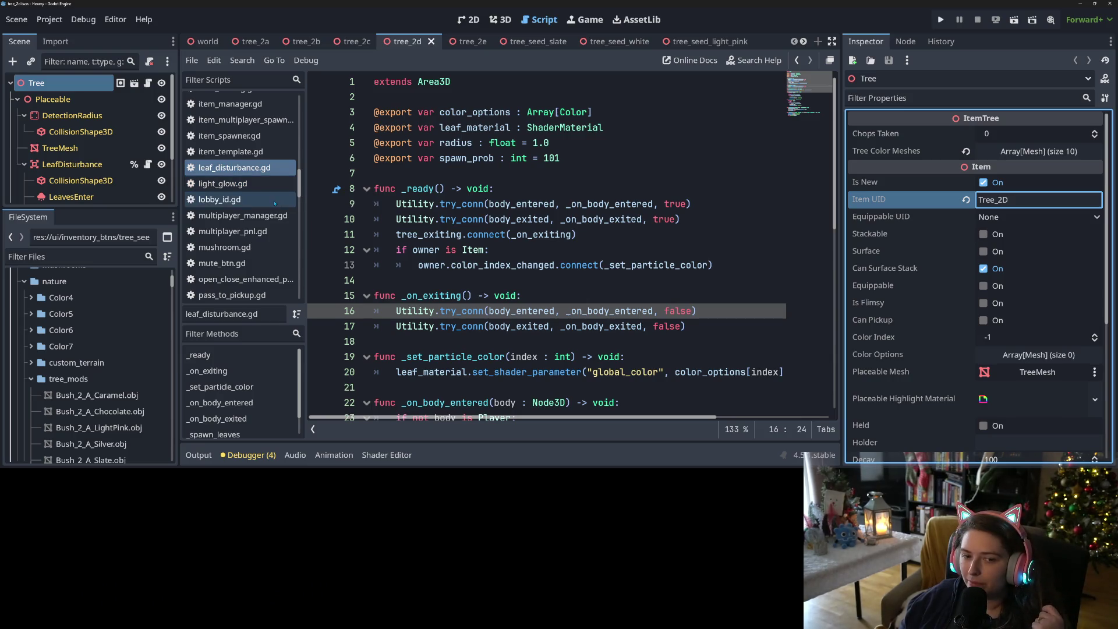
{"action": "left_click", "coordinate": [153, 85]}
{"action": "left_click", "coordinate": [149, 83]}
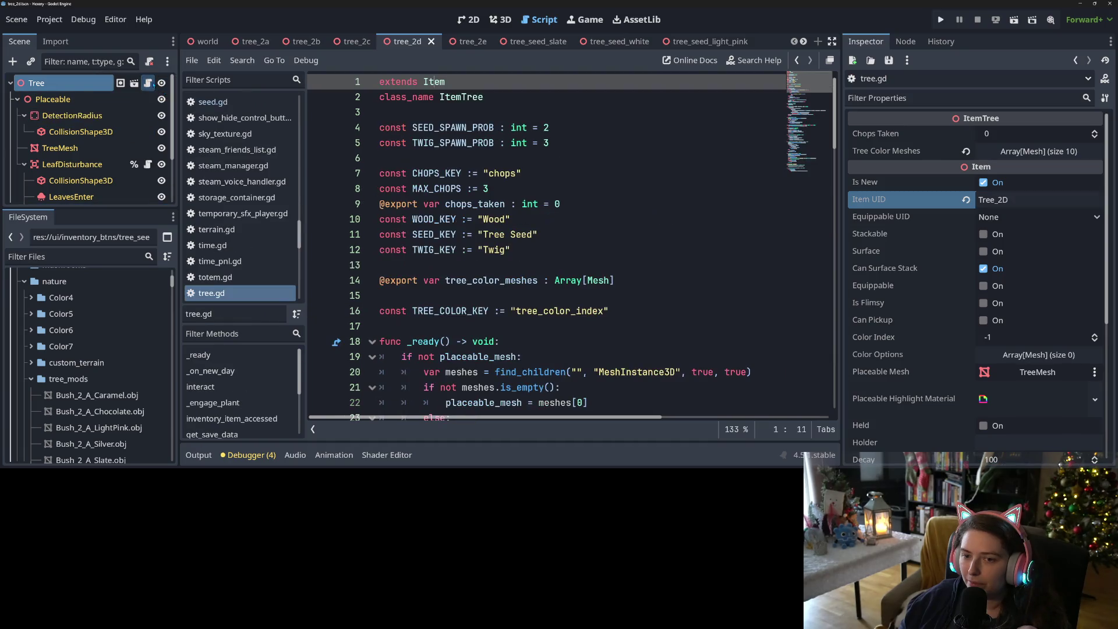
{"action": "scroll", "coordinate": [518, 324], "scroll_direction": "down", "scroll_amount": 10}
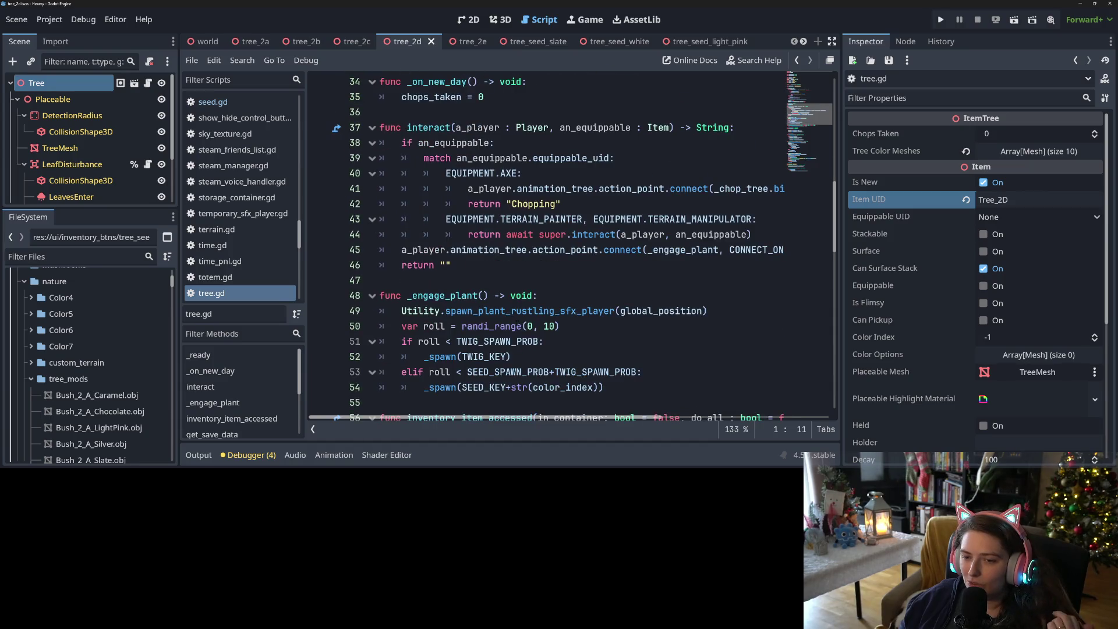
{"action": "scroll", "coordinate": [518, 325], "scroll_direction": "up", "scroll_amount": 7}
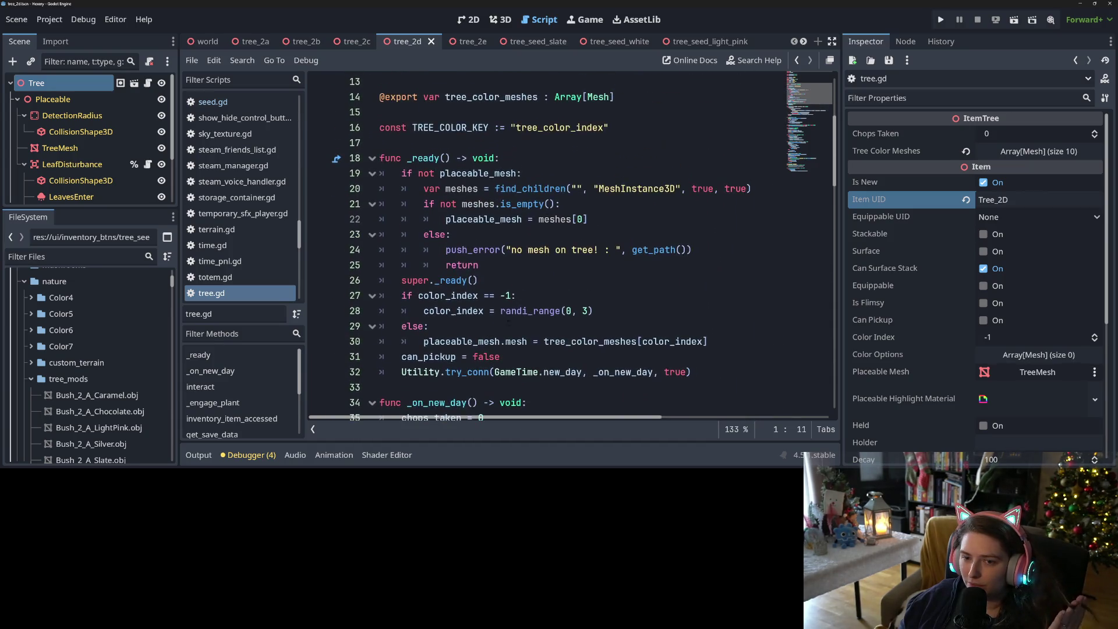
{"action": "left_click", "coordinate": [447, 310]}
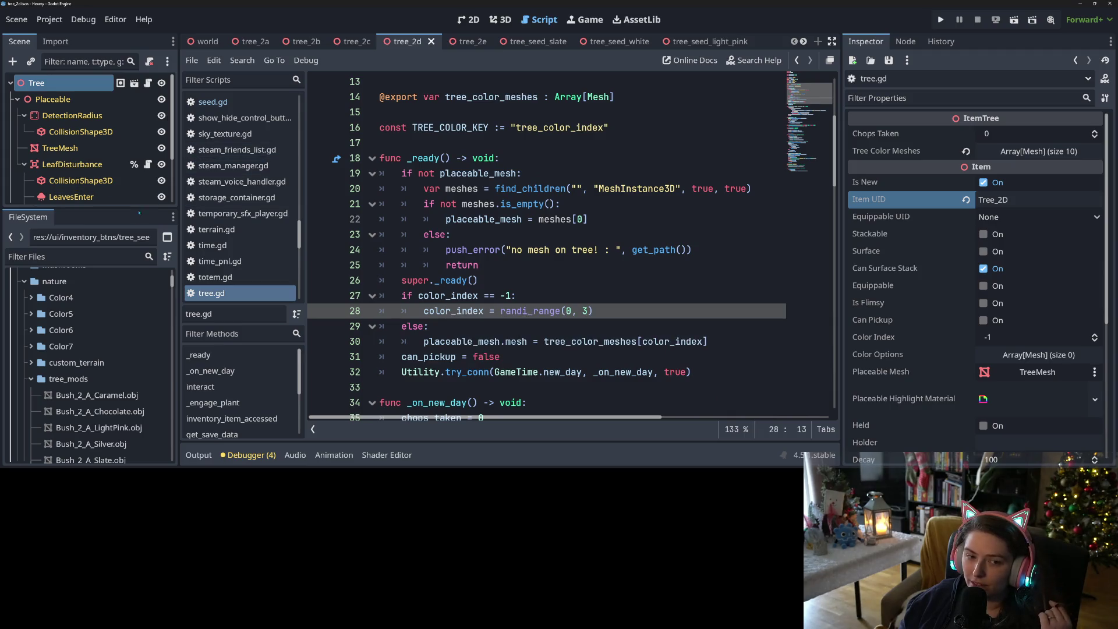
{"action": "left_click_drag", "start_coordinate": [138, 207], "coordinate": [138, 305]}
{"action": "left_click", "coordinate": [153, 164]}
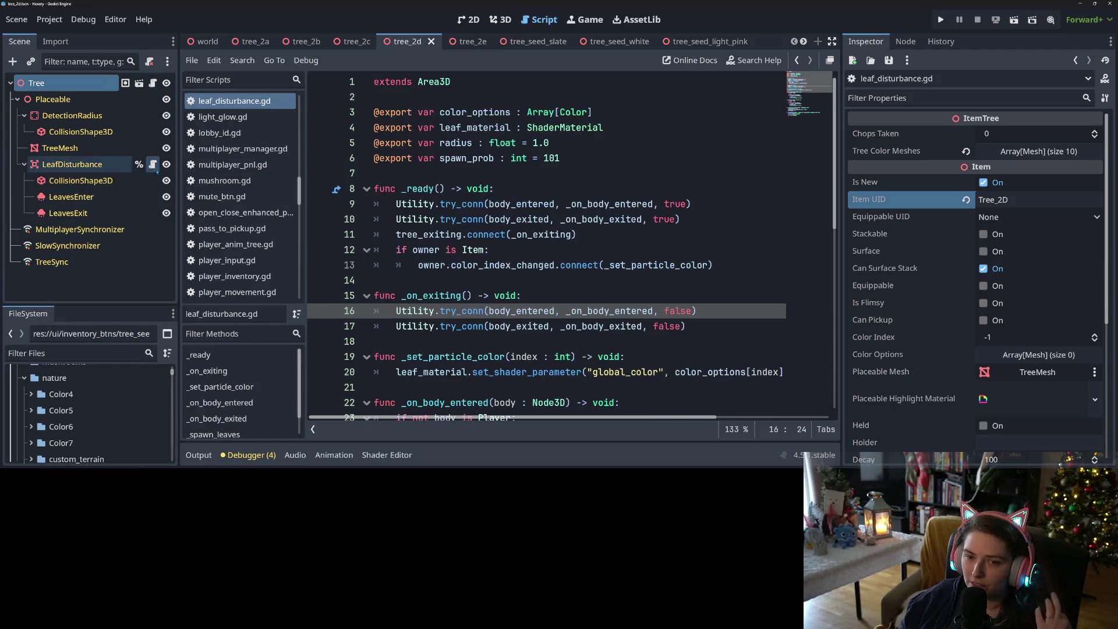
{"action": "left_click", "coordinate": [483, 189]}
{"action": "left_click", "coordinate": [429, 250]}
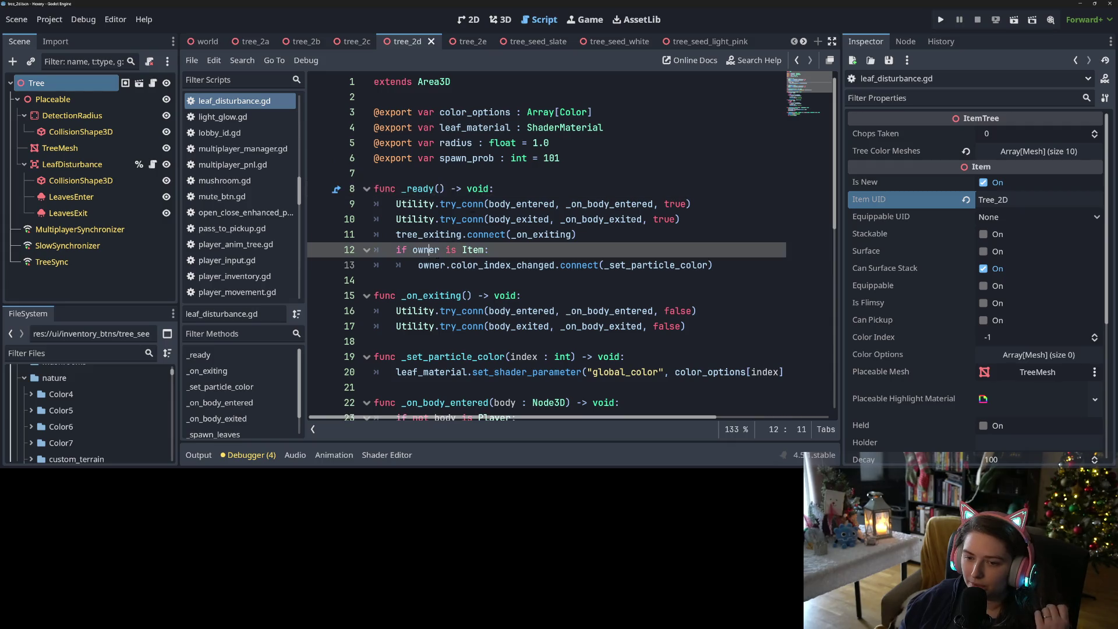
{"action": "left_click", "coordinate": [549, 275]}
{"action": "double_click", "coordinate": [529, 265]}
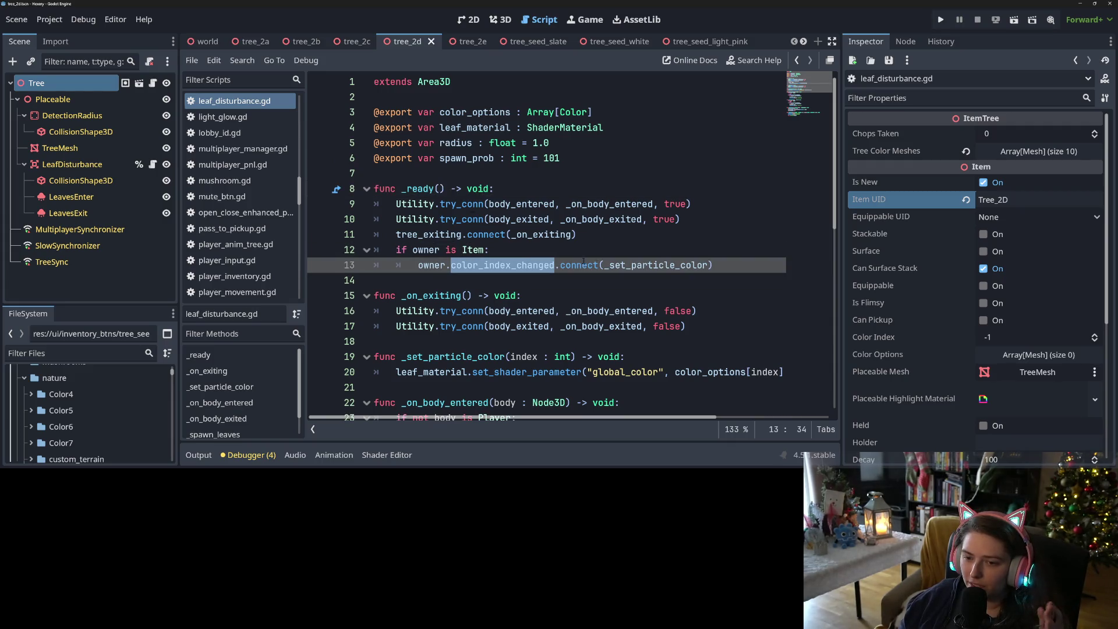
{"action": "double_click", "coordinate": [661, 264]}
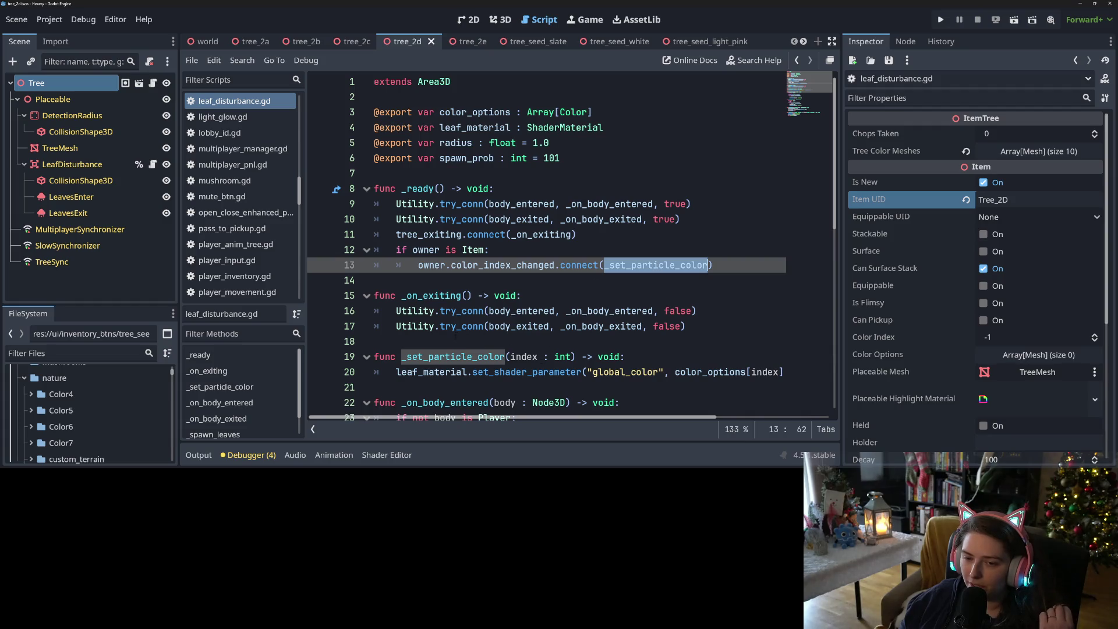
{"action": "double_click", "coordinate": [496, 264]}
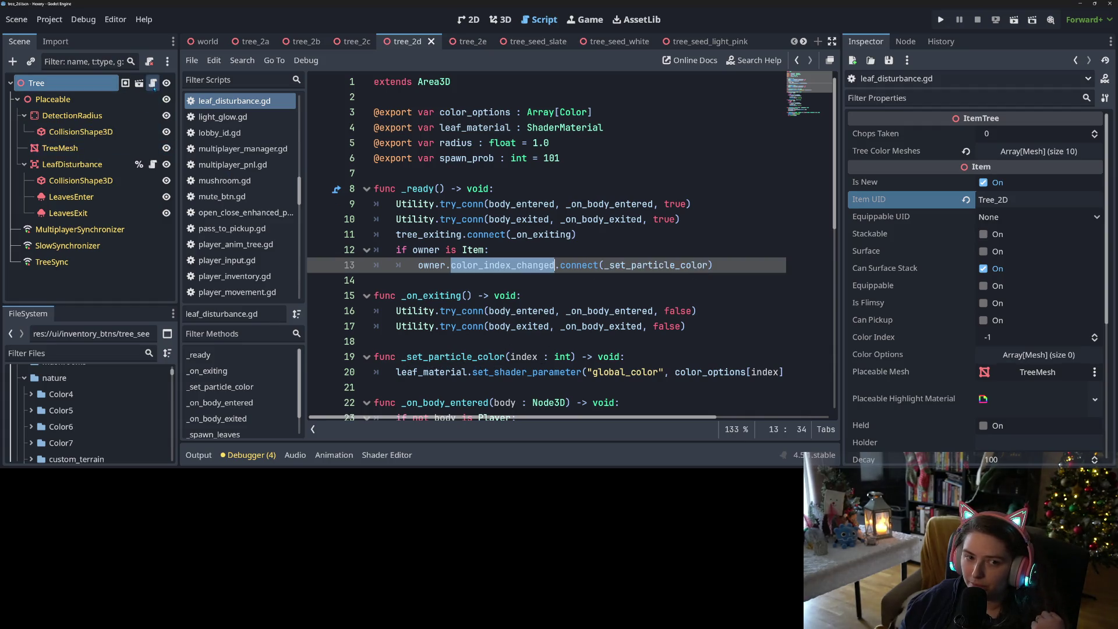
{"action": "left_click", "coordinate": [154, 84]}
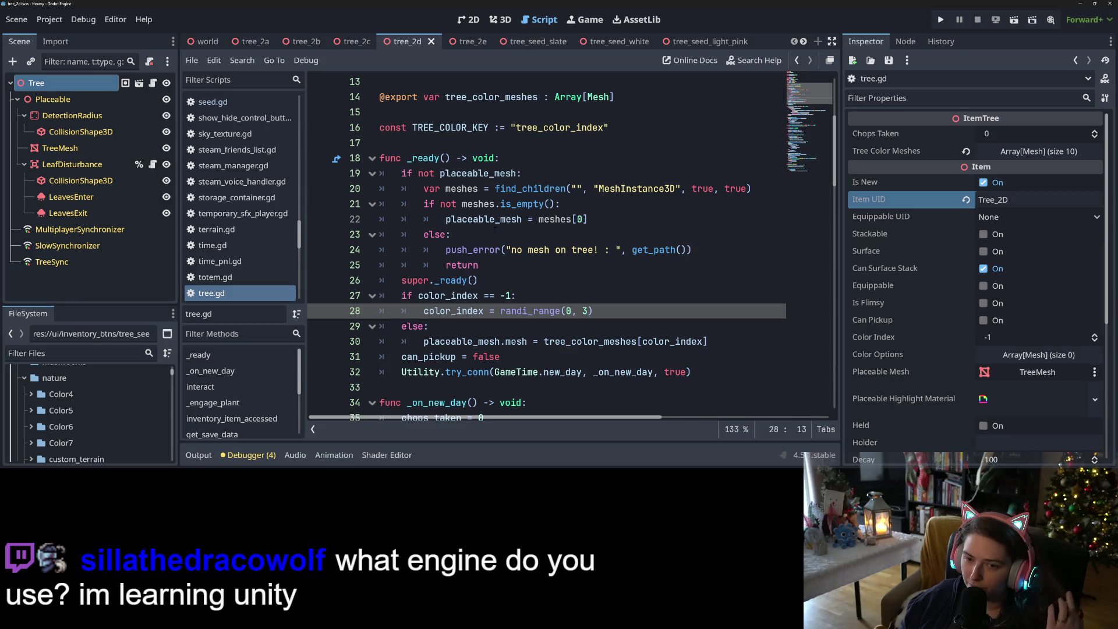
- Inspect tree.gd around its TREE_COLOR_KEY constant
{"action": "scroll", "coordinate": [492, 229], "scroll_direction": "up", "scroll_amount": 3}
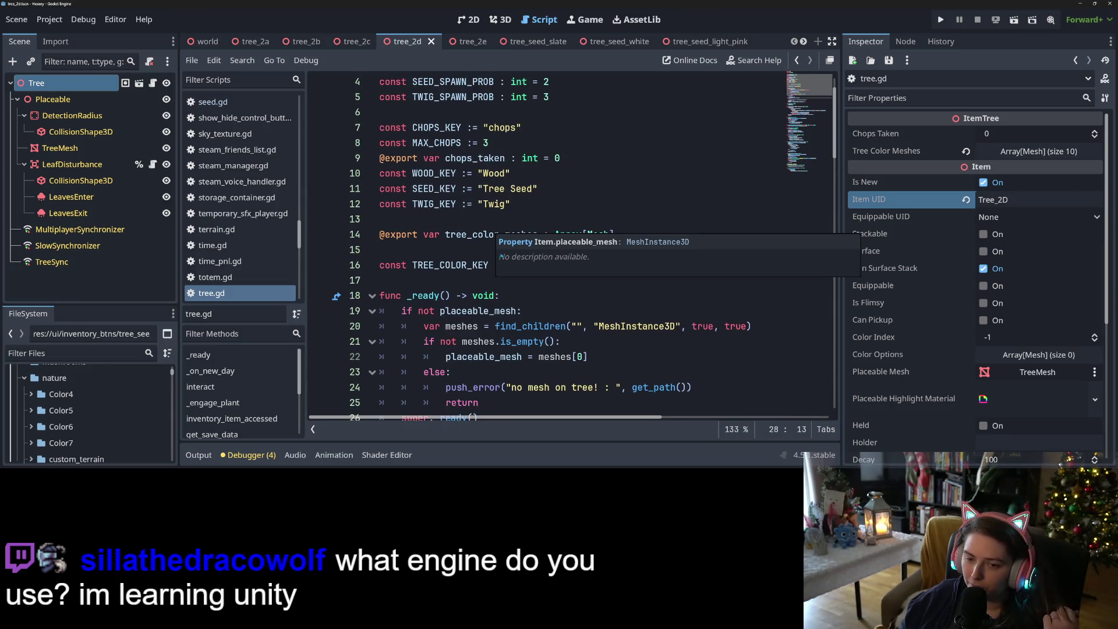
{"action": "double_click", "coordinate": [486, 265]}
{"action": "scroll", "coordinate": [497, 285], "scroll_direction": "up", "scroll_amount": 1}
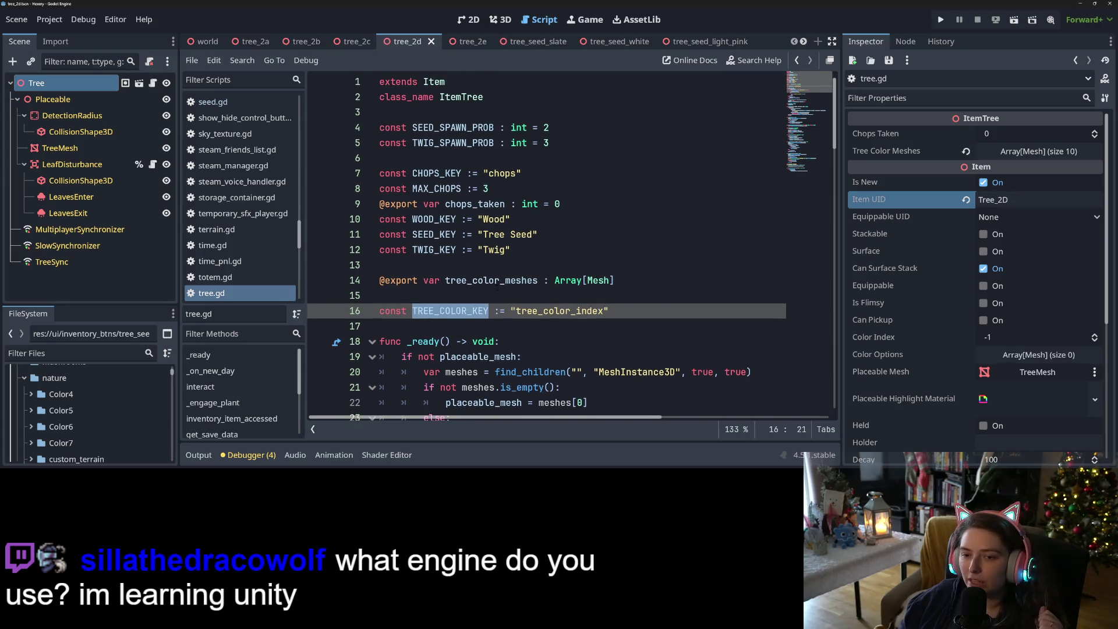
{"action": "scroll", "coordinate": [457, 263], "scroll_direction": "down", "scroll_amount": 4}
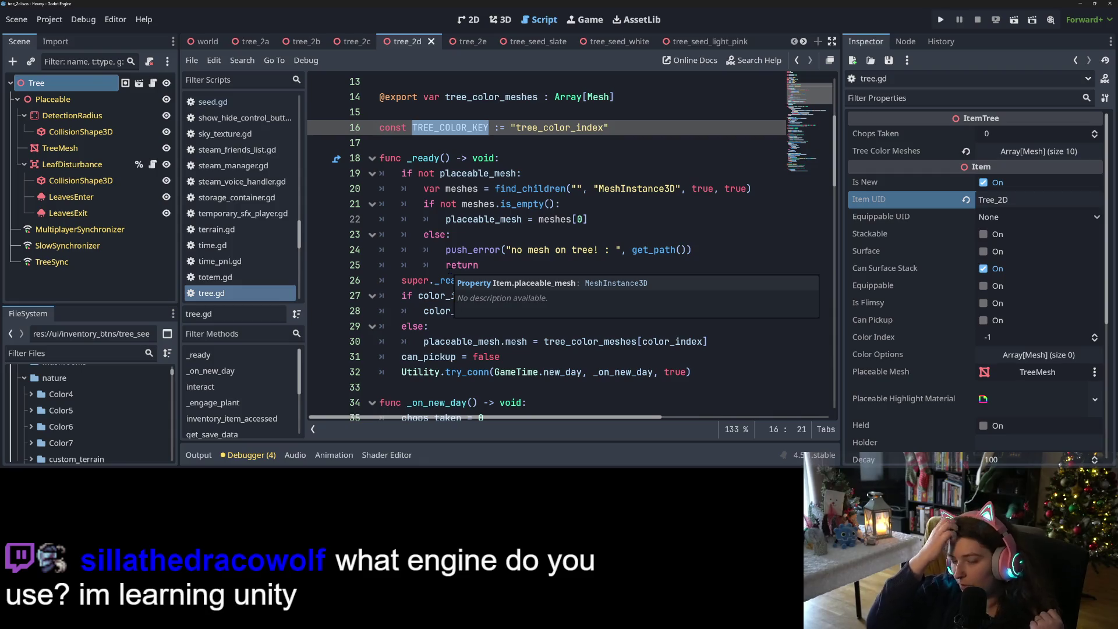
{"action": "scroll", "coordinate": [280, 169], "scroll_direction": "up", "scroll_amount": 2}
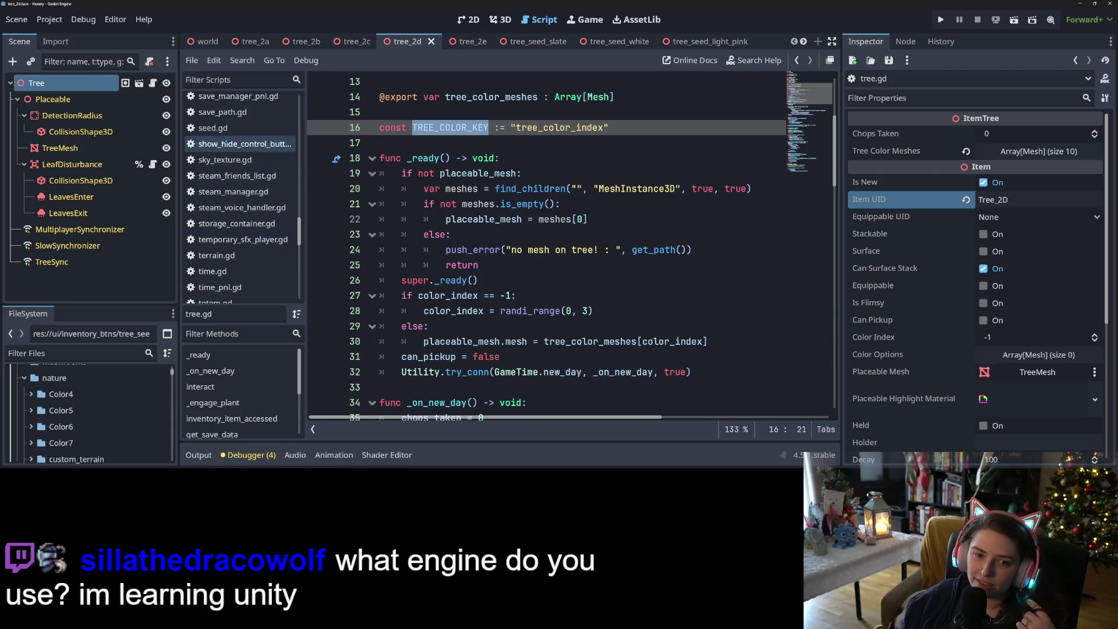
- Pass through seed.gd and open hole.gd from the Scripts list
{"action": "left_click", "coordinate": [227, 131]}
{"action": "scroll", "coordinate": [247, 209], "scroll_direction": "up", "scroll_amount": 5}
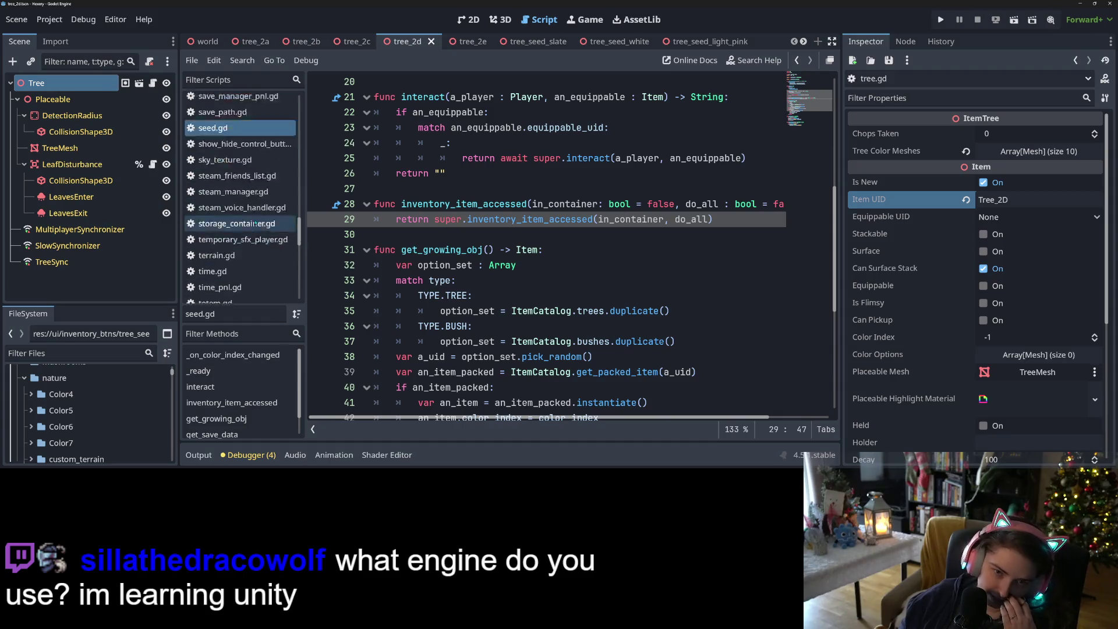
{"action": "scroll", "coordinate": [251, 228], "scroll_direction": "up", "scroll_amount": 10}
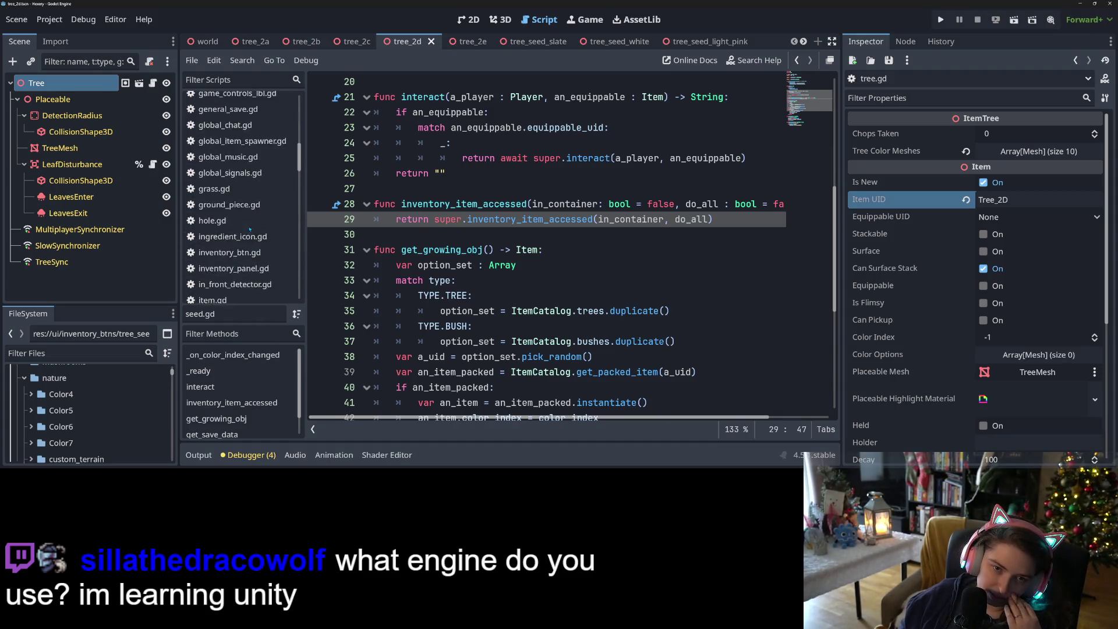
{"action": "scroll", "coordinate": [248, 229], "scroll_direction": "down", "scroll_amount": 8}
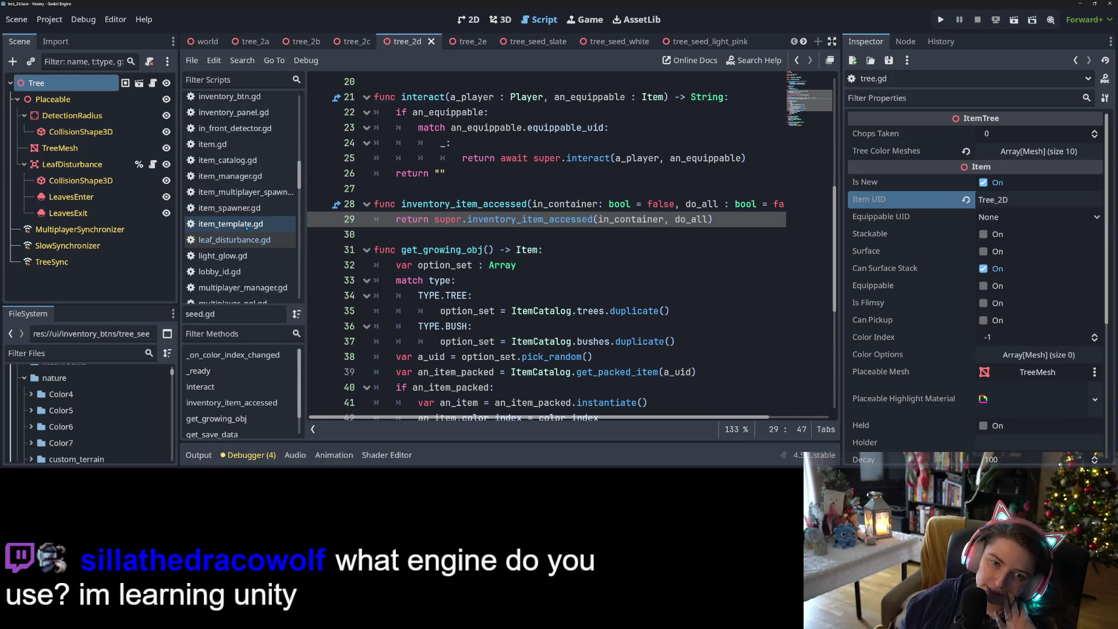
{"action": "left_click", "coordinate": [218, 144]}
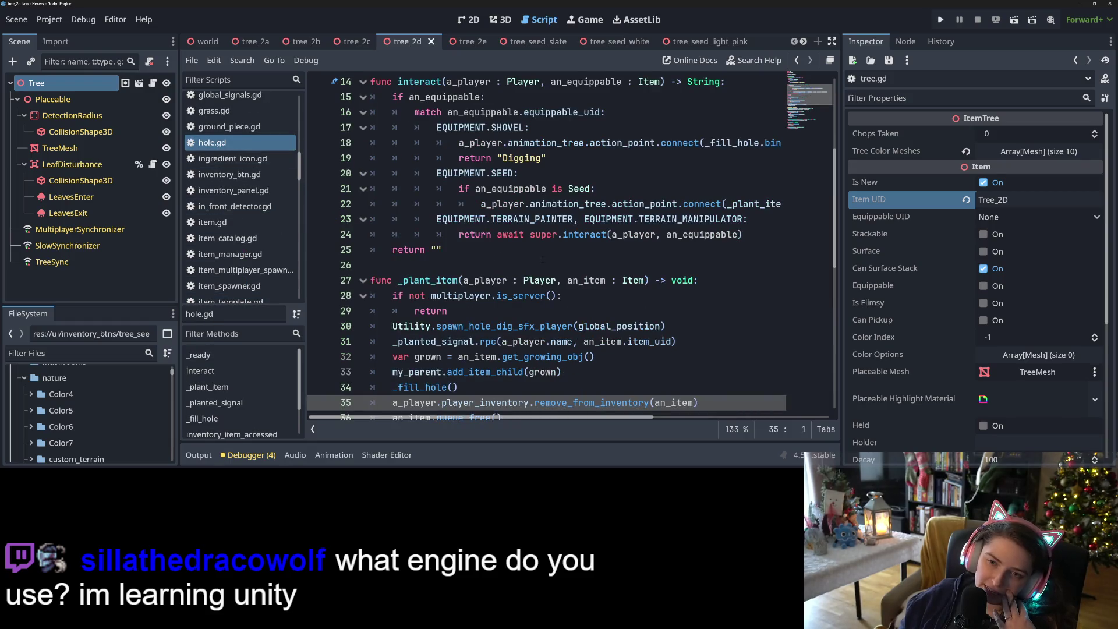
- Review hole.gd's _plant_item: where grown is created and added, and the planted signal call
{"action": "left_click", "coordinate": [542, 264]}
{"action": "scroll", "coordinate": [542, 256], "scroll_direction": "down", "scroll_amount": 4}
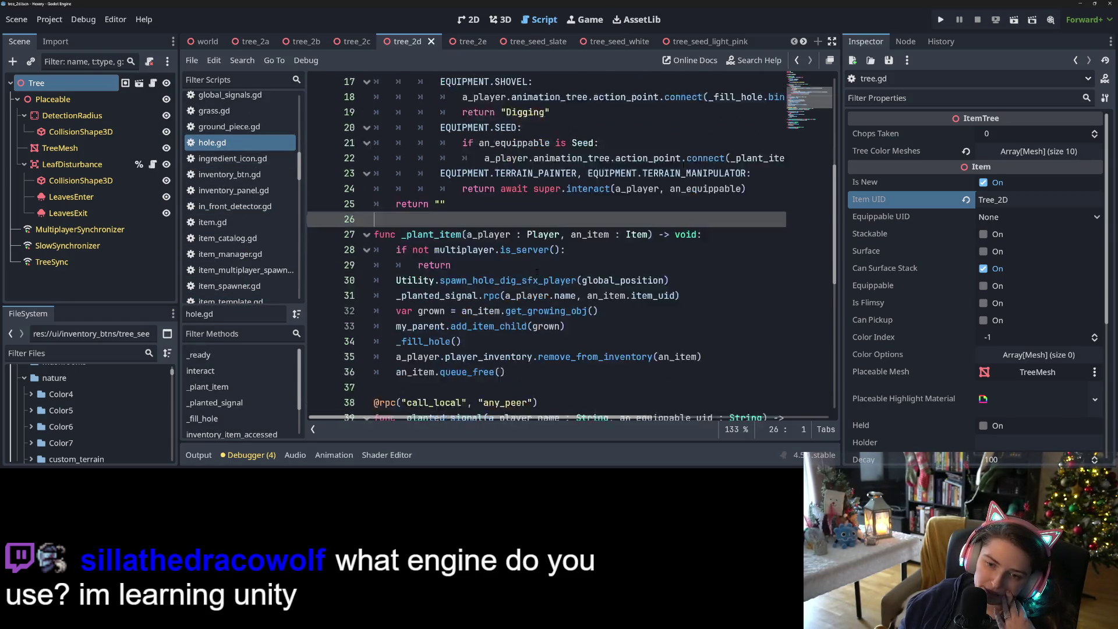
{"action": "left_click", "coordinate": [525, 219]}
{"action": "scroll", "coordinate": [525, 219], "scroll_direction": "up", "scroll_amount": 1}
{"action": "left_click", "coordinate": [480, 234]}
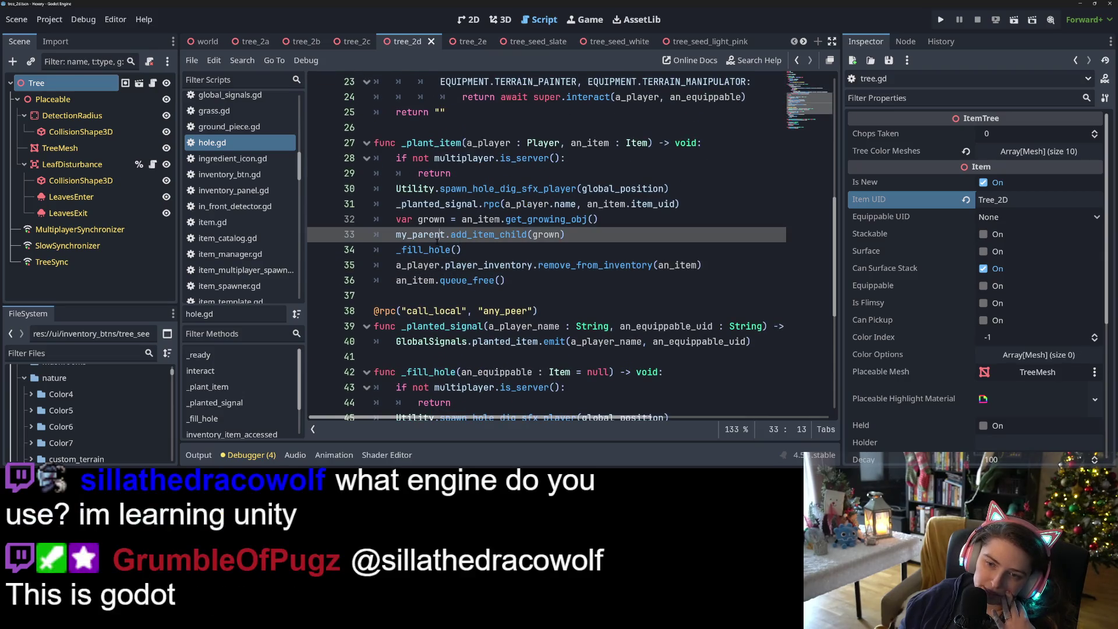
{"action": "left_click", "coordinate": [457, 220]}
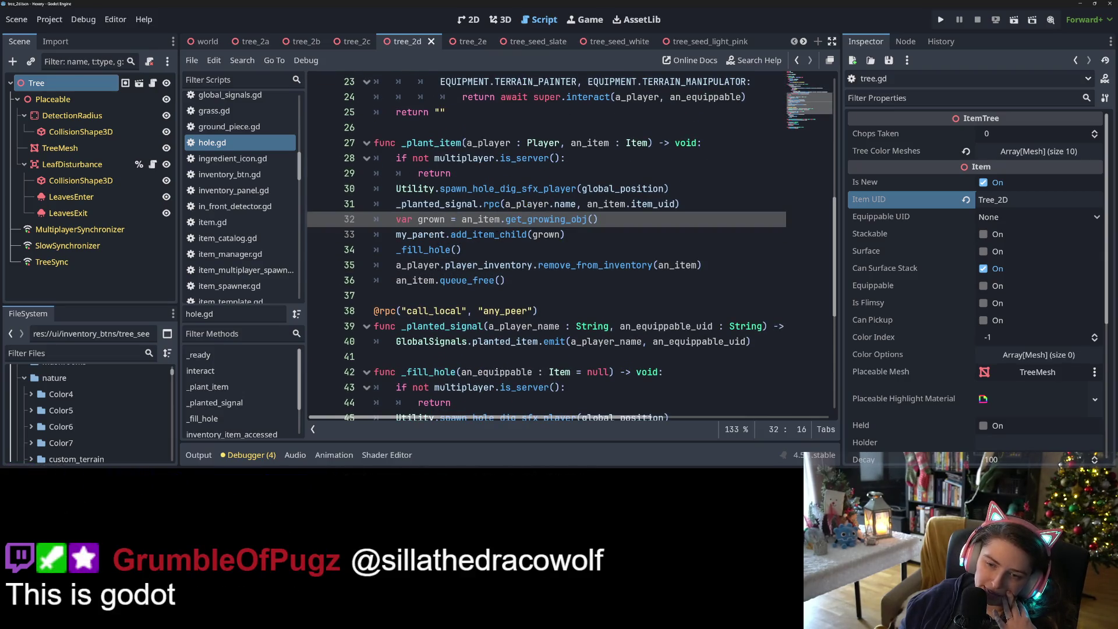
{"action": "left_click", "coordinate": [574, 203]}
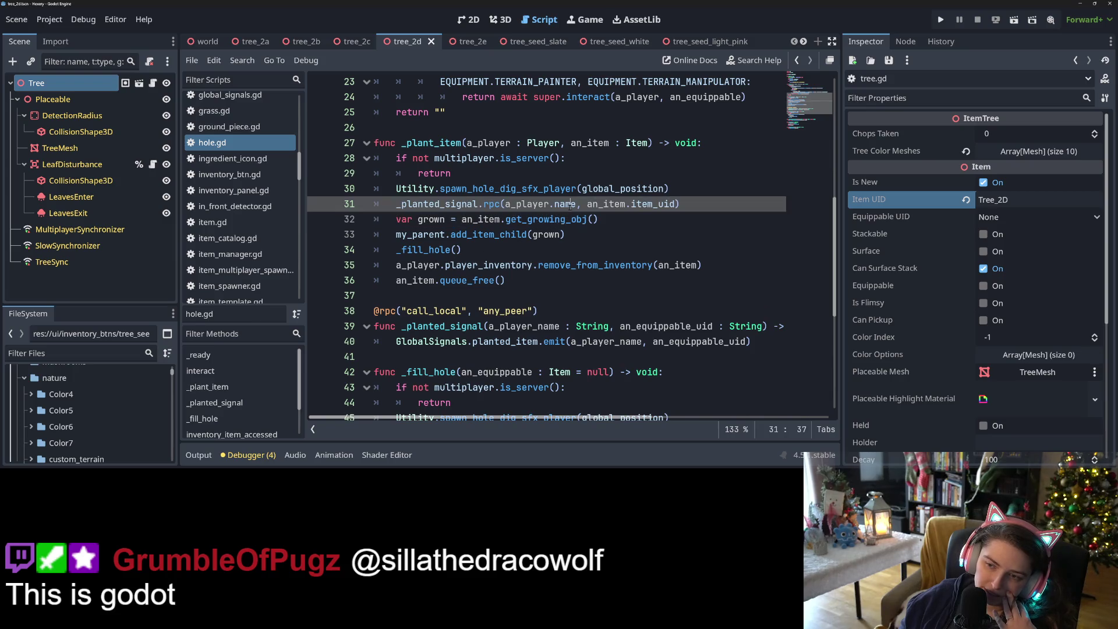
- Trace uses of _planted_signal, get_growing_obj and grown, then insert a blank line after add_item_child(grown)
{"action": "double_click", "coordinate": [457, 204]}
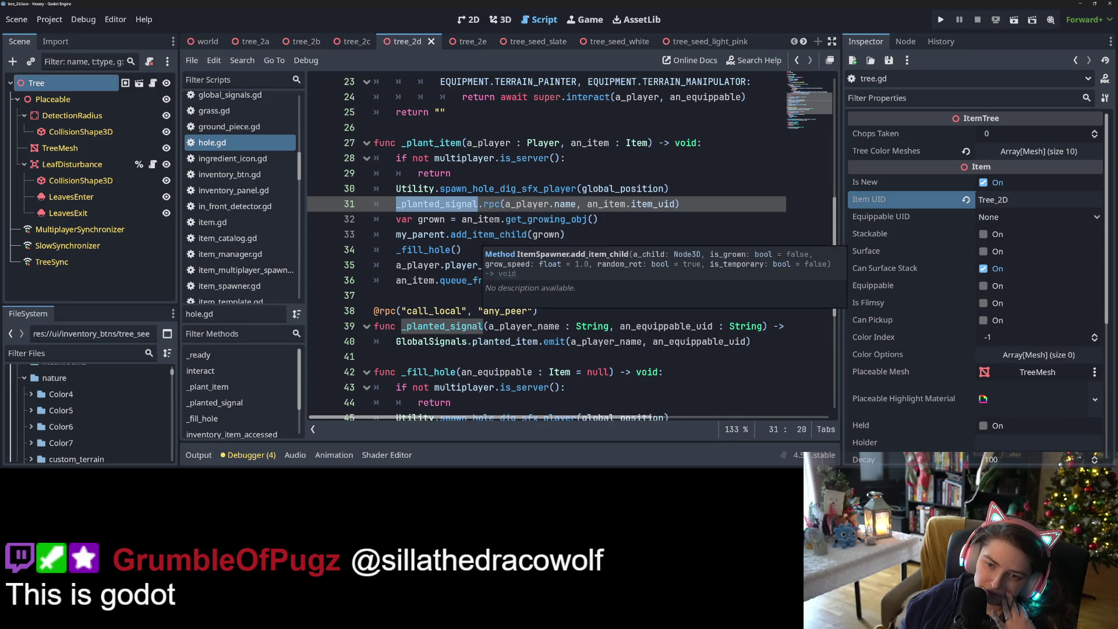
{"action": "double_click", "coordinate": [551, 222]}
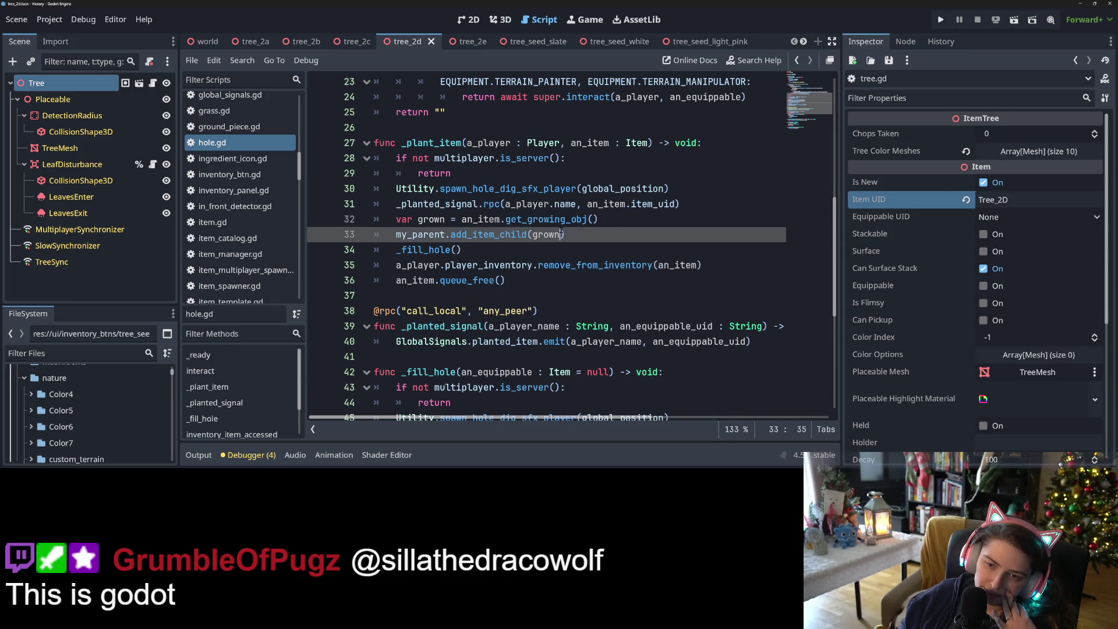
{"action": "double_click", "coordinate": [430, 220]}
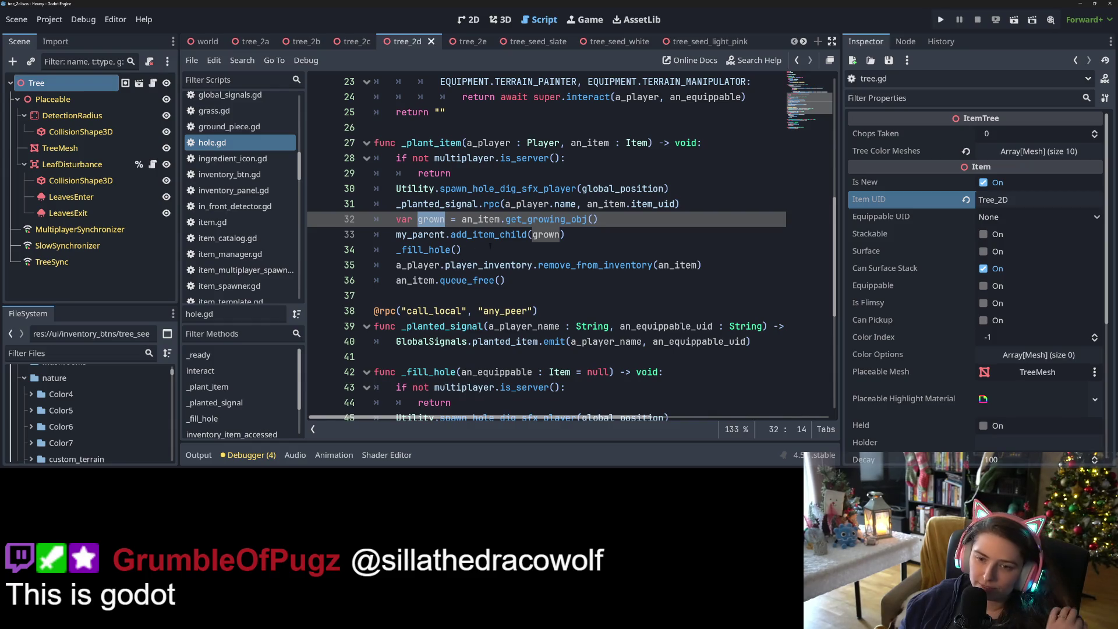
{"action": "left_click", "coordinate": [576, 240]}
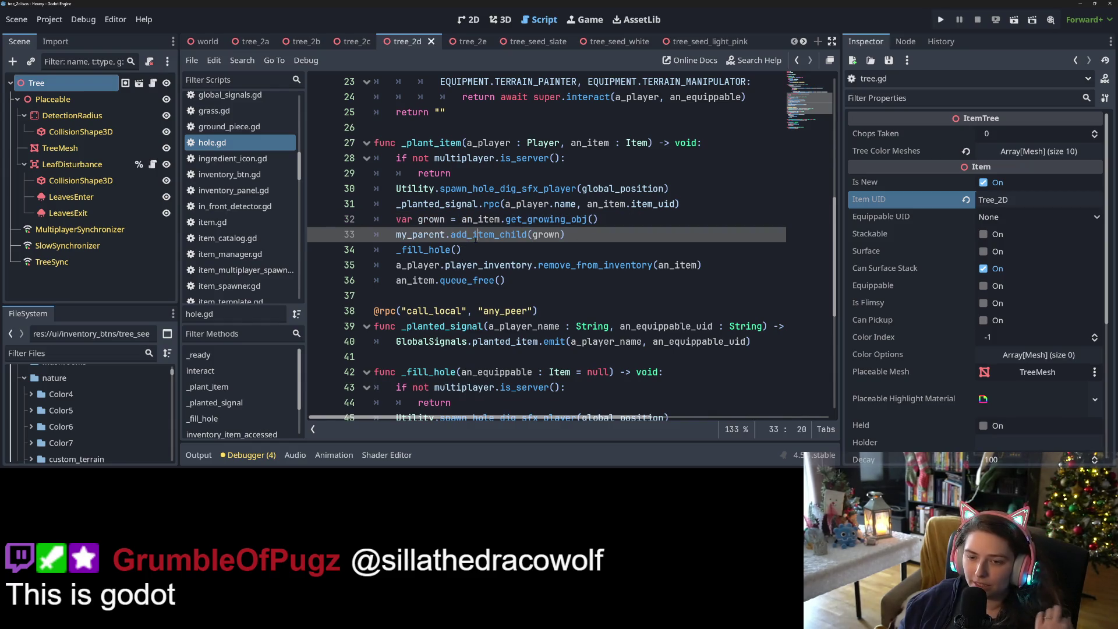
{"action": "key", "text": "Return"}
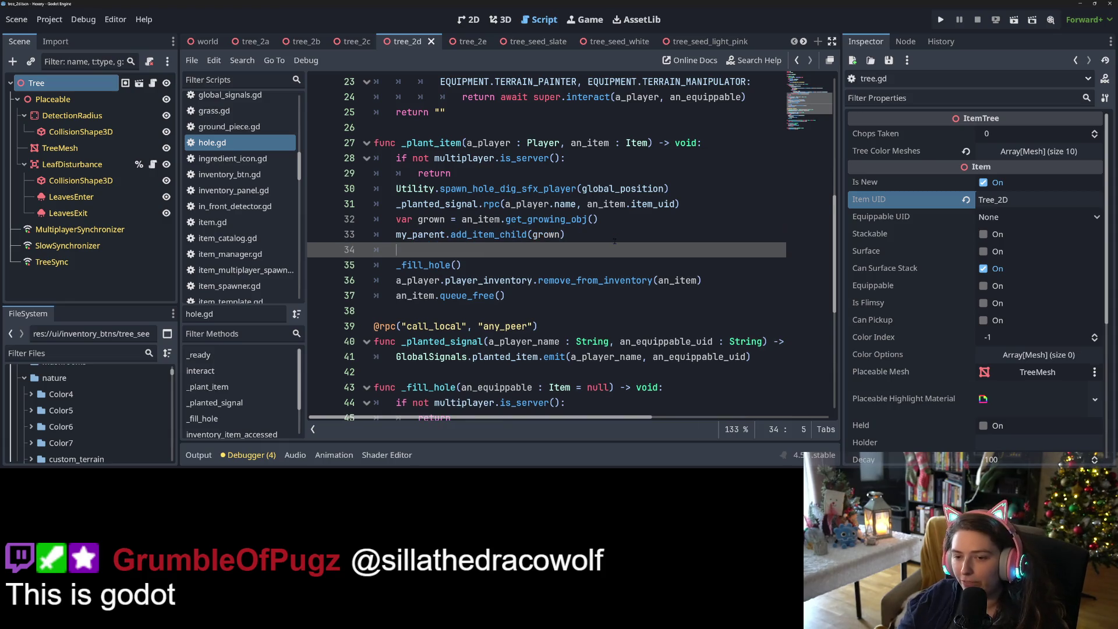
{"action": "type", "text": "grow"}
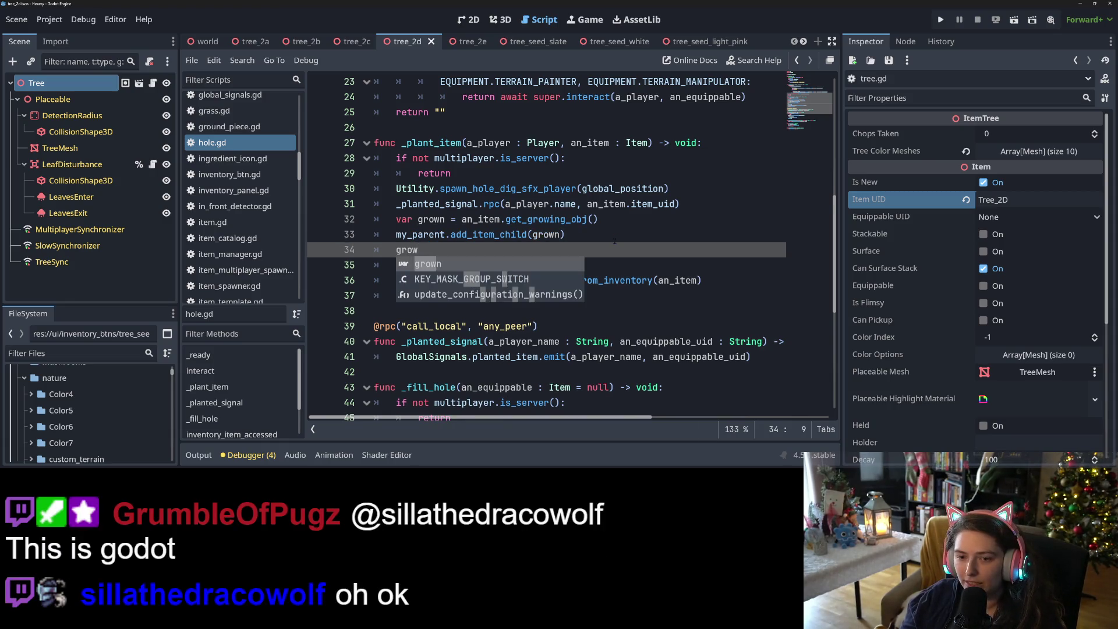
{"action": "type", "text": "n.item_uid"}
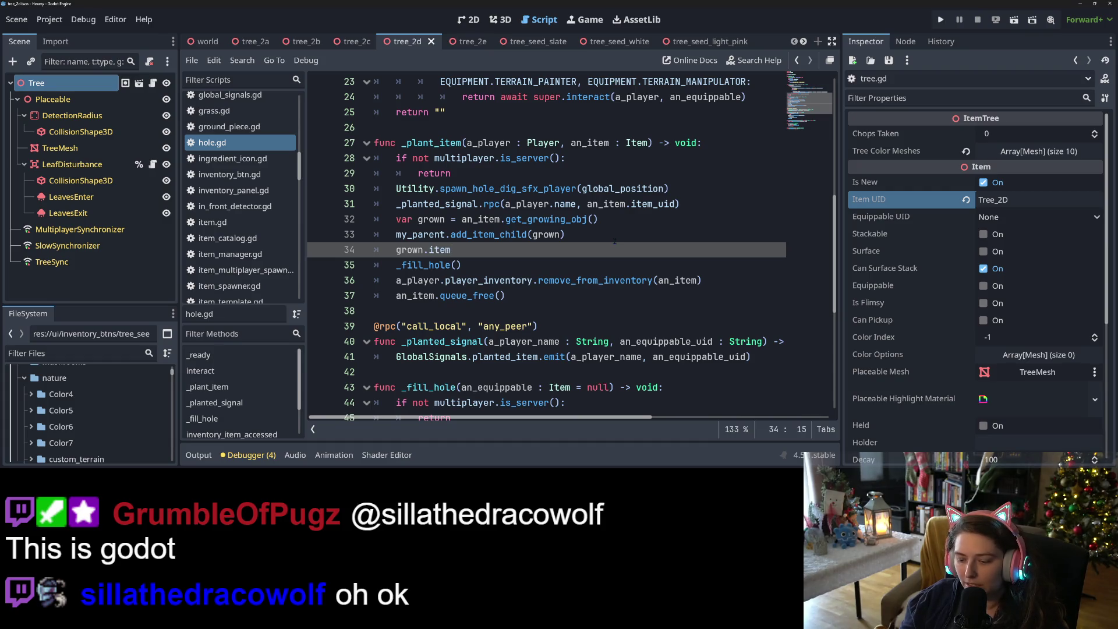
{"action": "type", "text": " ="}
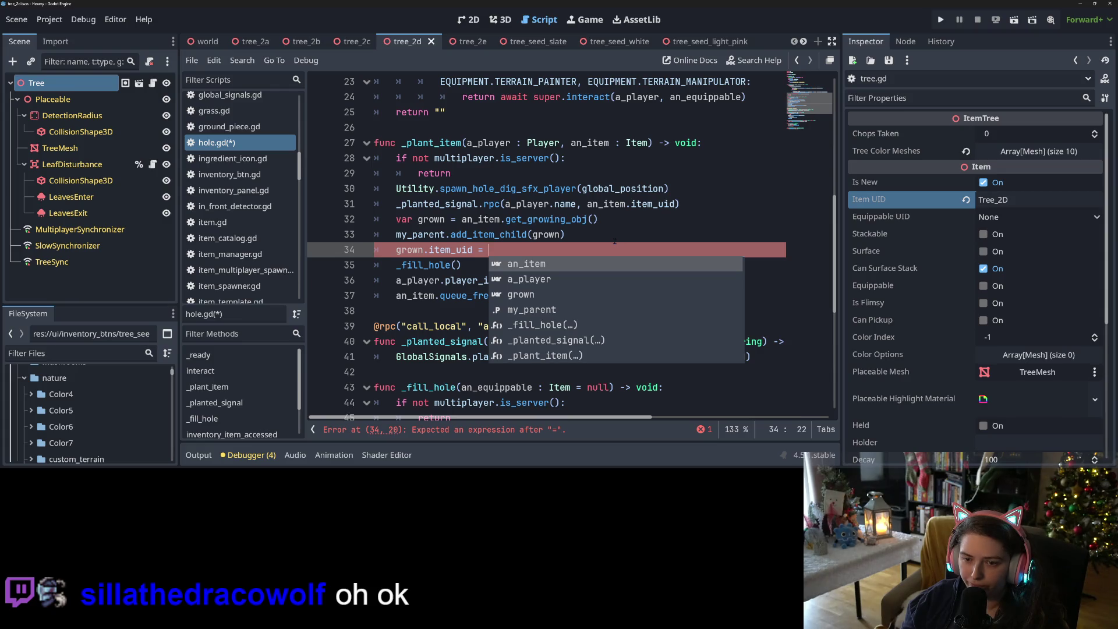
{"action": "key", "text": "BackSpace"}
{"action": "key", "text": "BackSpace"}
{"action": "key", "text": "BackSpace"}
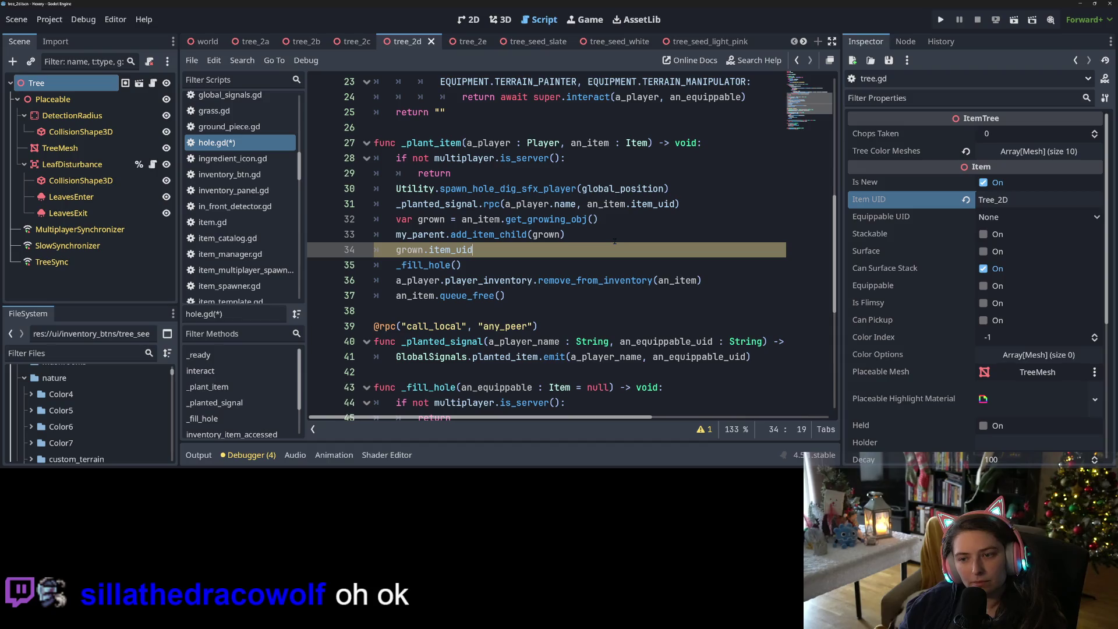
{"action": "key", "text": "BackSpace"}
{"action": "key", "text": "BackSpace"}
{"action": "key", "text": "BackSpace"}
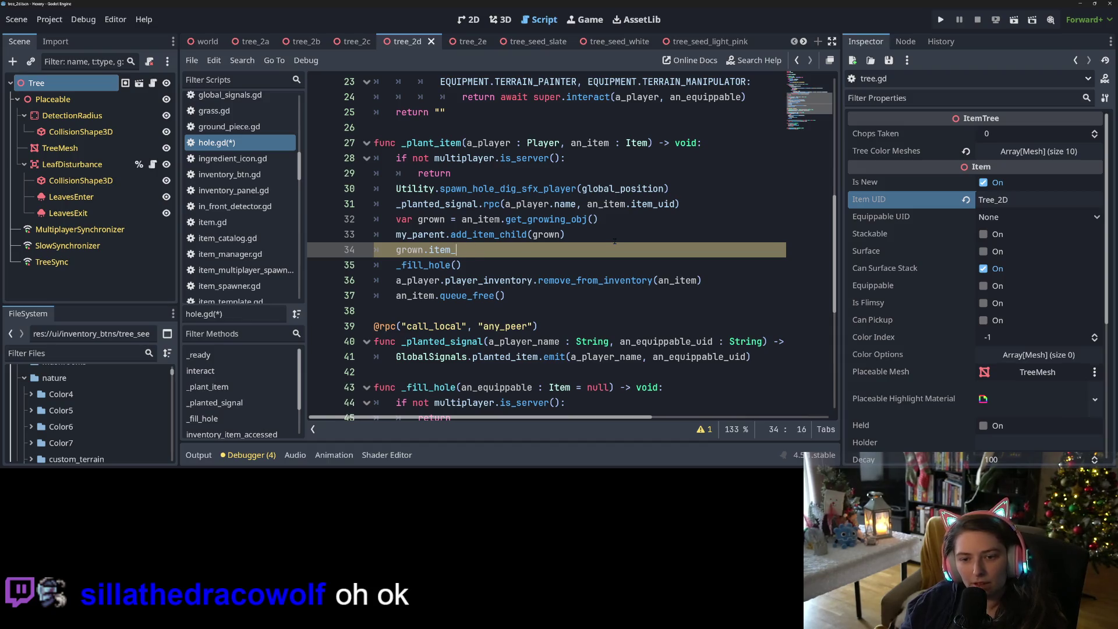
{"action": "key", "text": "BackSpace"}
{"action": "key", "text": "BackSpace"}
{"action": "key", "text": "BackSpace"}
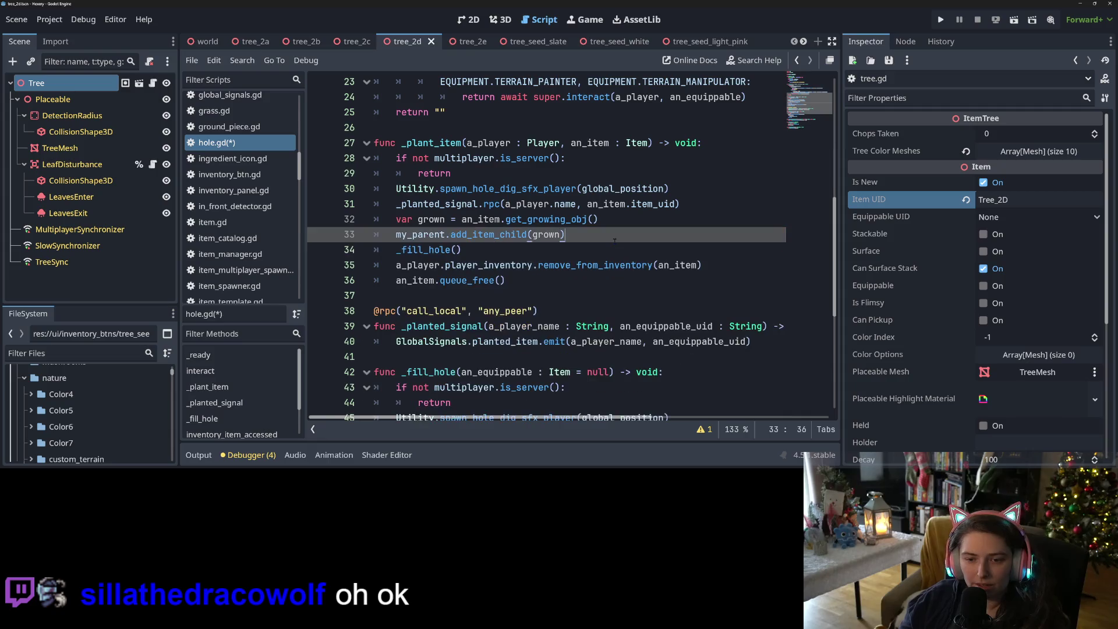
- Save hole.gd after checking the grown declaration
{"action": "left_click_drag", "start_coordinate": [376, 219], "coordinate": [587, 219]}
{"action": "left_click", "coordinate": [555, 219]}
{"action": "key", "text": "ctrl+s"}
- Open seed.gd from the Filter Scripts list
{"action": "scroll", "coordinate": [243, 222], "scroll_direction": "down", "scroll_amount": 8}
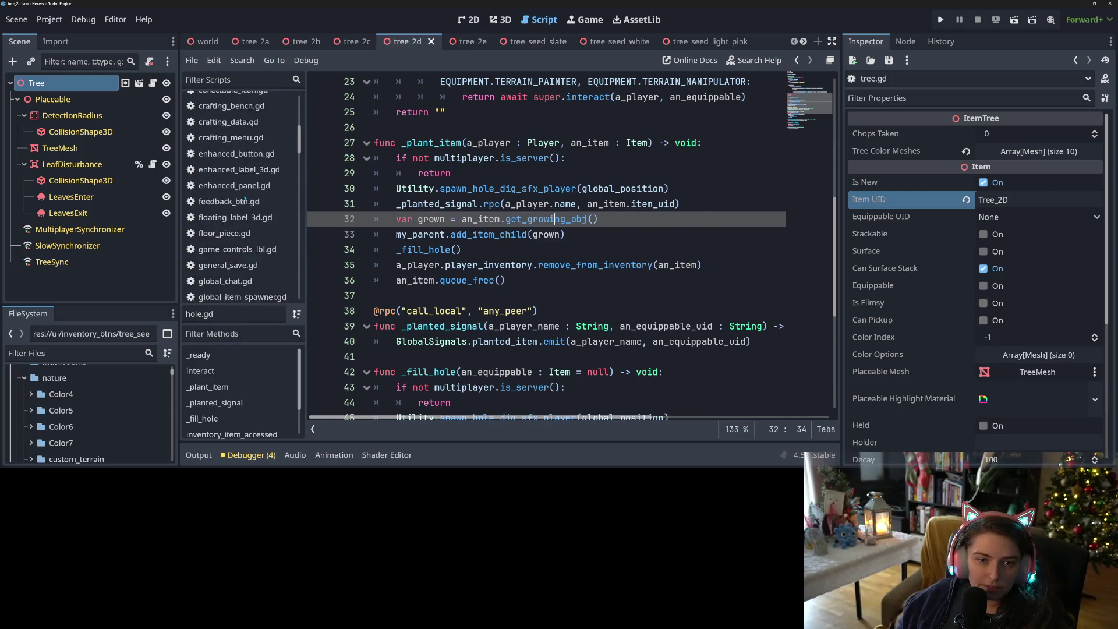
{"action": "scroll", "coordinate": [241, 249], "scroll_direction": "down", "scroll_amount": 6}
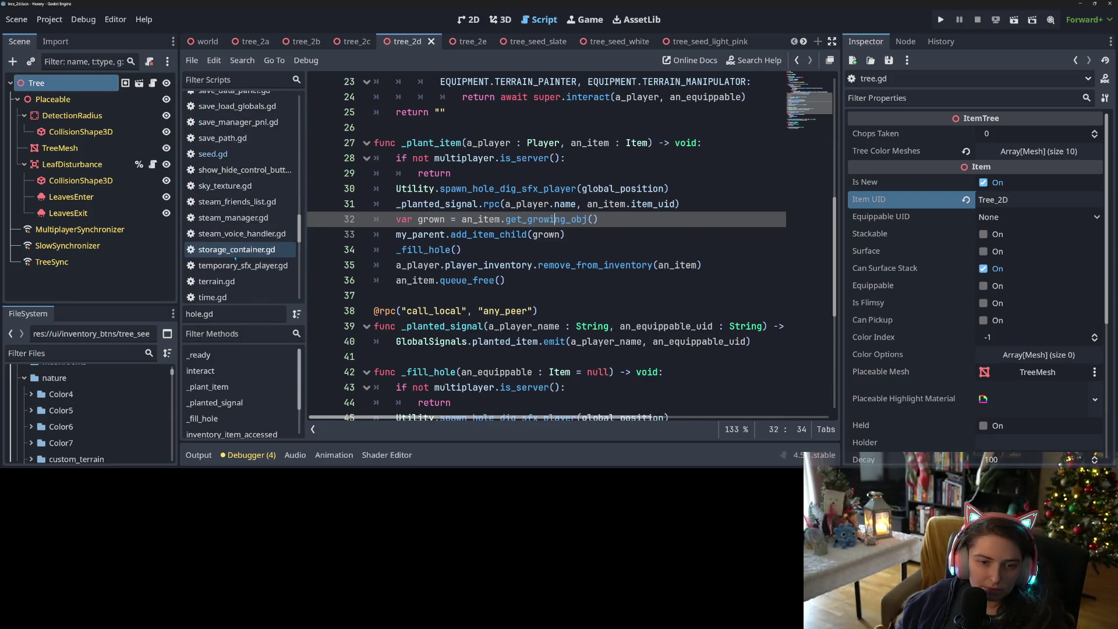
{"action": "left_click", "coordinate": [237, 104]}
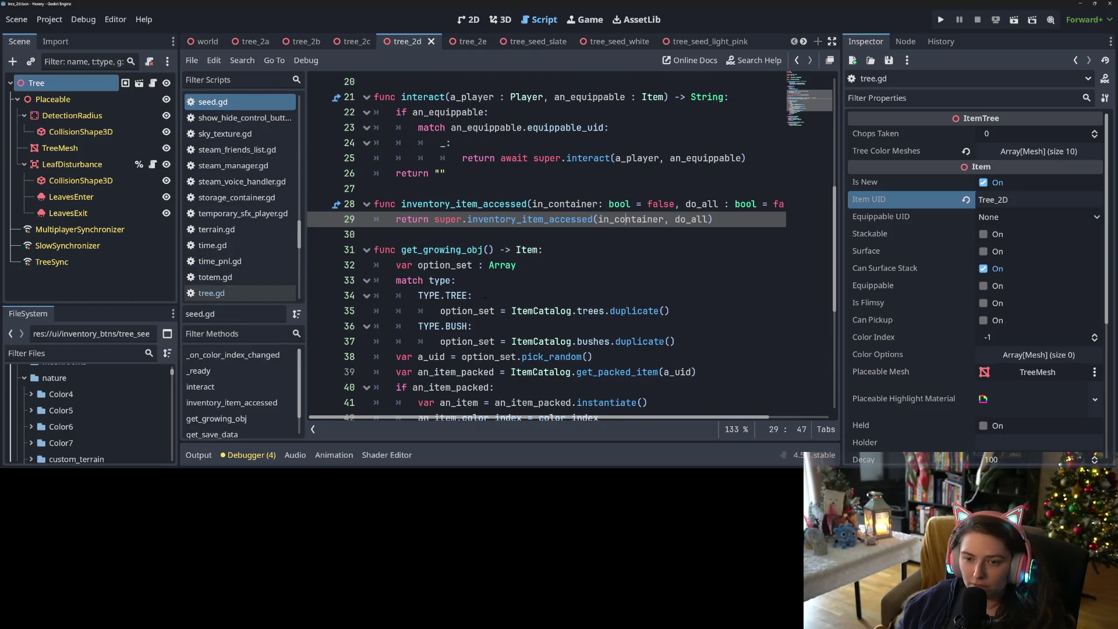
{"action": "scroll", "coordinate": [437, 309], "scroll_direction": "down", "scroll_amount": 2}
{"action": "left_click", "coordinate": [590, 325]}
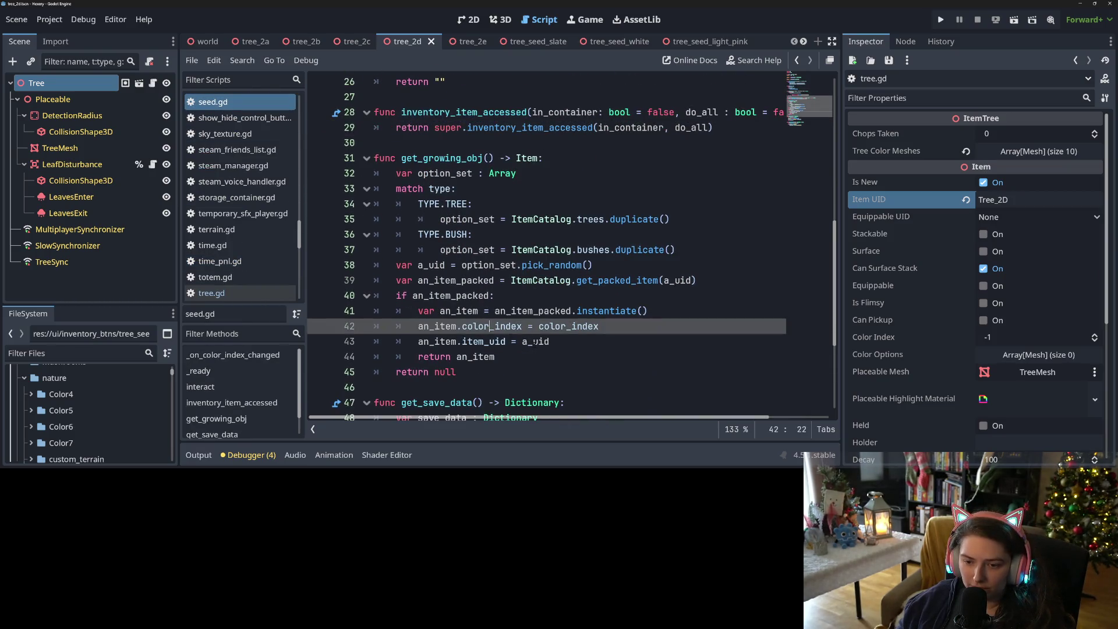
{"action": "scroll", "coordinate": [591, 284], "scroll_direction": "down", "scroll_amount": 1}
{"action": "left_click", "coordinate": [541, 295]}
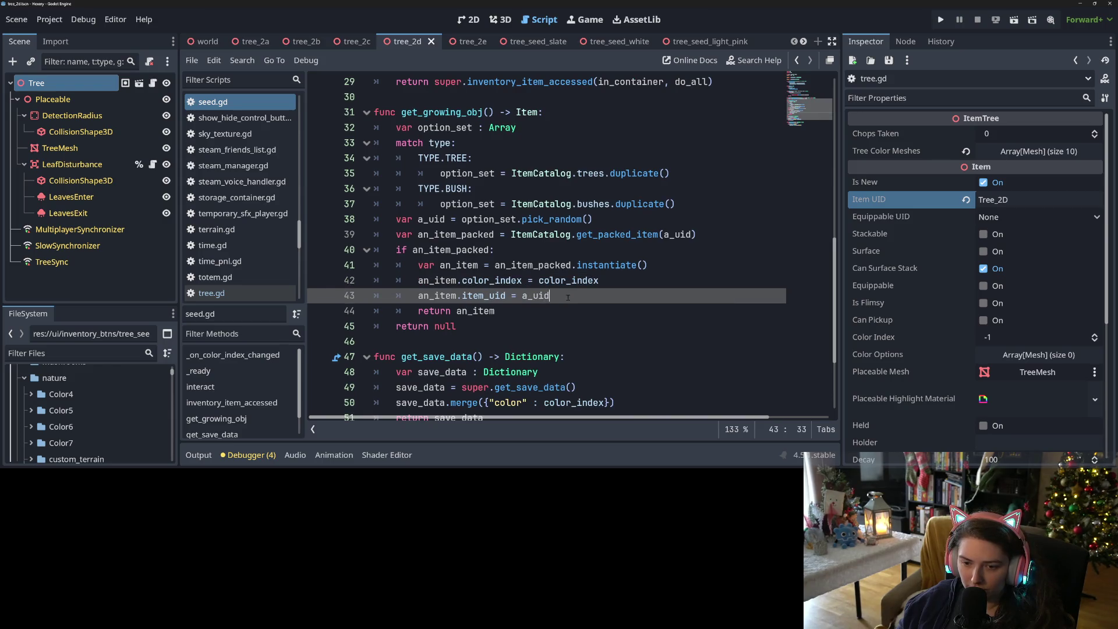
{"action": "left_click", "coordinate": [418, 280]}
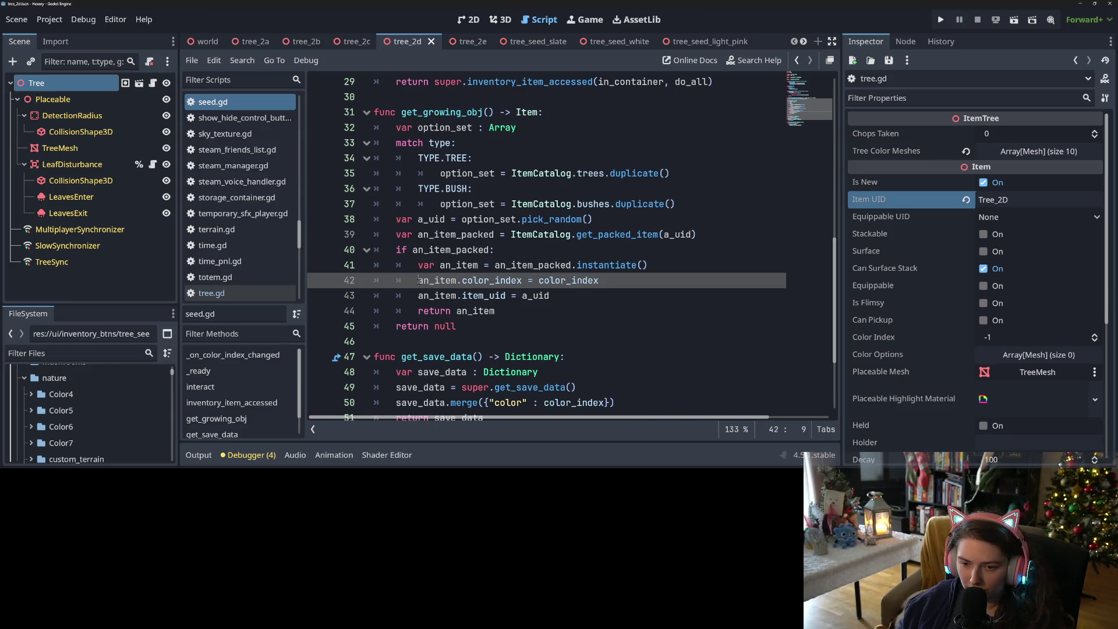
{"action": "left_click", "coordinate": [479, 280]}
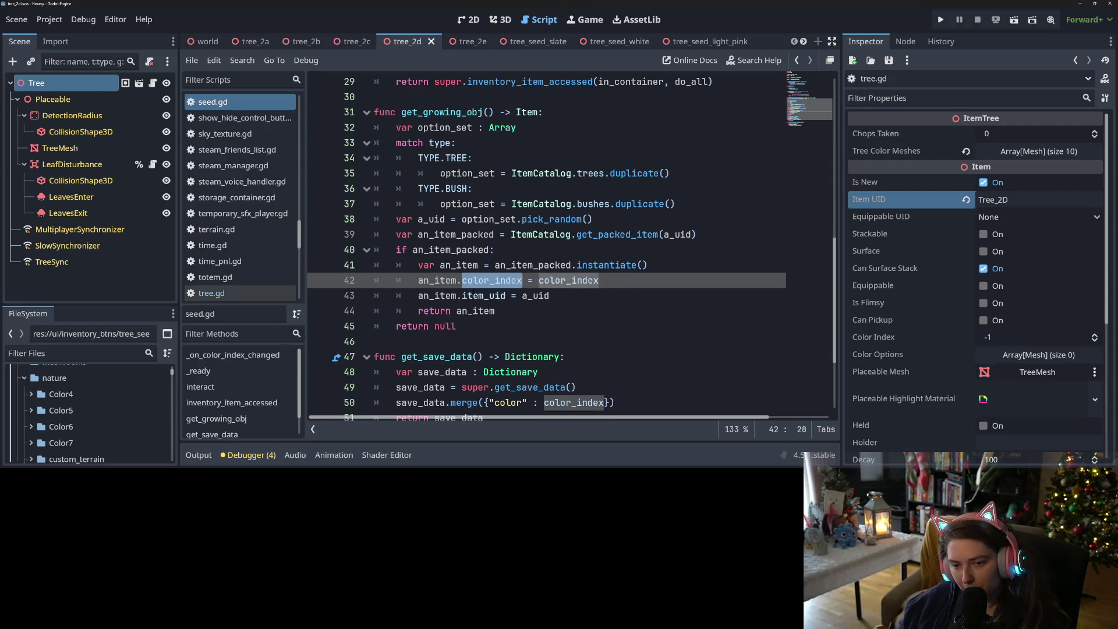
{"action": "left_click", "coordinate": [550, 295]}
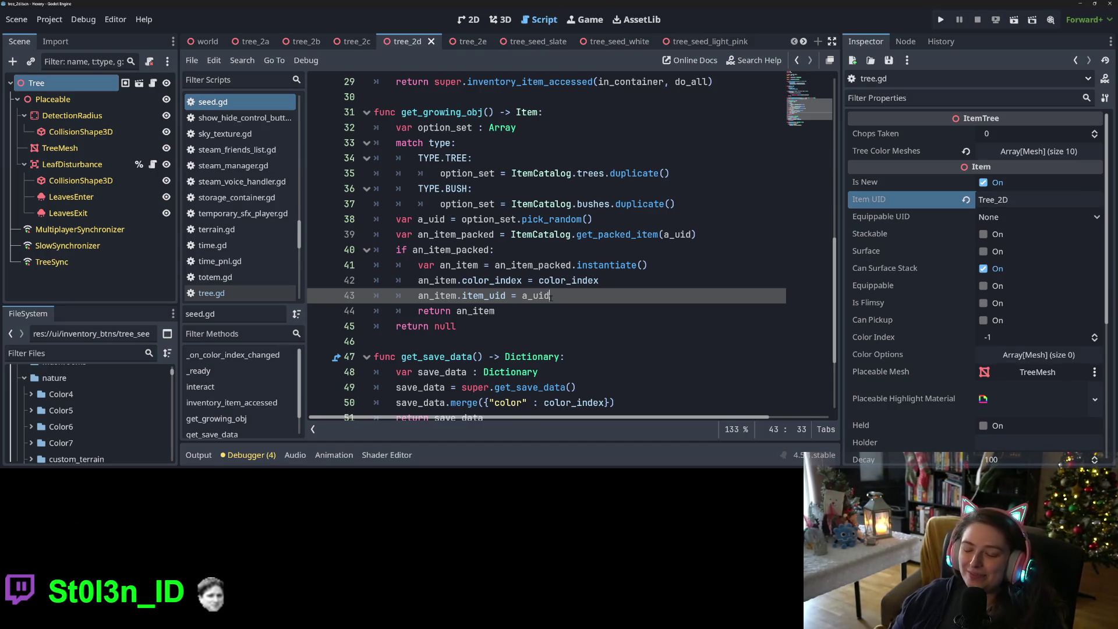
{"action": "key", "text": "Up"}
{"action": "key", "text": "Down"}
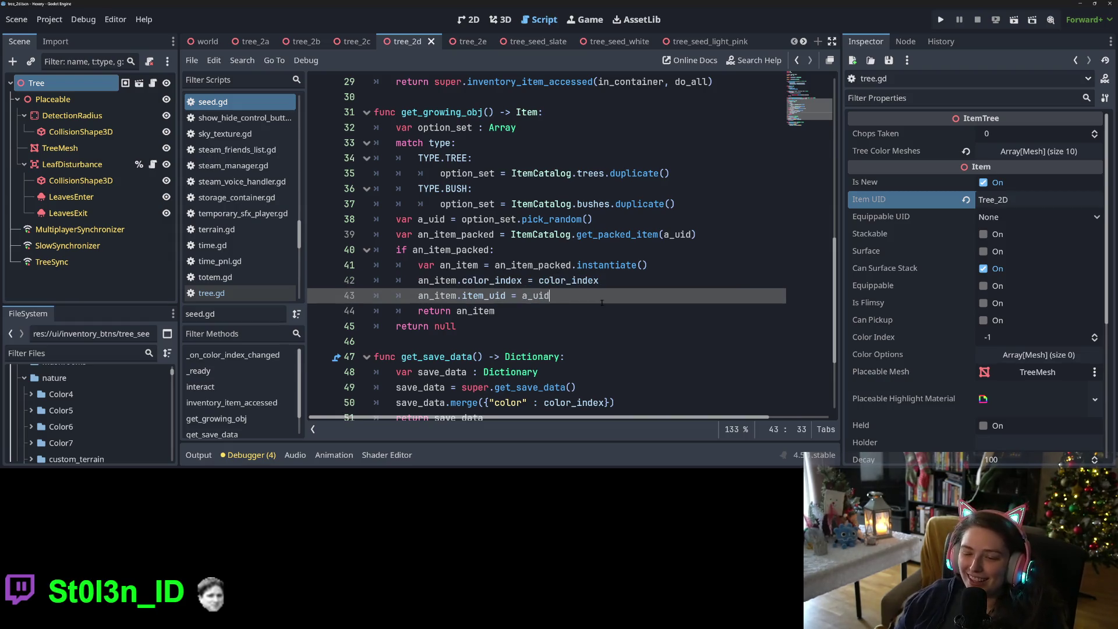
{"action": "key", "text": "Up"}
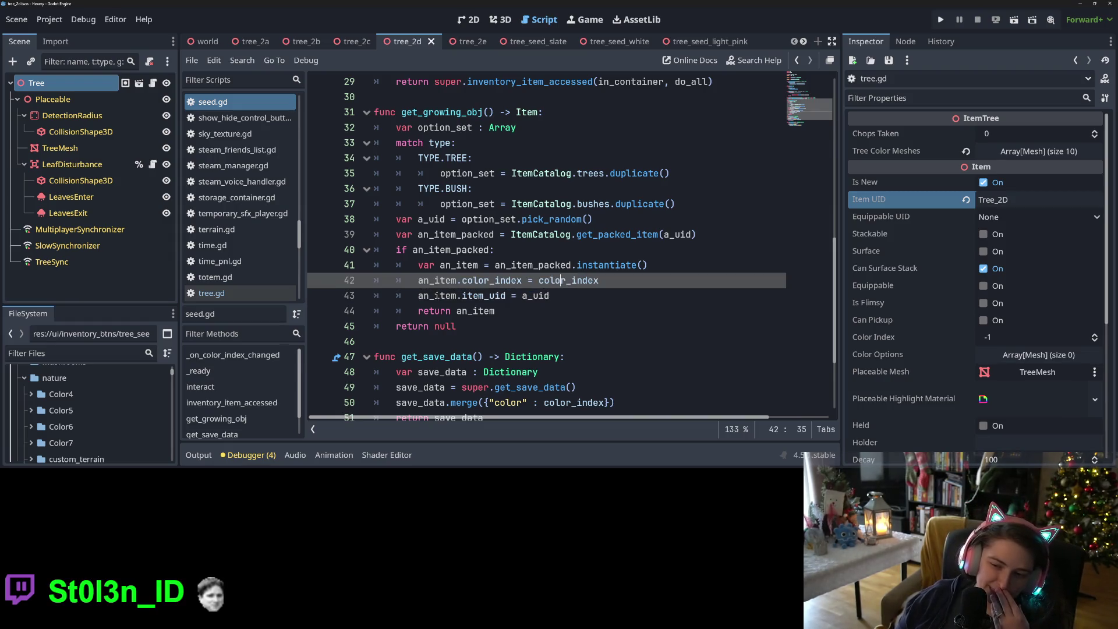
{"action": "key", "text": "Down"}
{"action": "double_click", "coordinate": [564, 298]}
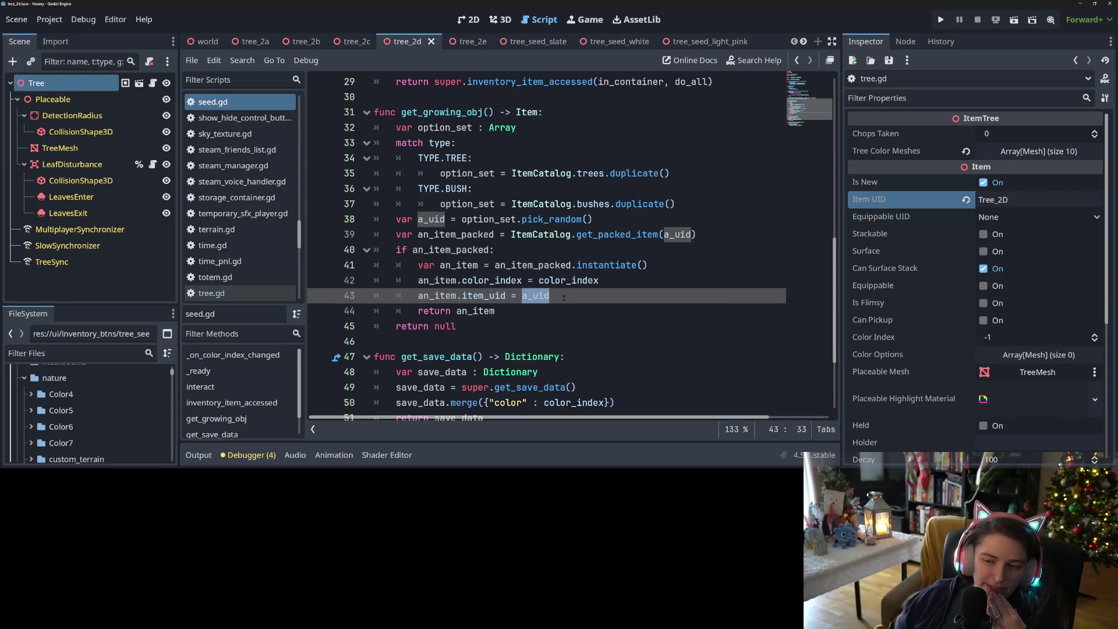
{"action": "double_click", "coordinate": [442, 295]}
{"action": "double_click", "coordinate": [483, 295]}
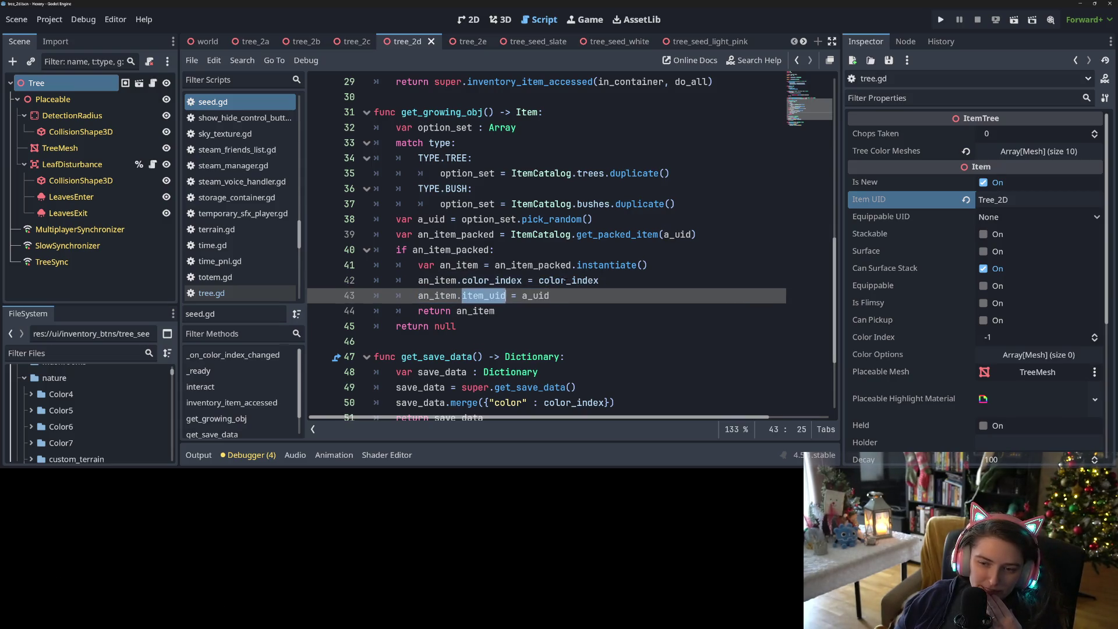
{"action": "left_click", "coordinate": [571, 296]}
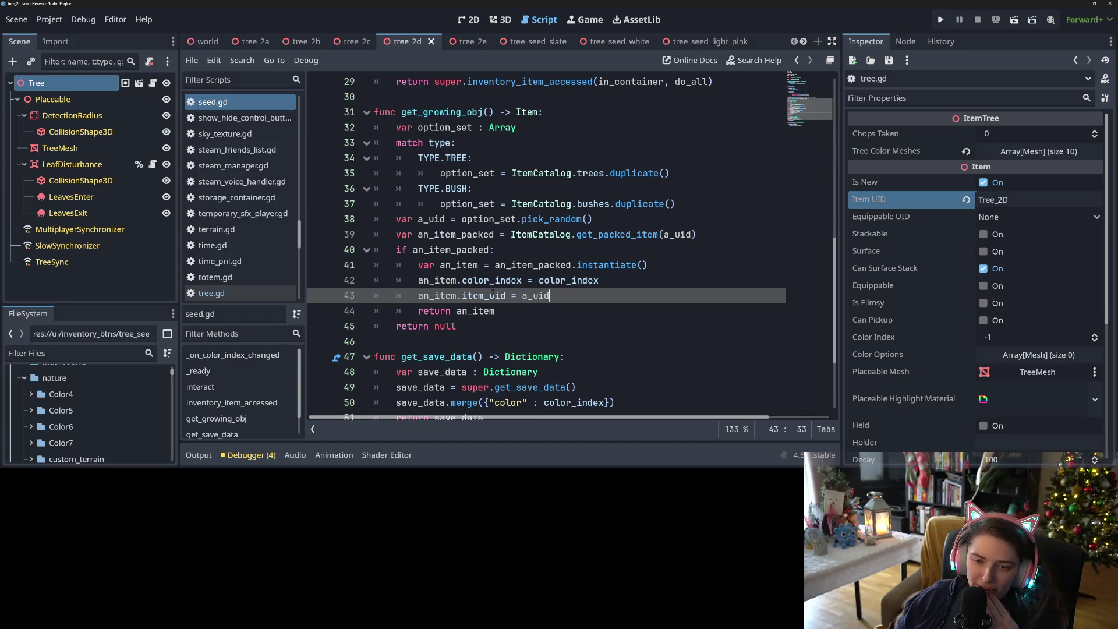
{"action": "left_click", "coordinate": [541, 306]}
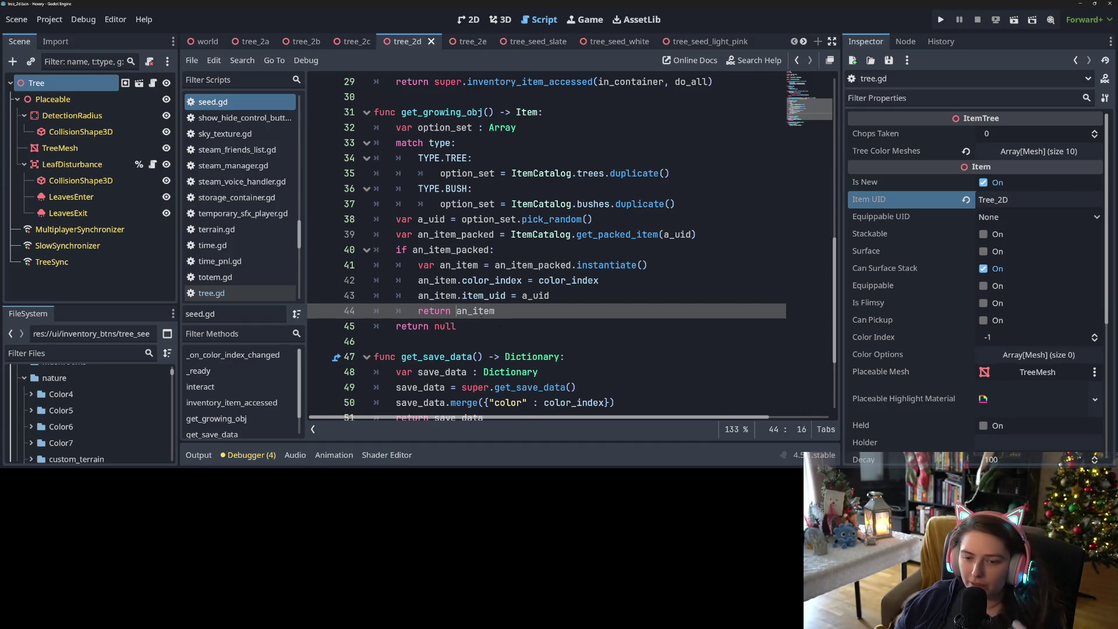
{"action": "type", "text": "["}
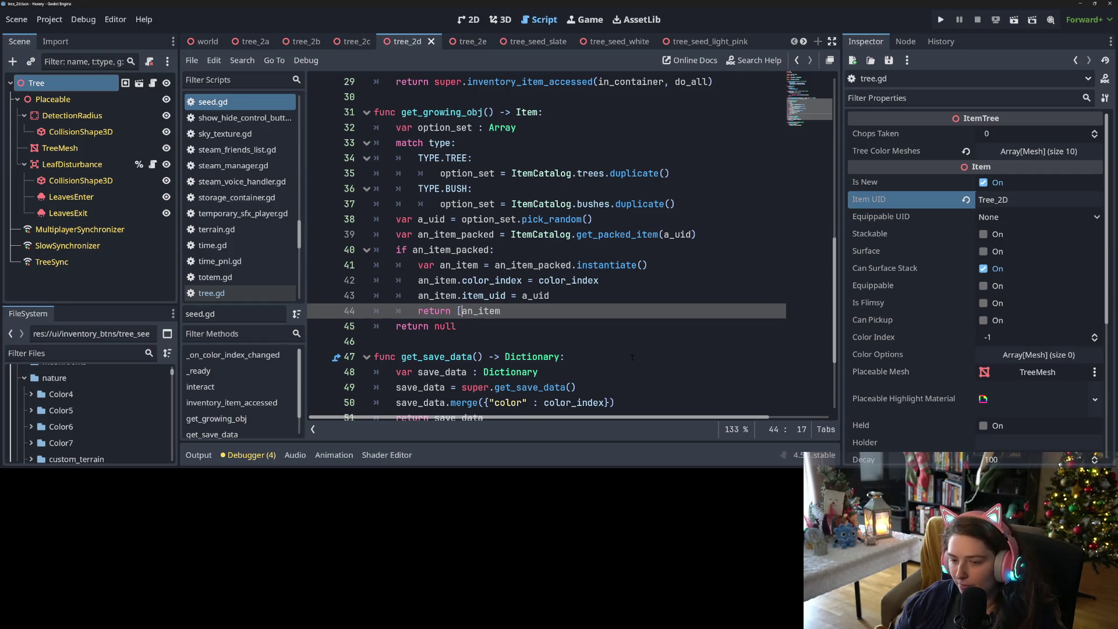
{"action": "key", "text": "End"}
{"action": "type", "text": "item"}
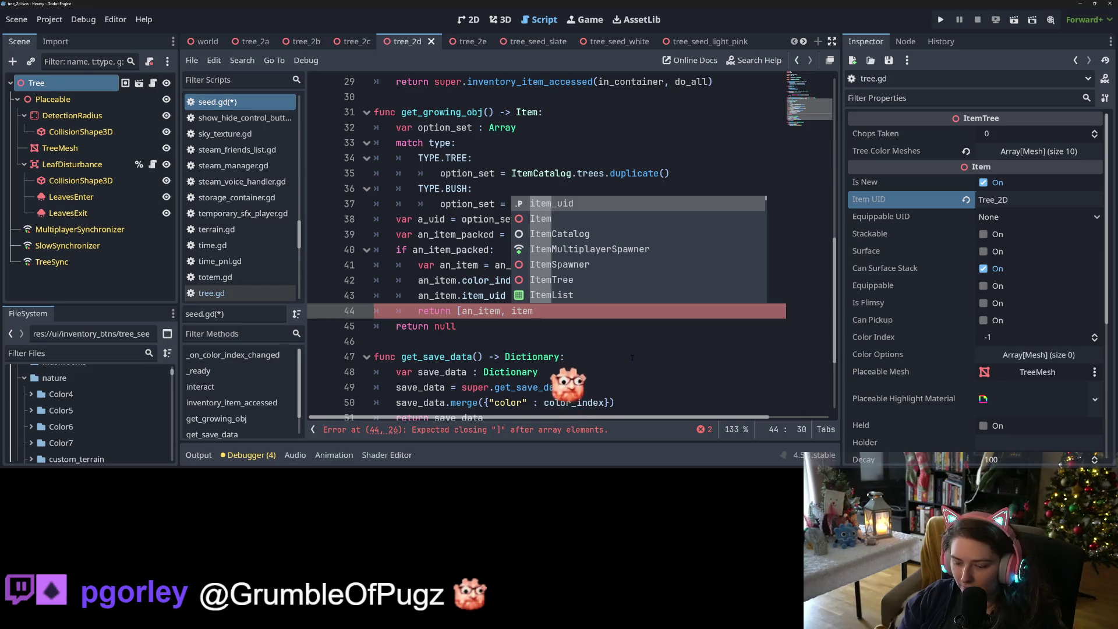
{"action": "key", "text": "BackSpace"}
{"action": "key", "text": "BackSpace"}
{"action": "key", "text": "BackSpace"}
{"action": "left_click", "coordinate": [632, 357]}
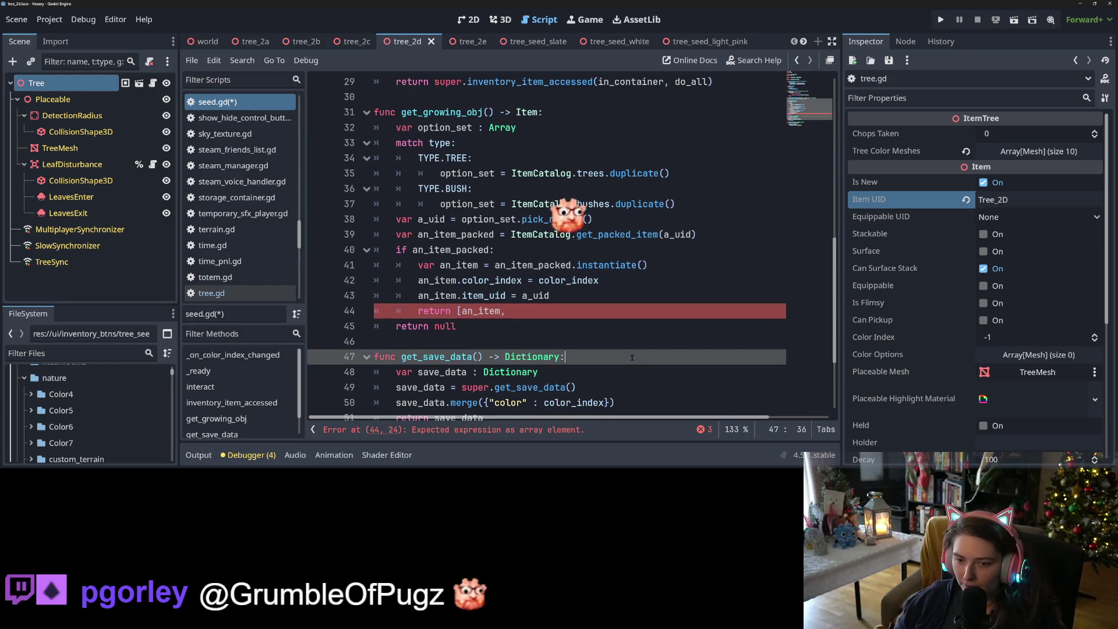
{"action": "left_click", "coordinate": [538, 310]}
{"action": "type", "text": "colo"}
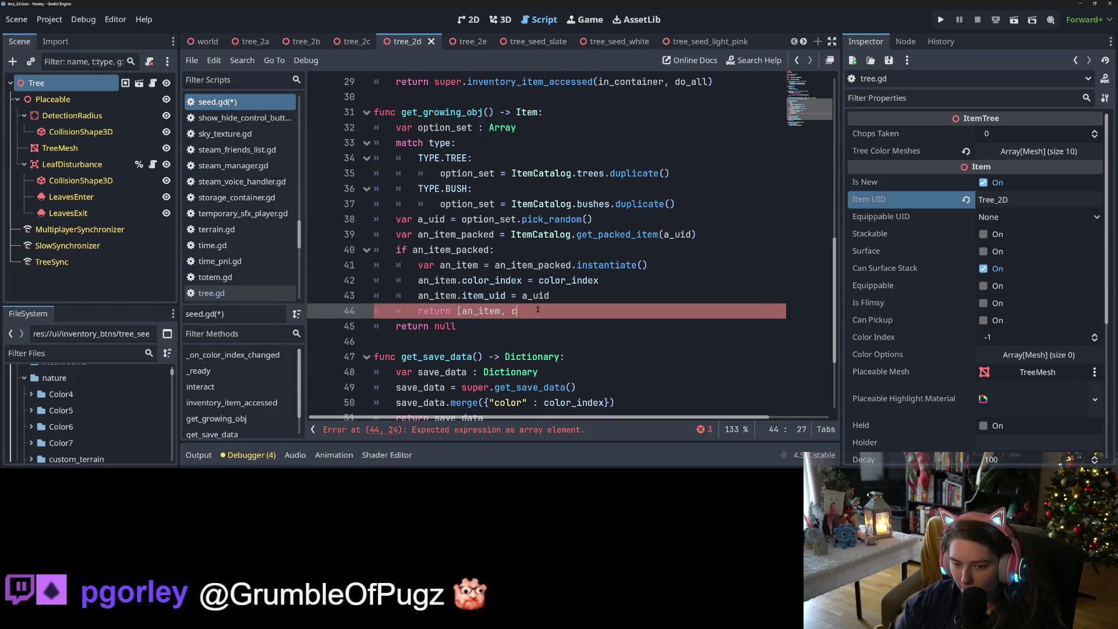
{"action": "key", "text": "Return"}
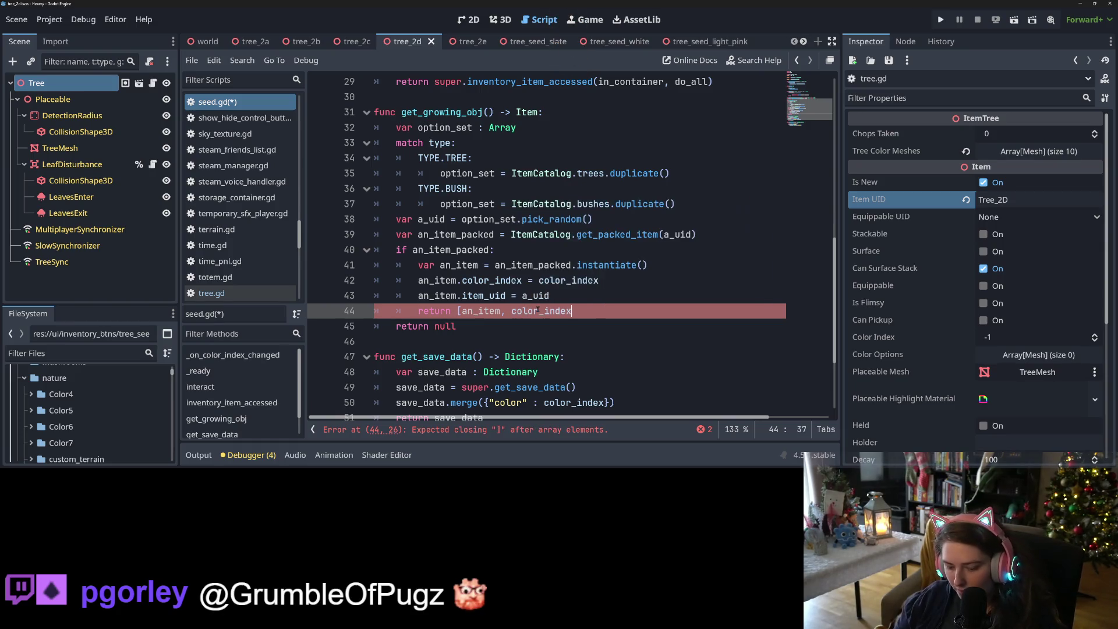
{"action": "type", "text": ", a_uid]"}
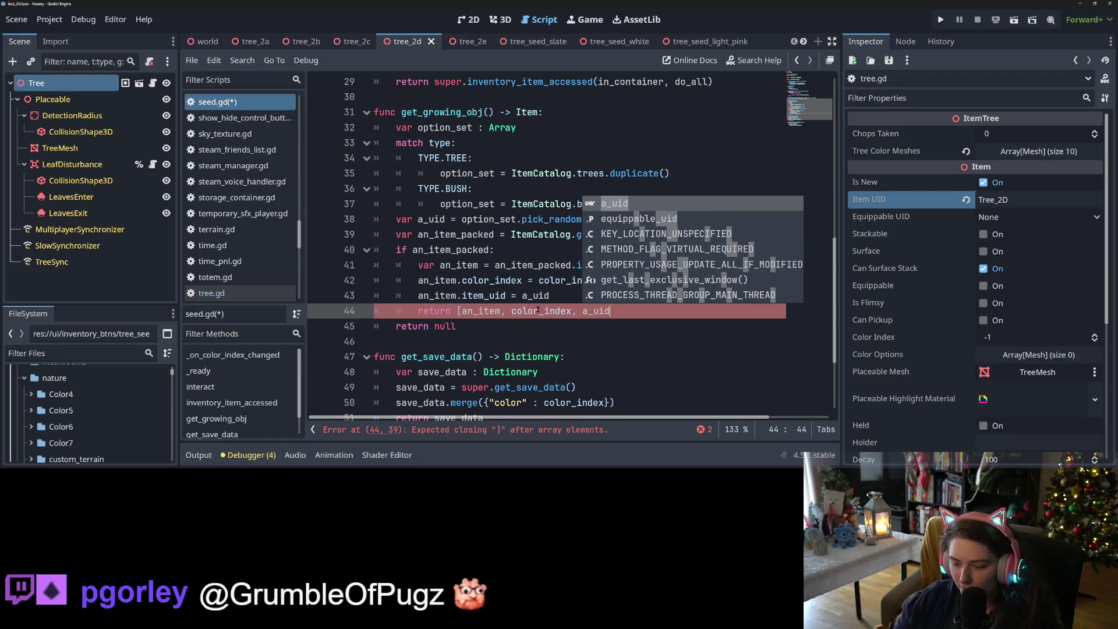
{"action": "key", "text": "ctrl+s"}
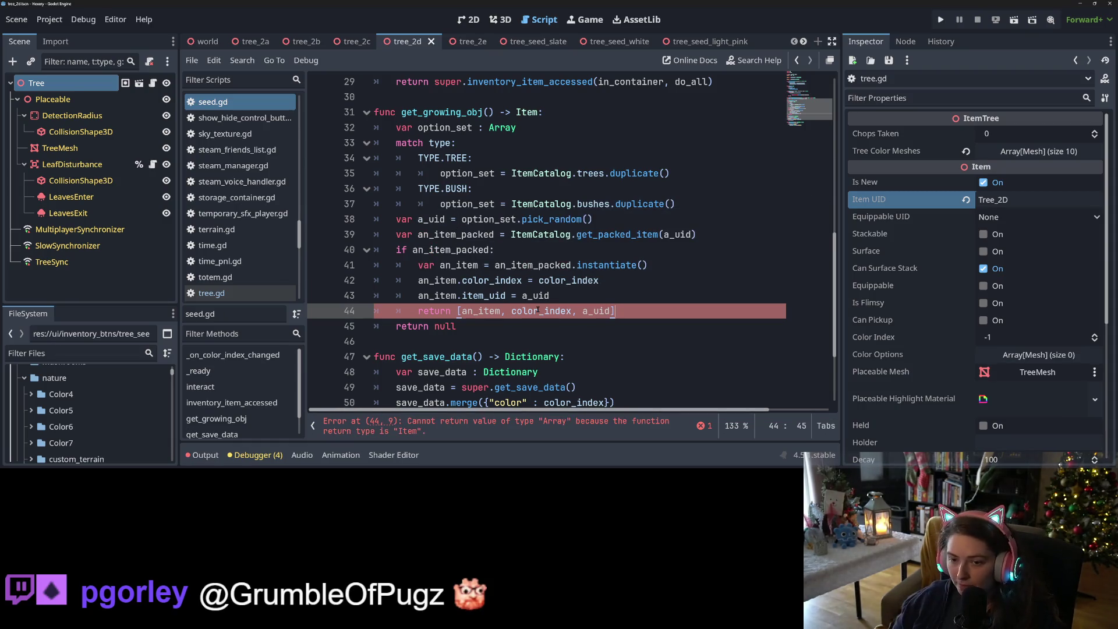
{"action": "double_click", "coordinate": [445, 326]}
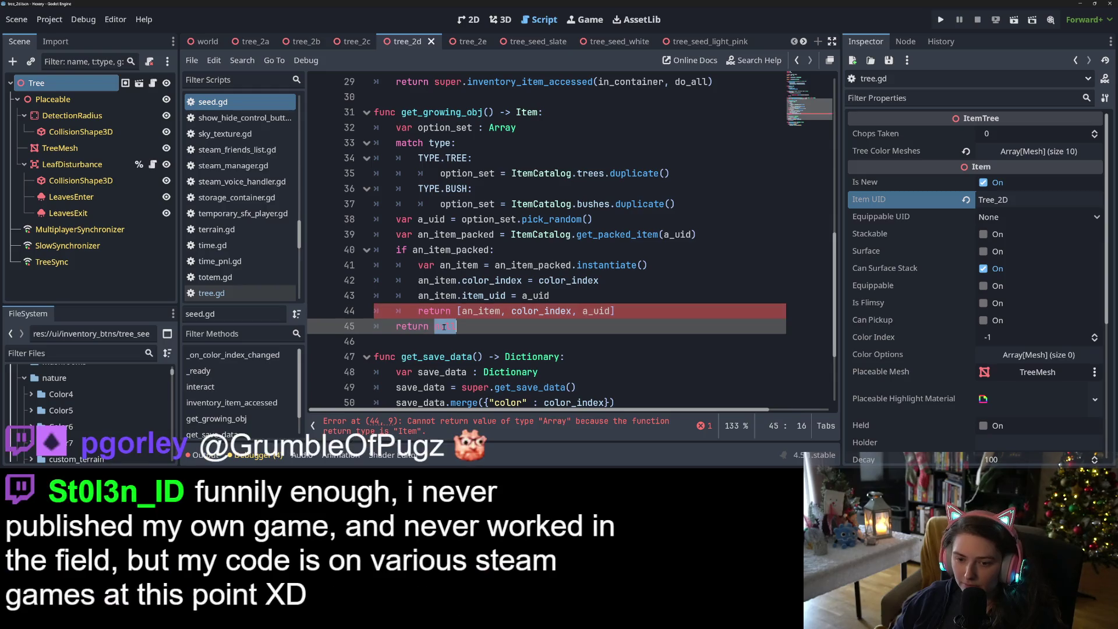
{"action": "type", "text": "[]"}
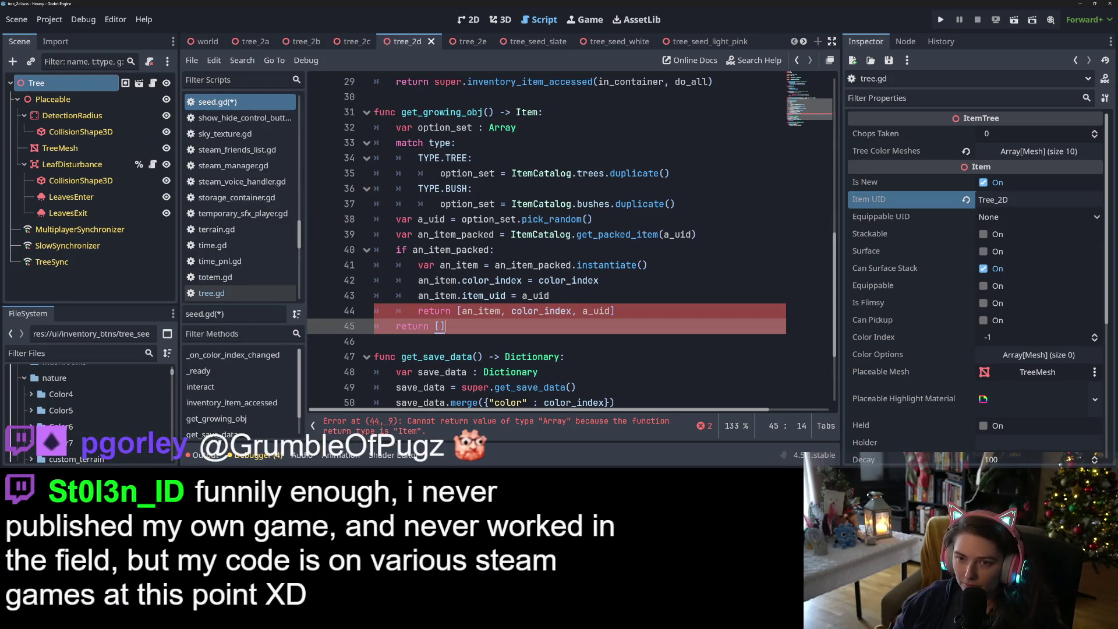
{"action": "double_click", "coordinate": [525, 112]}
{"action": "type", "text": "Array"}
{"action": "key", "text": "ctrl+s"}
{"action": "key", "text": "ctrl+z"}
{"action": "key", "text": "ctrl+z"}
{"action": "key", "text": "ctrl+z"}
{"action": "left_click", "coordinate": [674, 299]}
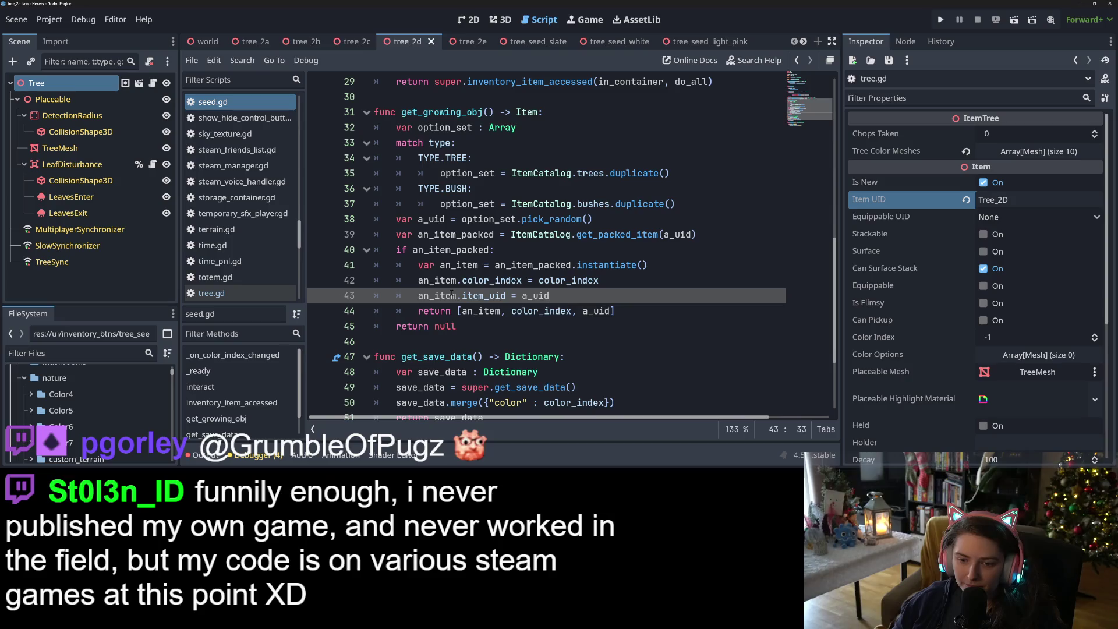
{"action": "left_click", "coordinate": [461, 311]}
{"action": "key", "text": "BackSpace"}
{"action": "left_click_drag", "start_coordinate": [616, 316], "coordinate": [495, 312]}
{"action": "key", "text": "BackSpace"}
{"action": "key", "text": "ctrl+s"}
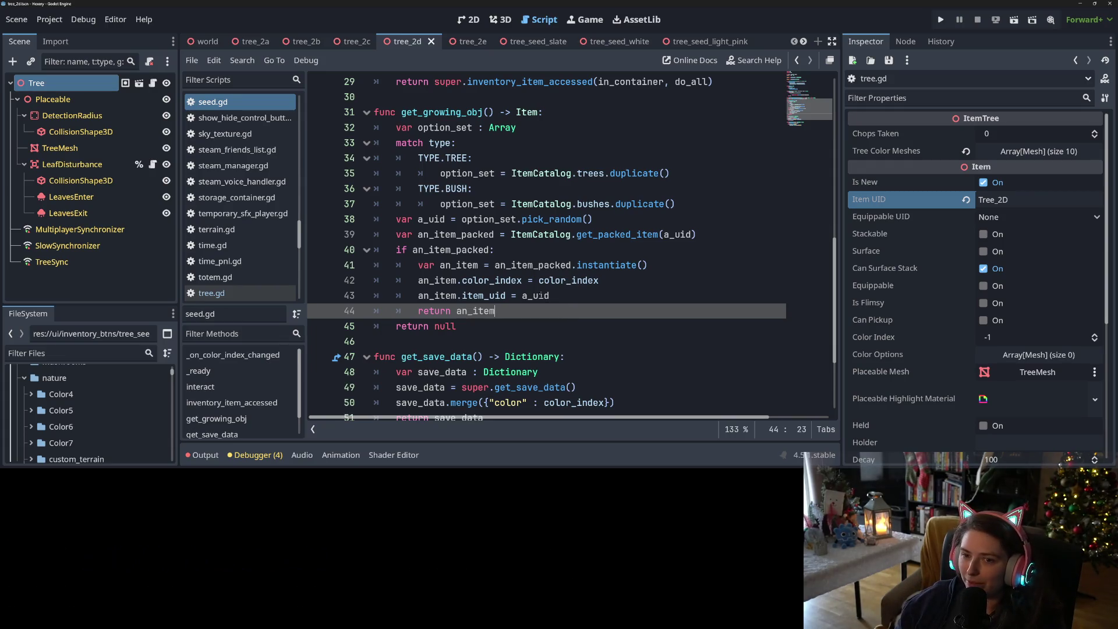
- Recheck seed.gd's item_uid assignment and return an_item on lines 43–44, then open tree.gd
{"action": "left_click", "coordinate": [580, 302]}
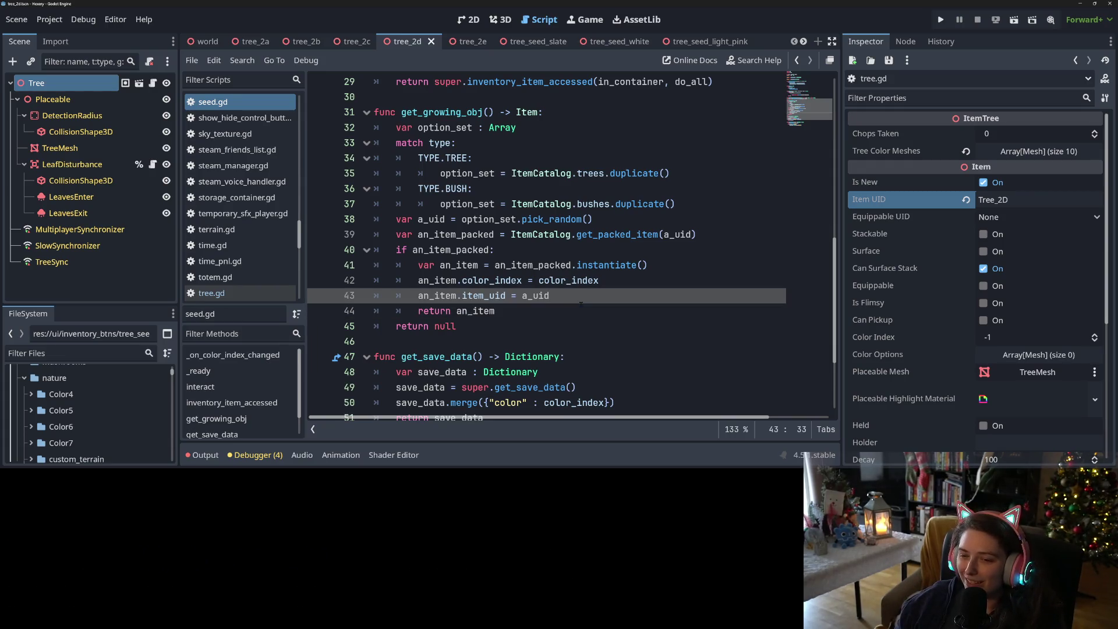
{"action": "left_click", "coordinate": [514, 310]}
{"action": "double_click", "coordinate": [469, 314]}
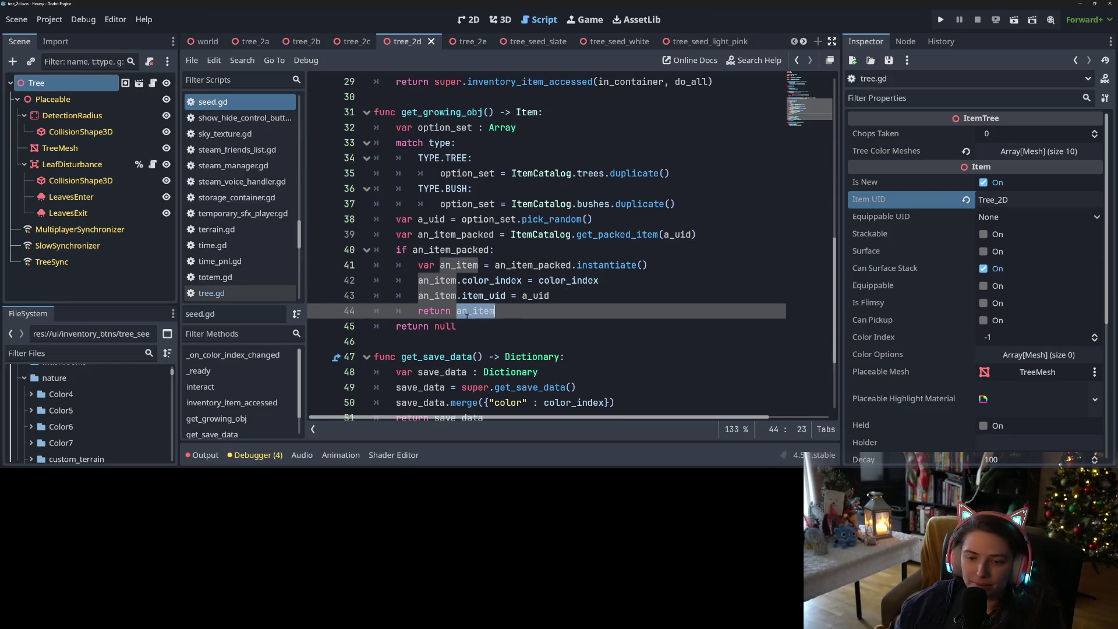
{"action": "left_click", "coordinate": [559, 296]}
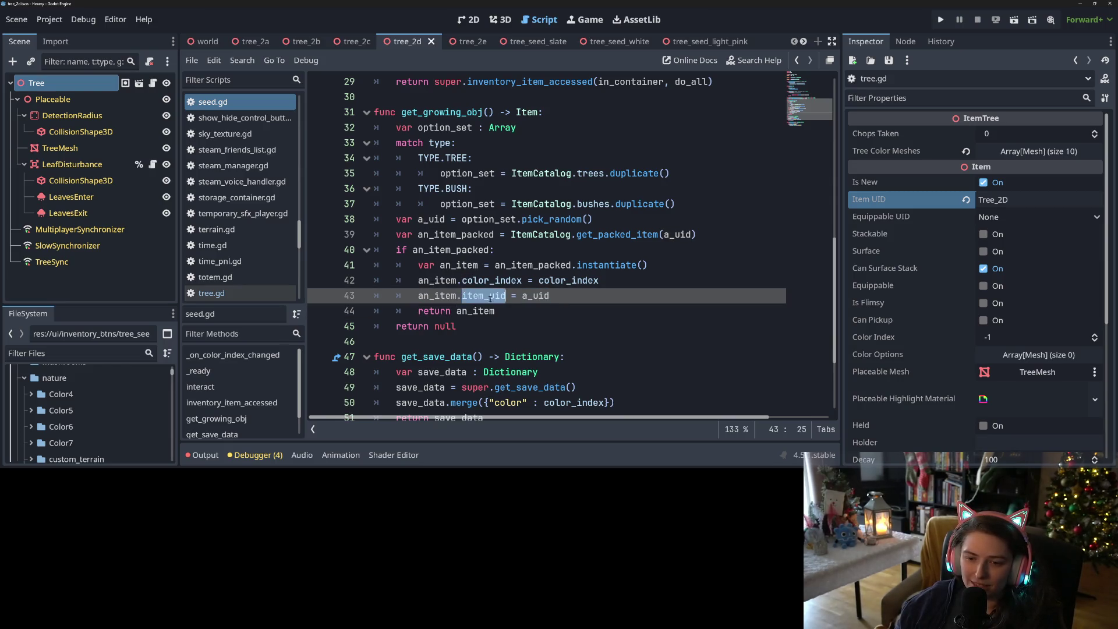
{"action": "double_click", "coordinate": [535, 296]}
{"action": "double_click", "coordinate": [483, 296]}
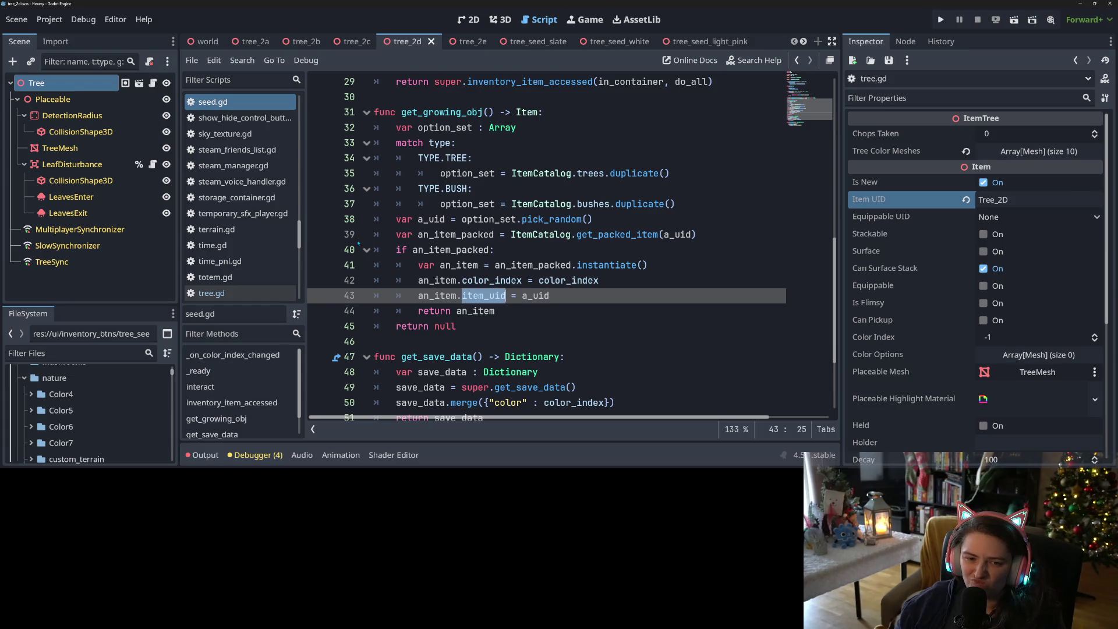
{"action": "left_click", "coordinate": [230, 293]}
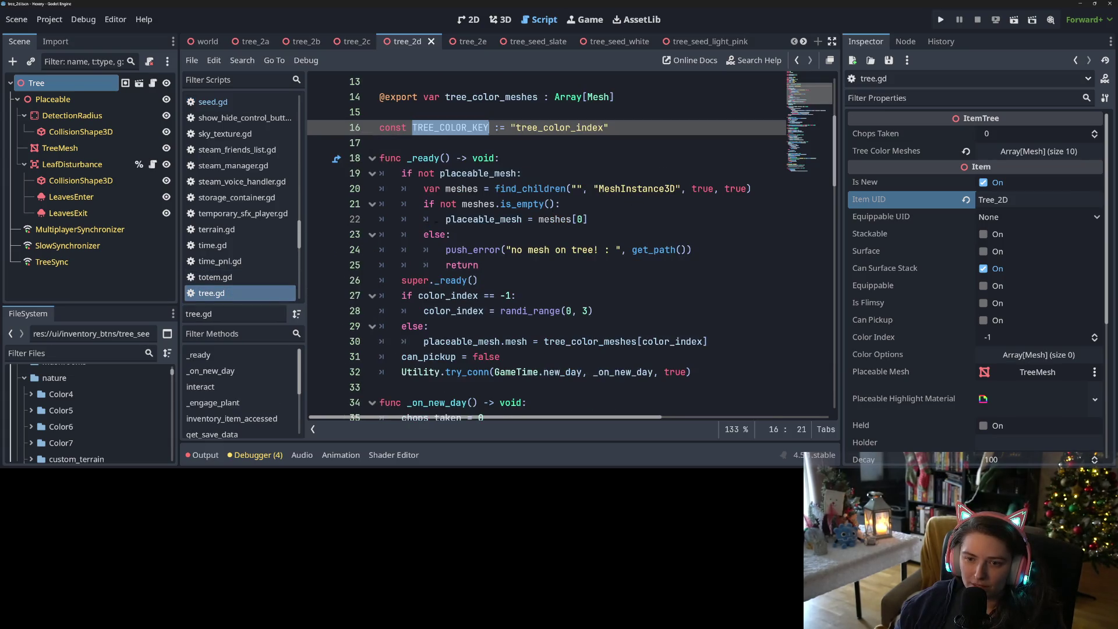
- Review tree.gd's _ready, including the color_index randi_range check and its uses
{"action": "left_click", "coordinate": [466, 173]}
{"action": "left_click", "coordinate": [467, 232]}
{"action": "scroll", "coordinate": [459, 203], "scroll_direction": "up", "scroll_amount": 3}
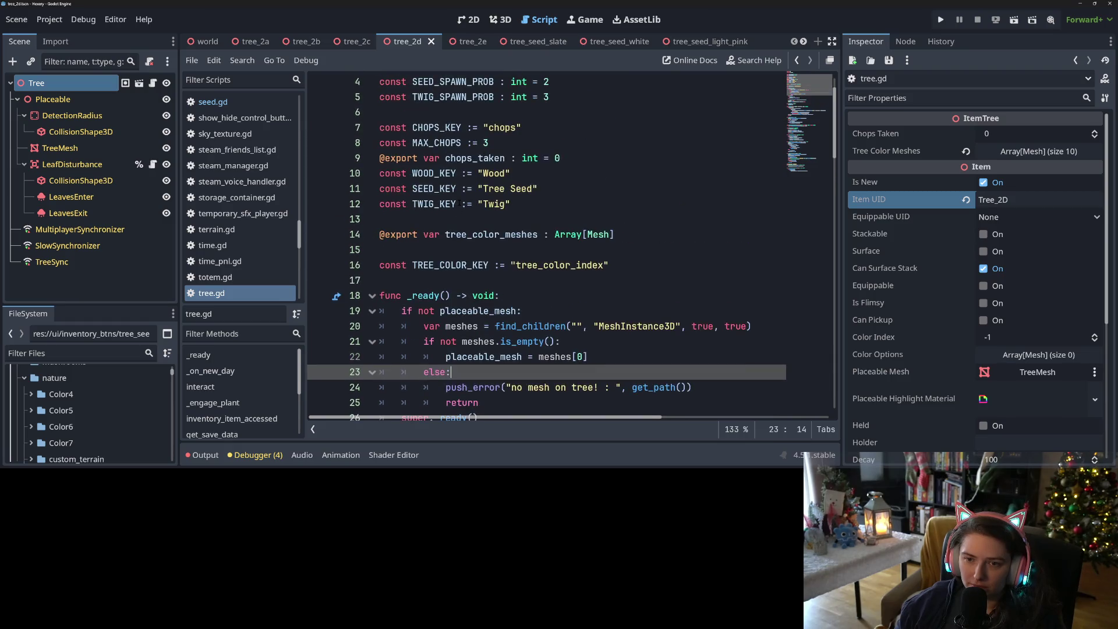
{"action": "scroll", "coordinate": [493, 280], "scroll_direction": "up", "scroll_amount": 1}
{"action": "scroll", "coordinate": [493, 280], "scroll_direction": "down", "scroll_amount": 4}
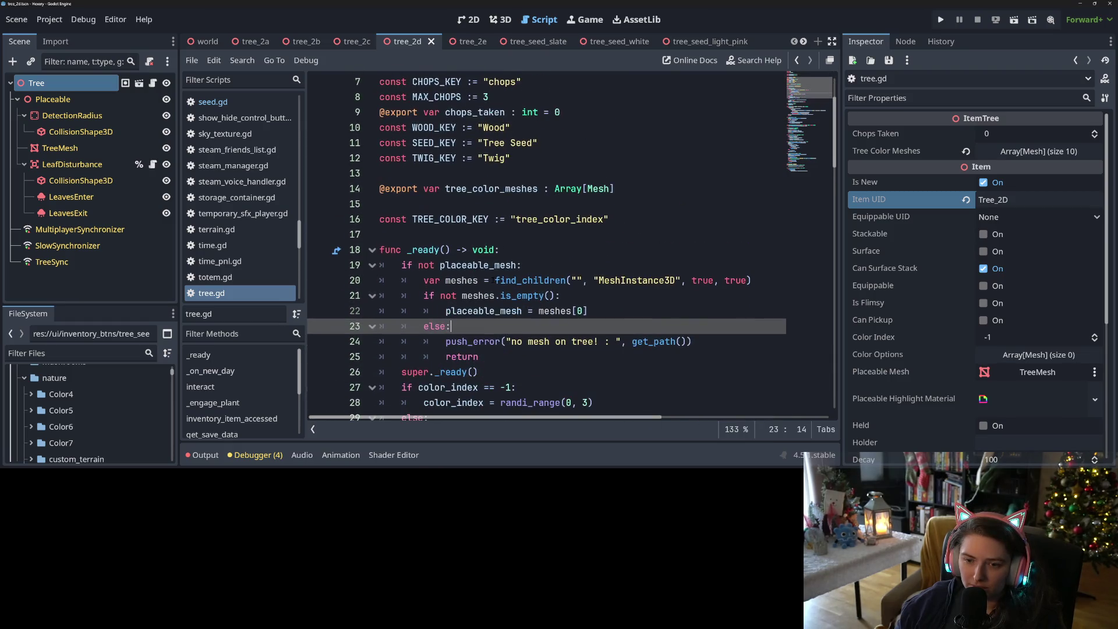
{"action": "left_click", "coordinate": [476, 295]}
{"action": "key", "text": "Down"}
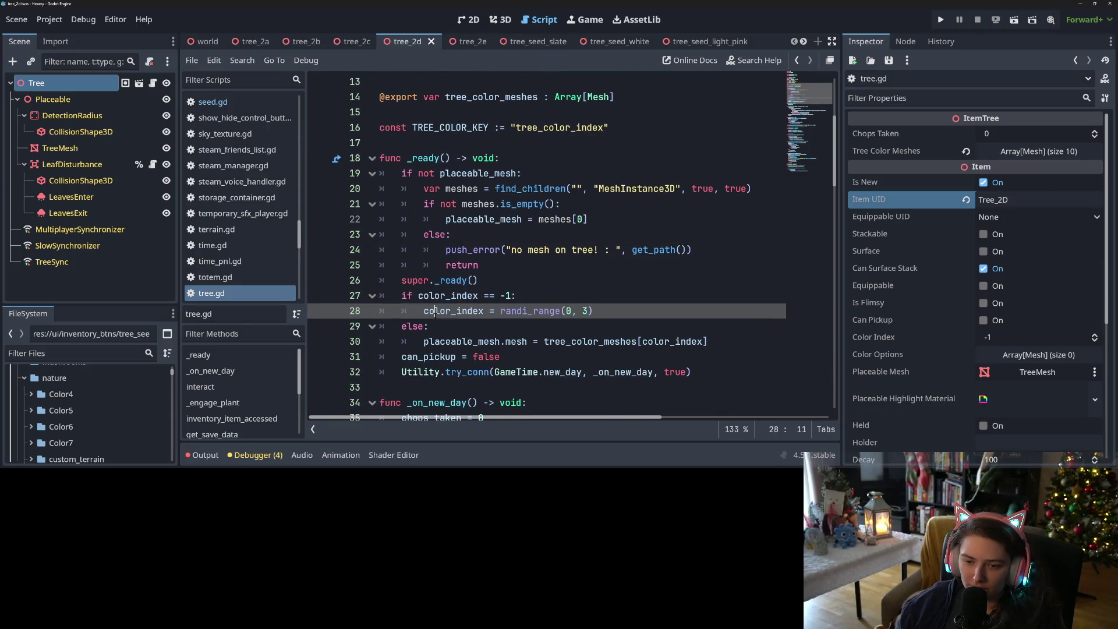
{"action": "key", "text": "End"}
{"action": "double_click", "coordinate": [465, 312]}
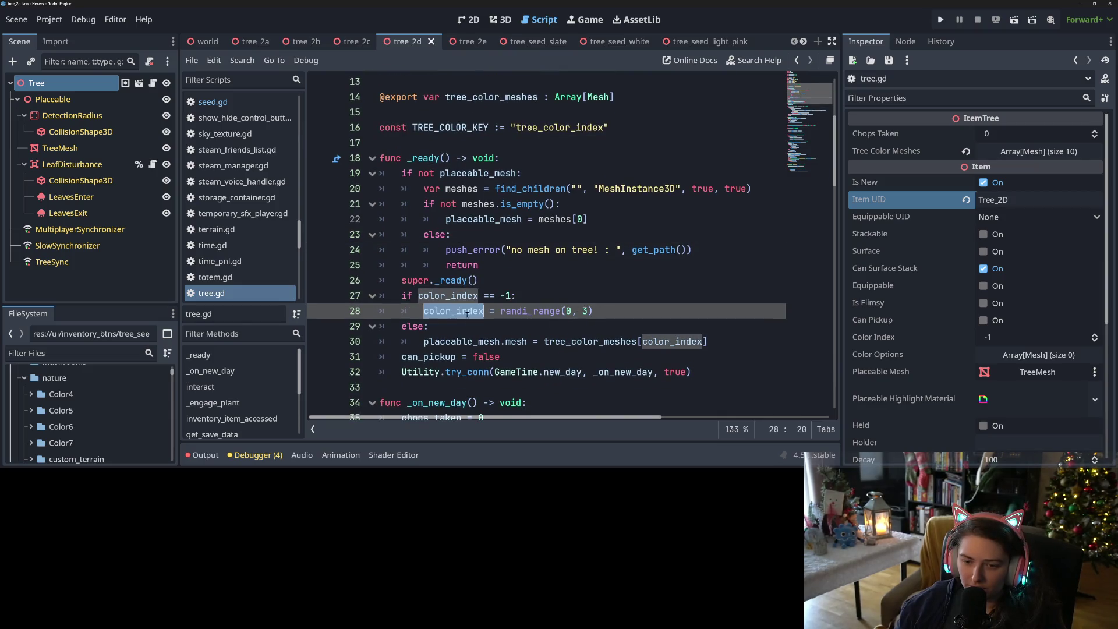
- Insert color_index = color_index at the start of _ready's else branch
{"action": "left_click", "coordinate": [495, 329]}
{"action": "key", "text": "Return"}
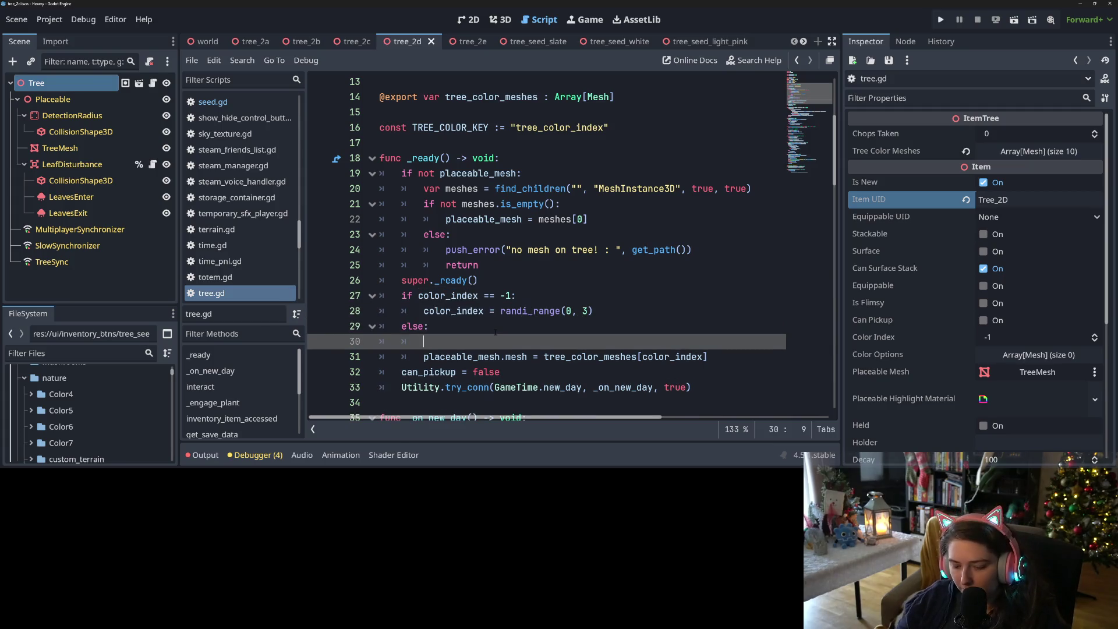
{"action": "type", "text": "color_index = co"}
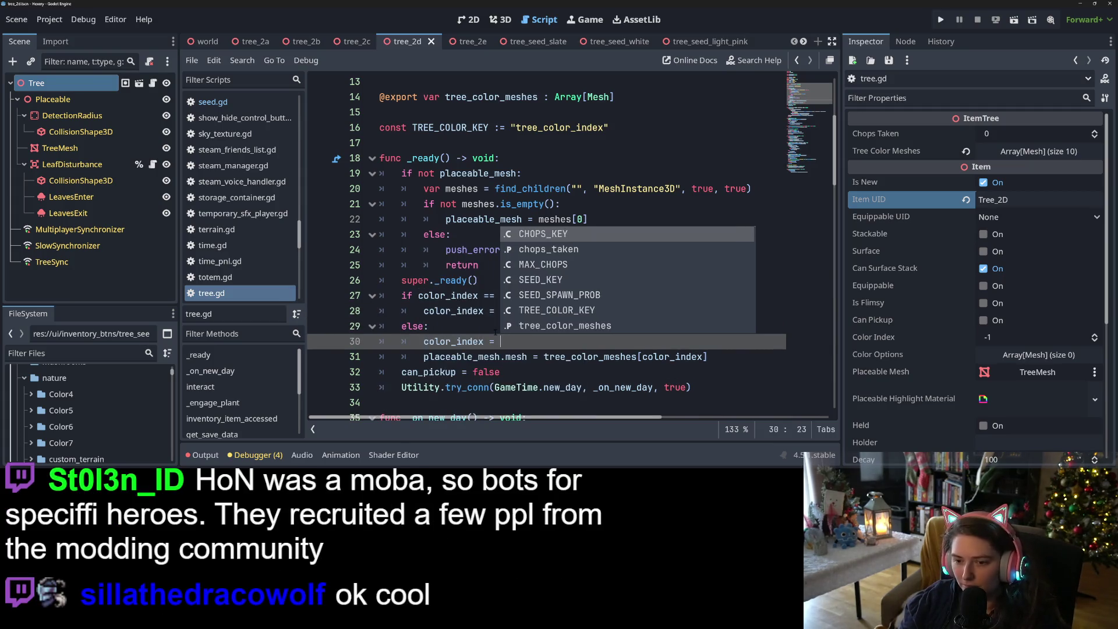
{"action": "key", "text": "Return"}
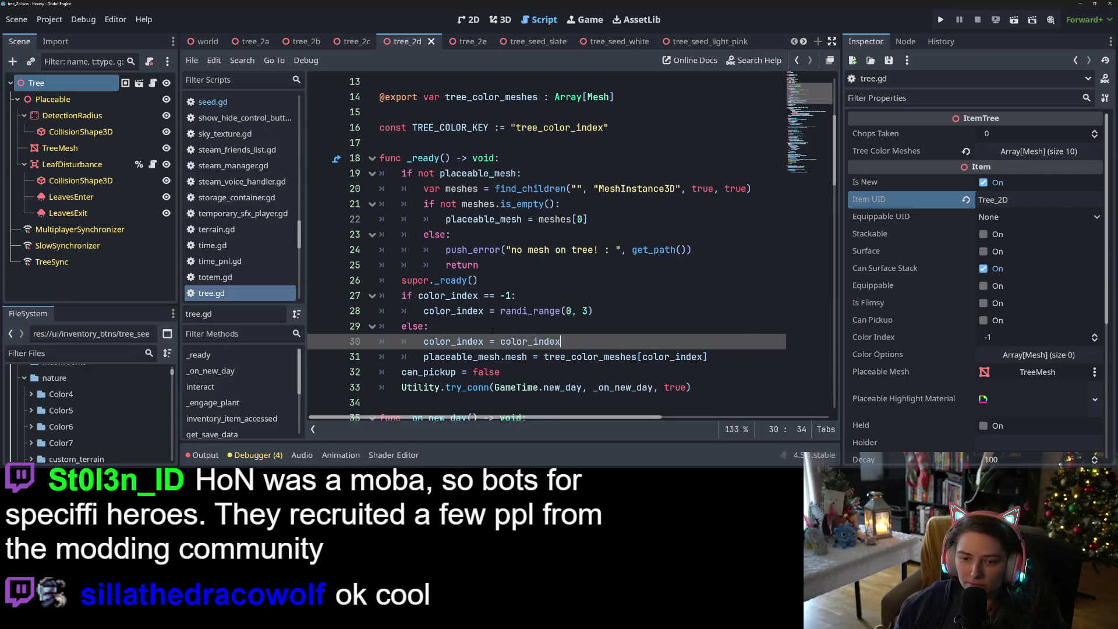
{"action": "scroll", "coordinate": [267, 215], "scroll_direction": "up", "scroll_amount": 5}
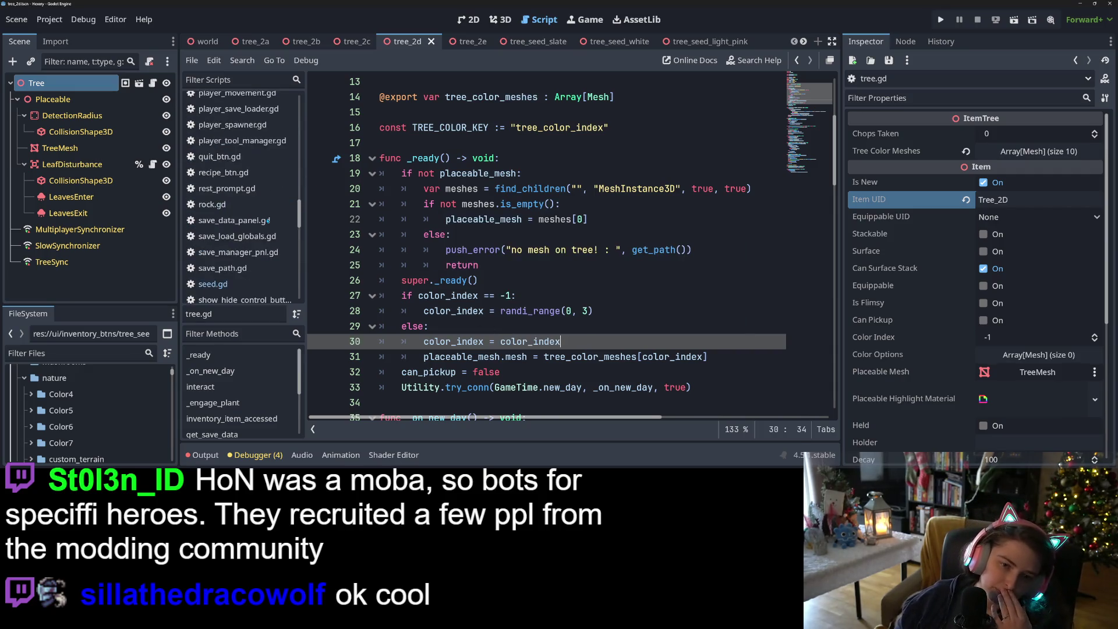
{"action": "scroll", "coordinate": [266, 214], "scroll_direction": "up", "scroll_amount": 5}
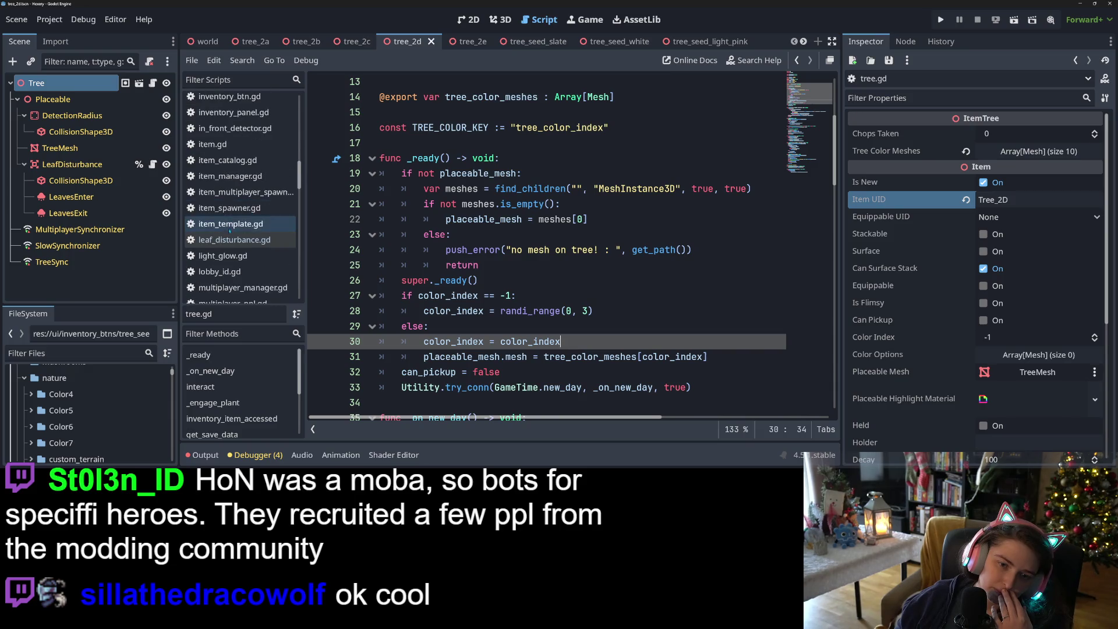
{"action": "left_click", "coordinate": [212, 144]}
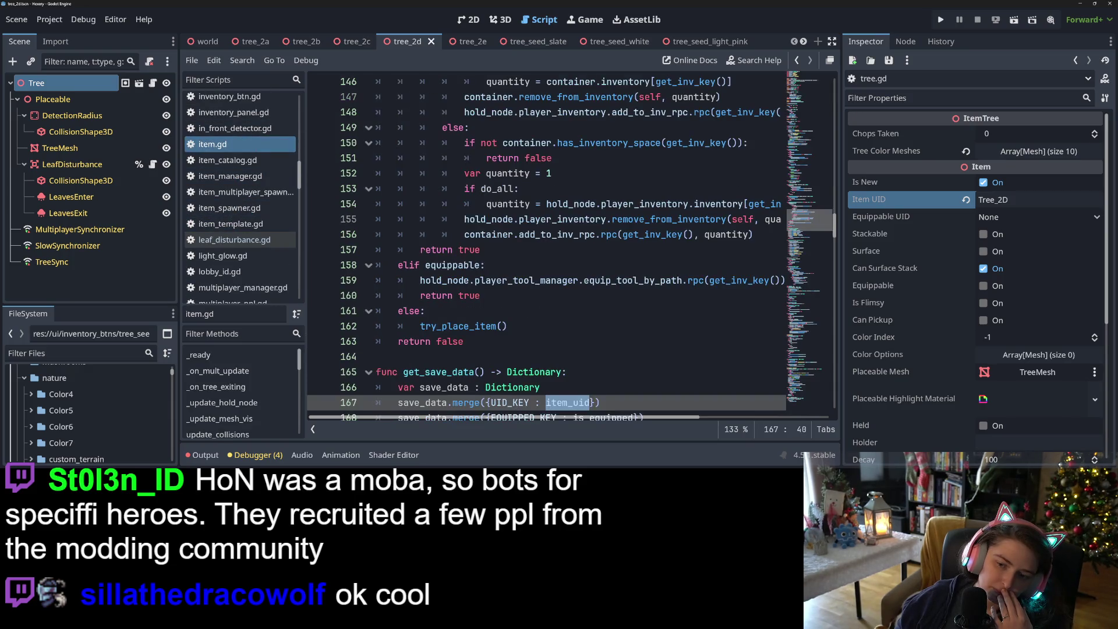
{"action": "scroll", "coordinate": [659, 302], "scroll_direction": "down", "scroll_amount": 5}
{"action": "scroll", "coordinate": [659, 303], "scroll_direction": "up", "scroll_amount": 20}
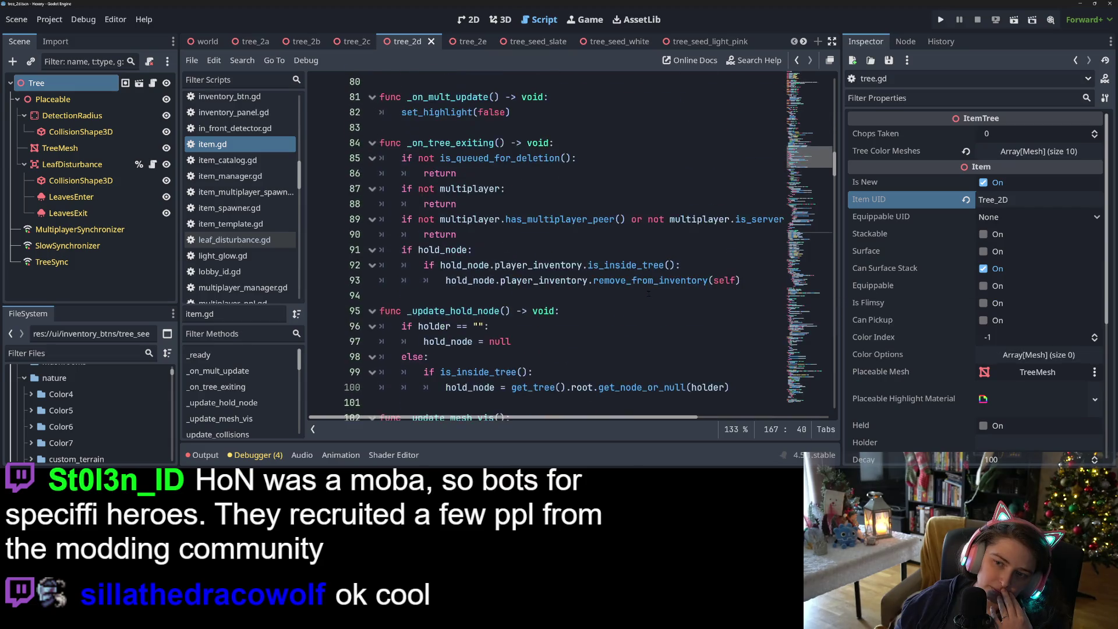
{"action": "scroll", "coordinate": [648, 295], "scroll_direction": "up", "scroll_amount": 9}
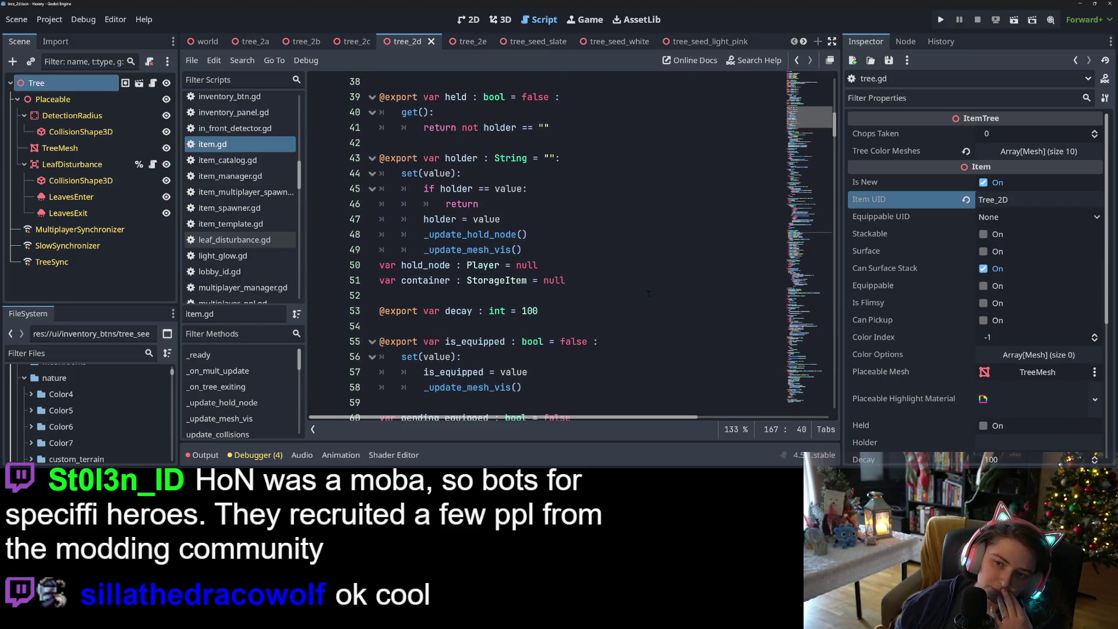
{"action": "scroll", "coordinate": [576, 315], "scroll_direction": "down", "scroll_amount": 3}
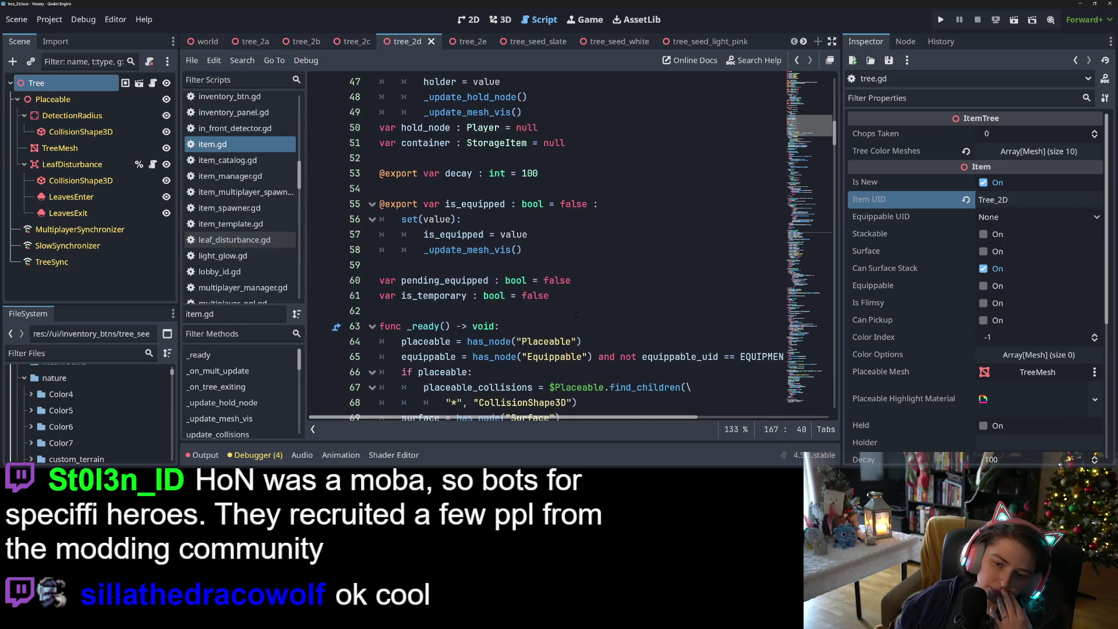
{"action": "scroll", "coordinate": [485, 303], "scroll_direction": "up", "scroll_amount": 4}
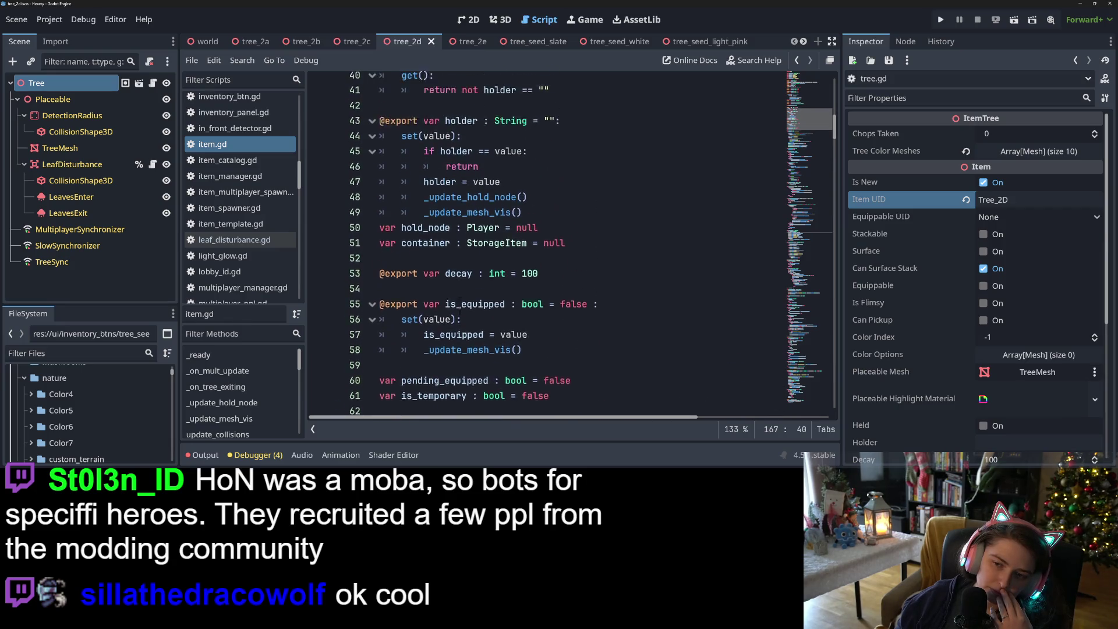
{"action": "scroll", "coordinate": [460, 298], "scroll_direction": "up", "scroll_amount": 4}
{"action": "scroll", "coordinate": [460, 298], "scroll_direction": "down", "scroll_amount": 7}
{"action": "scroll", "coordinate": [460, 298], "scroll_direction": "up", "scroll_amount": 8}
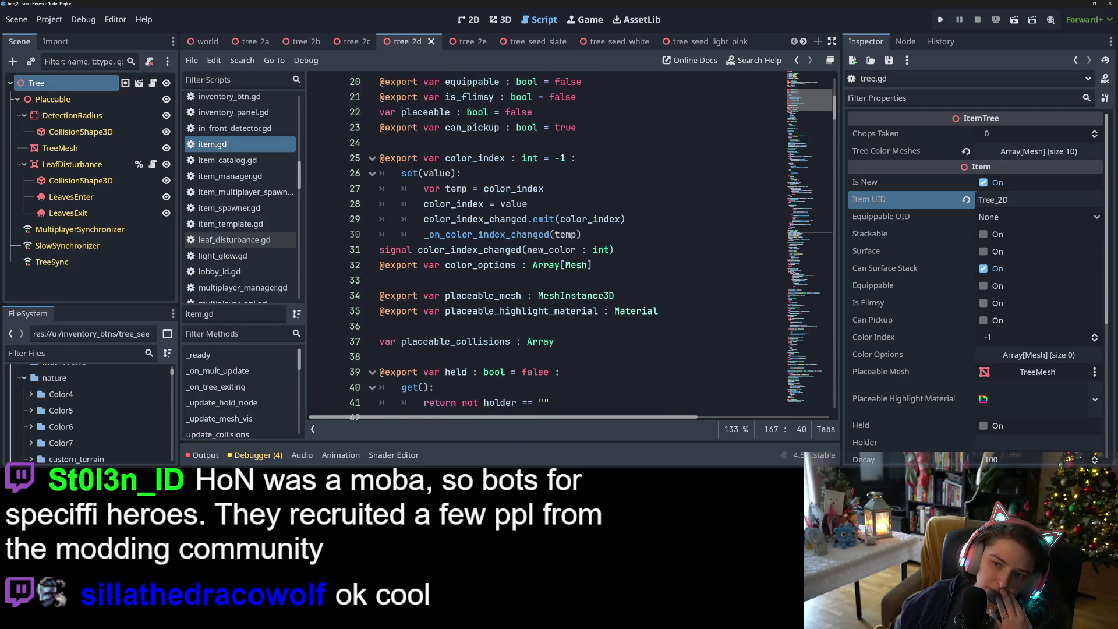
{"action": "double_click", "coordinate": [479, 234]}
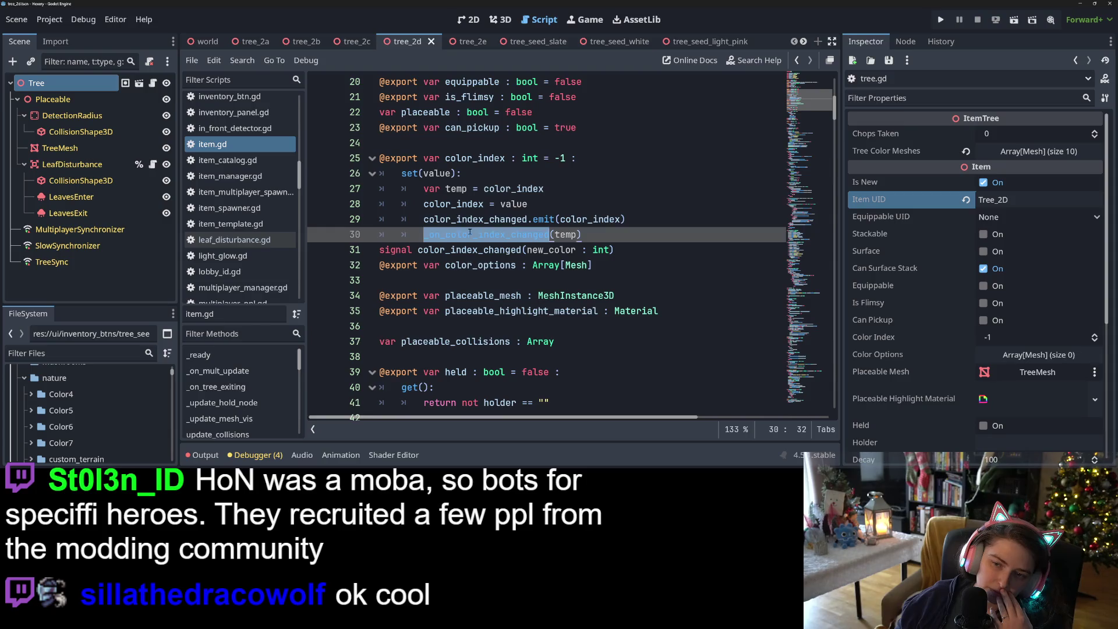
{"action": "double_click", "coordinate": [456, 219]}
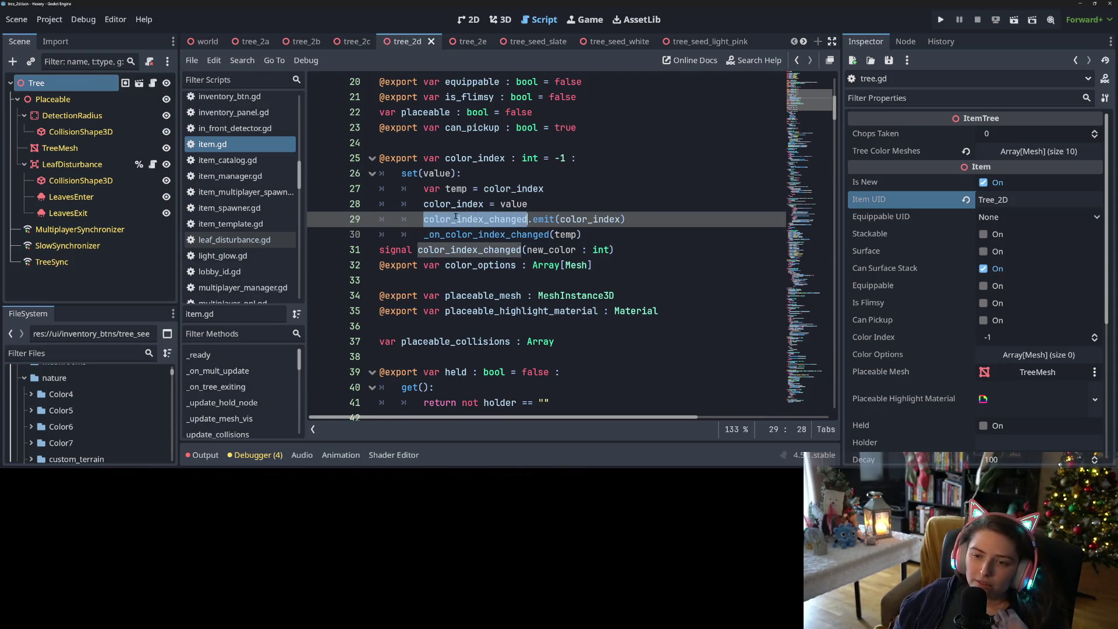
{"action": "double_click", "coordinate": [498, 238]}
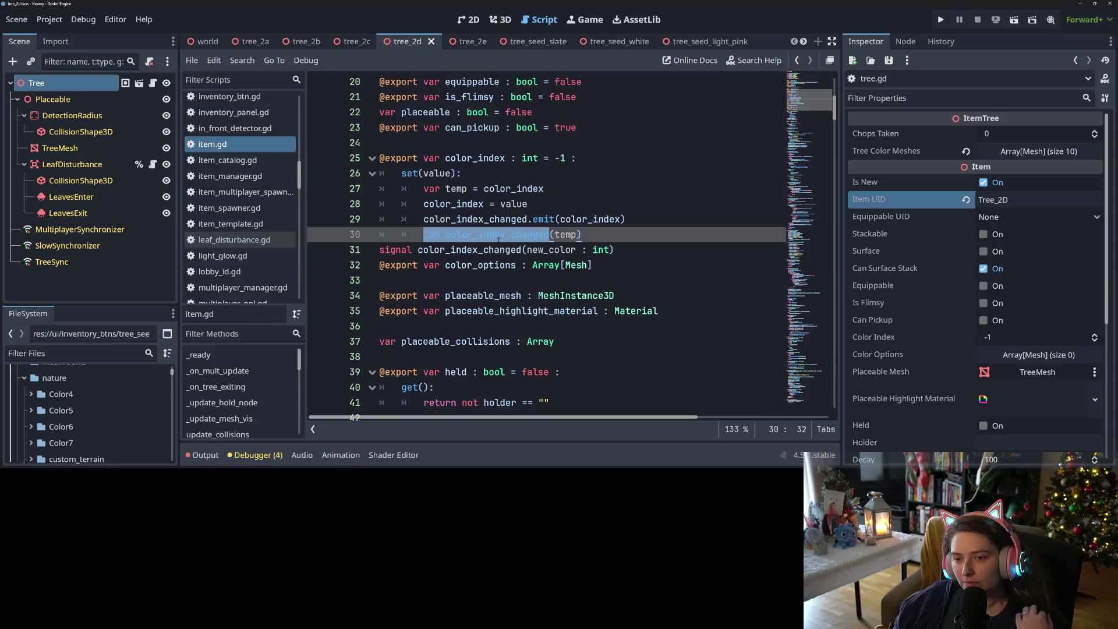
{"action": "left_click", "coordinate": [484, 251]}
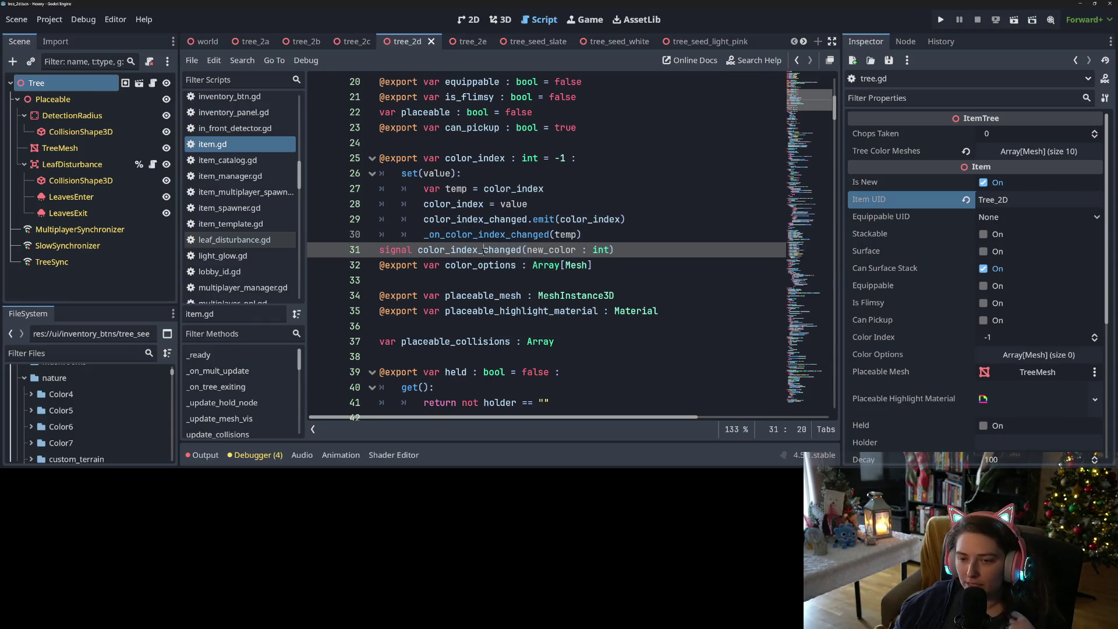
{"action": "double_click", "coordinate": [483, 250]}
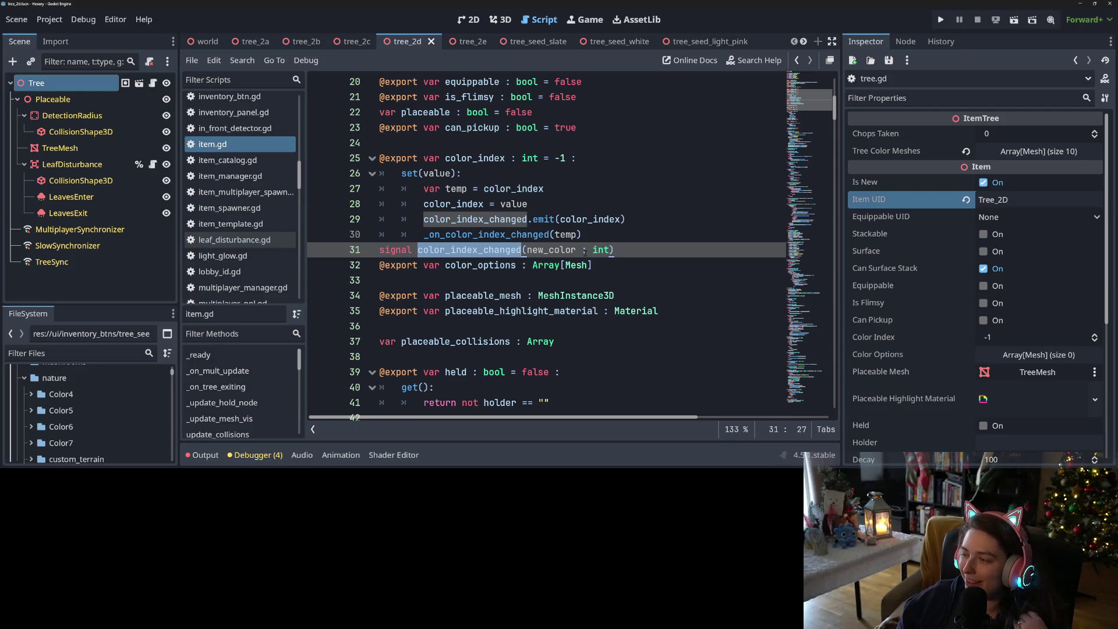
{"action": "left_click", "coordinate": [581, 250]}
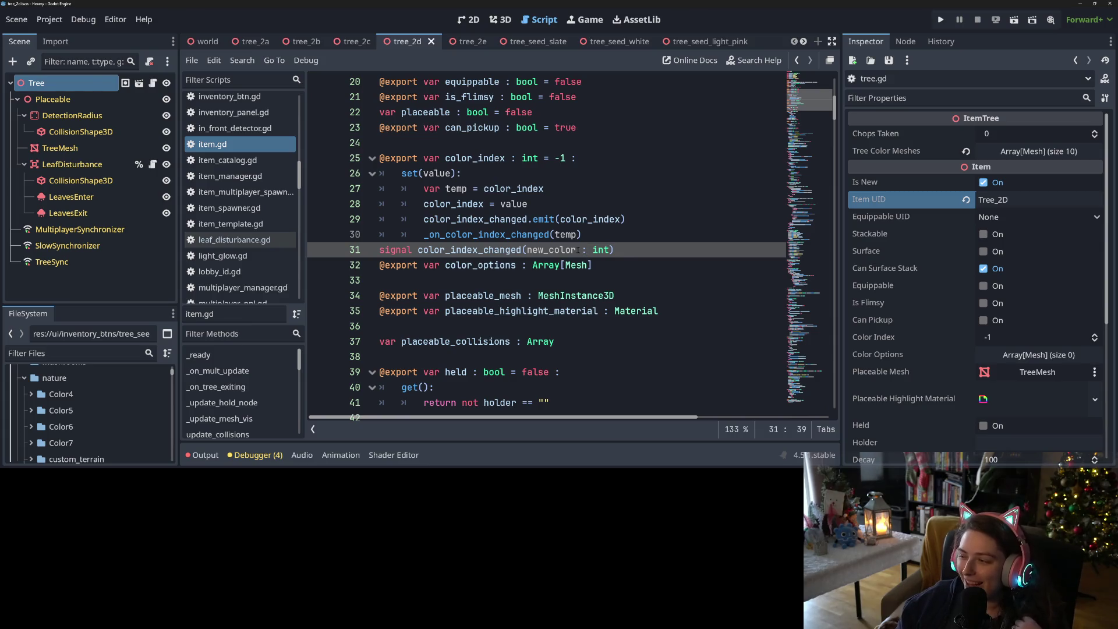
{"action": "left_click", "coordinate": [586, 265]}
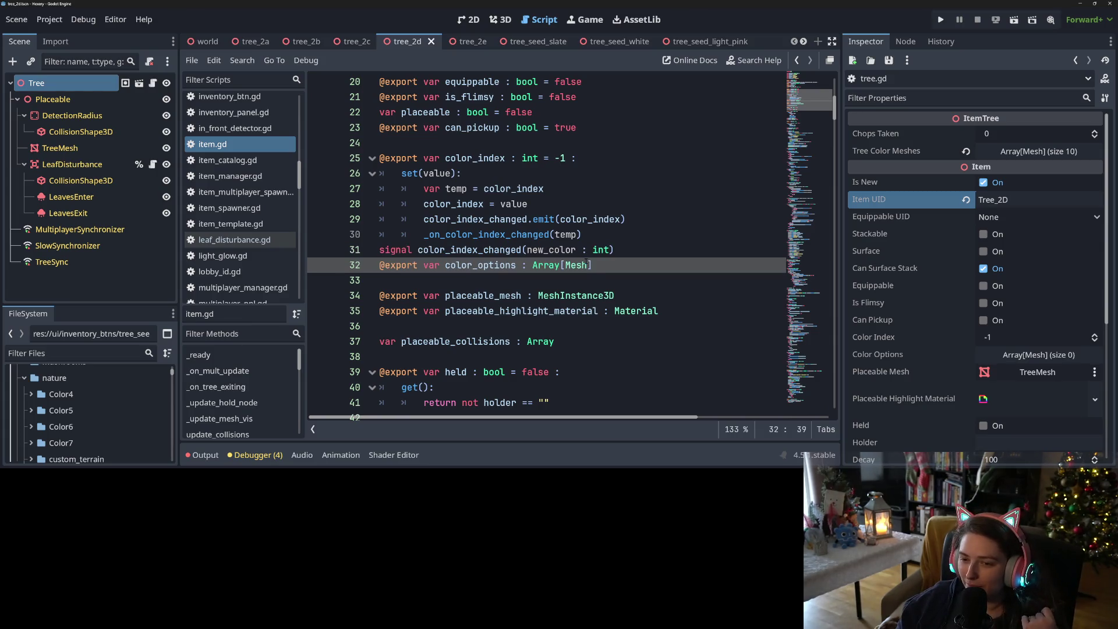
{"action": "mouse_move", "coordinate": [586, 263]}
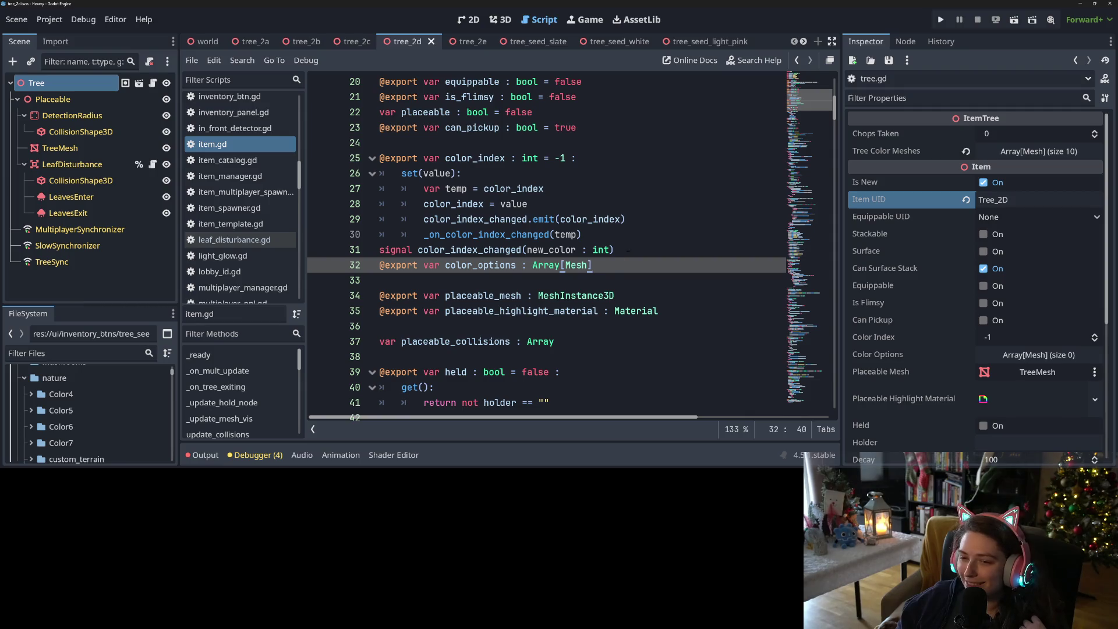
{"action": "left_click", "coordinate": [630, 248]}
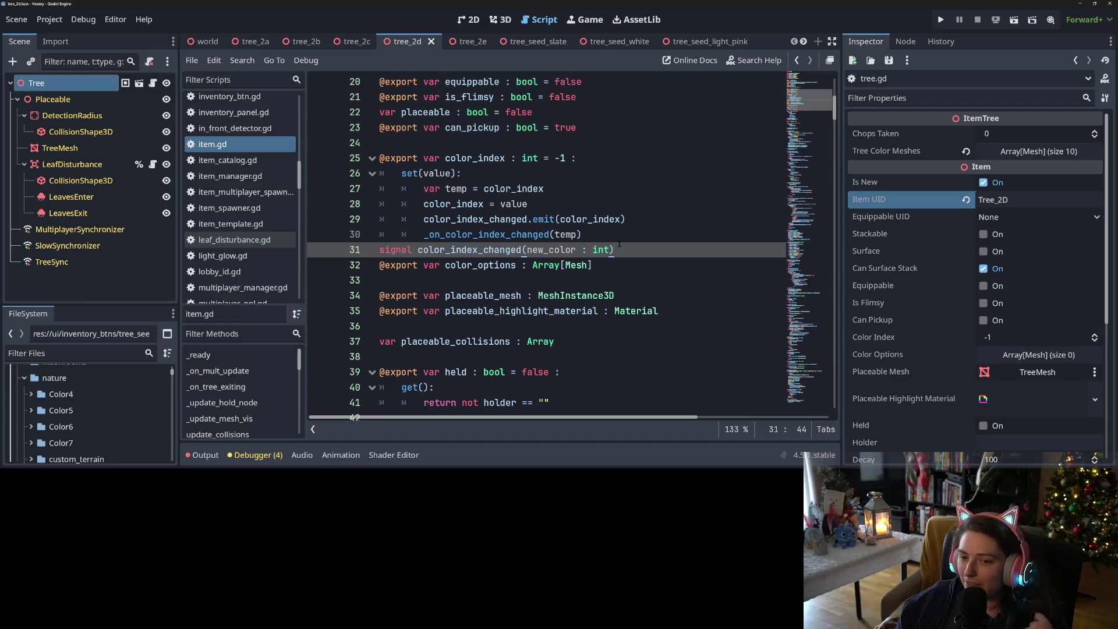
{"action": "mouse_move", "coordinate": [541, 220]}
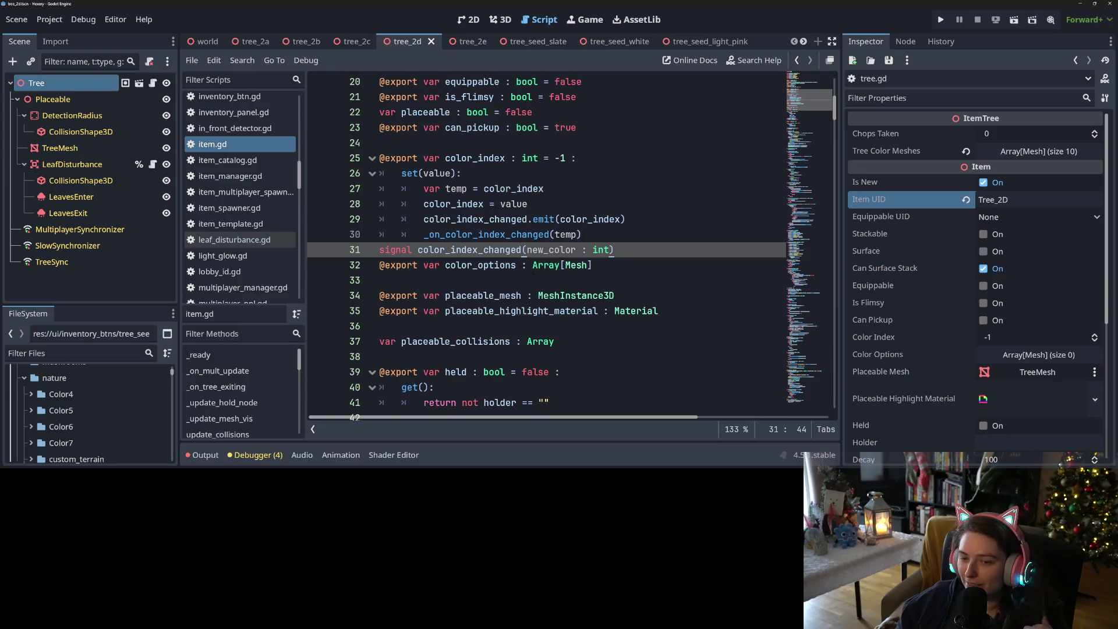
{"action": "double_click", "coordinate": [516, 250]}
{"action": "scroll", "coordinate": [485, 251], "scroll_direction": "down", "scroll_amount": 2}
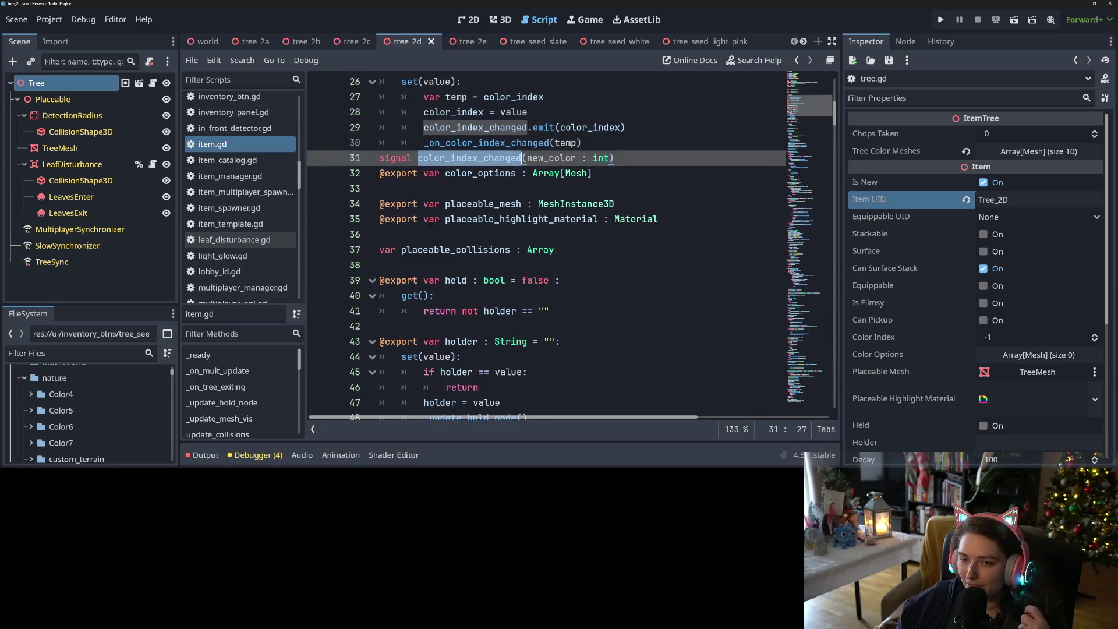
{"action": "scroll", "coordinate": [485, 250], "scroll_direction": "down", "scroll_amount": 10}
{"action": "scroll", "coordinate": [484, 250], "scroll_direction": "down", "scroll_amount": 2}
{"action": "left_click", "coordinate": [614, 265]}
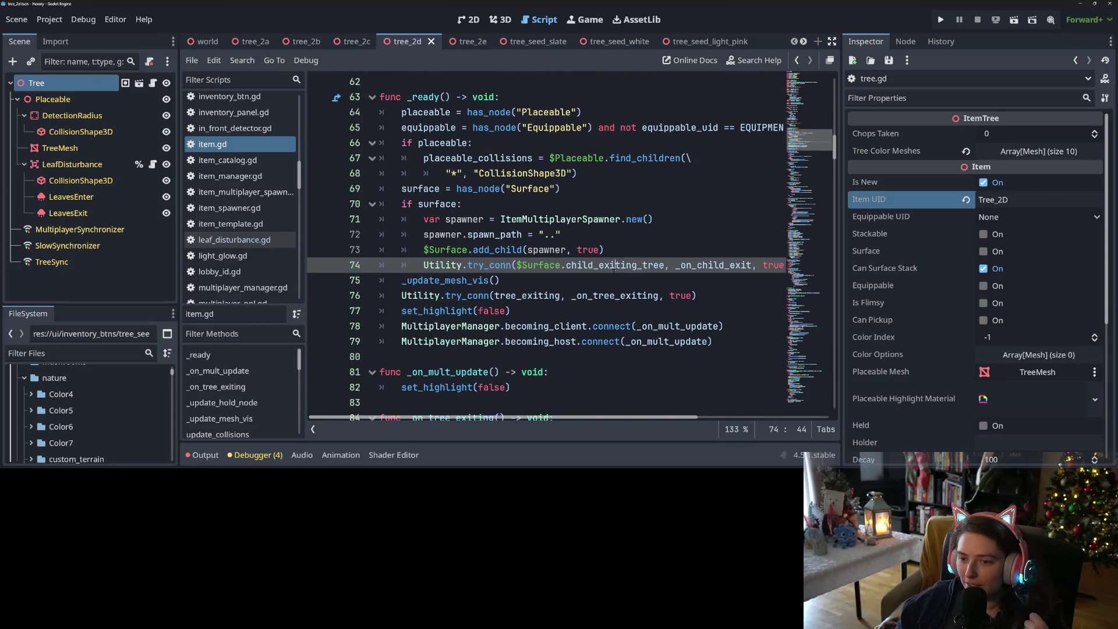
{"action": "mouse_move", "coordinate": [614, 268]}
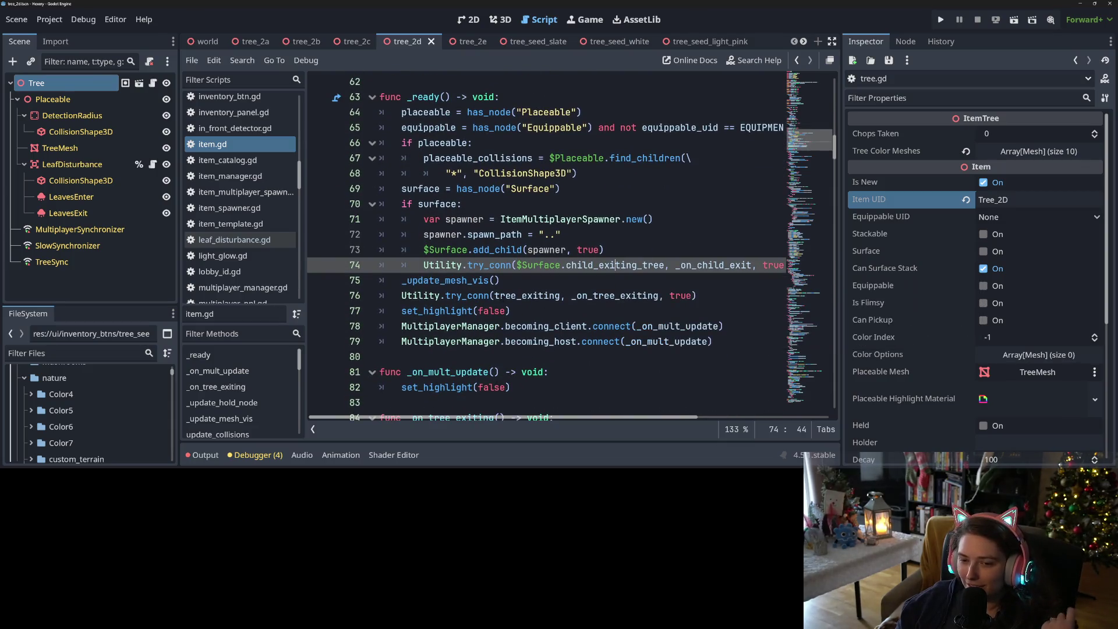
{"action": "left_click", "coordinate": [720, 342]}
{"action": "key", "text": "Down"}
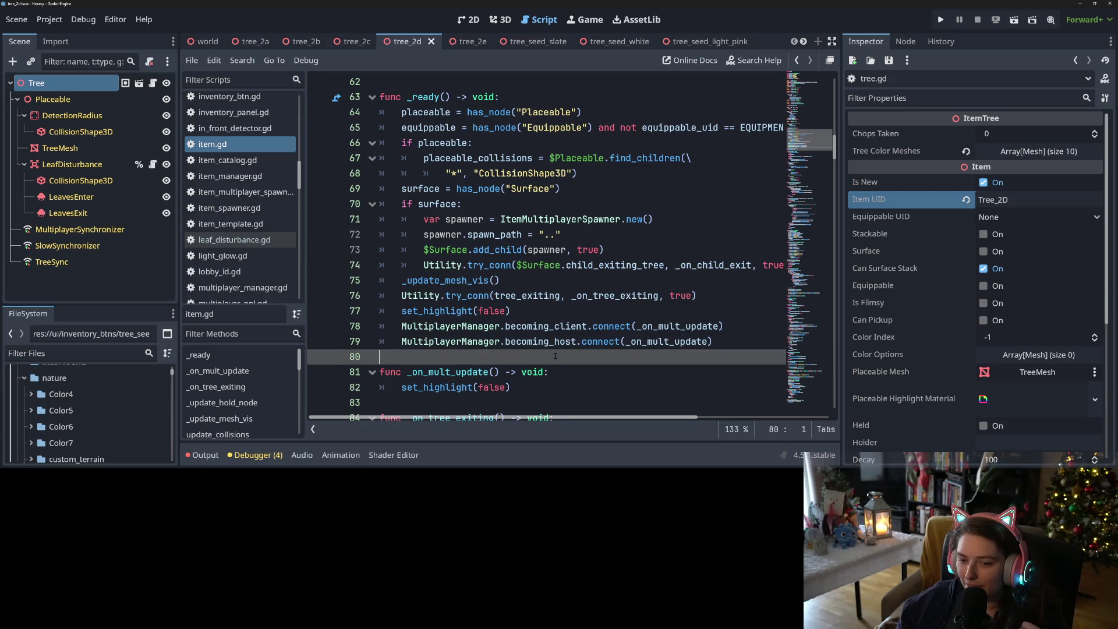
{"action": "scroll", "coordinate": [582, 291], "scroll_direction": "down", "scroll_amount": 3}
{"action": "left_click", "coordinate": [473, 280]}
{"action": "left_click", "coordinate": [451, 250]}
{"action": "left_click", "coordinate": [443, 267]}
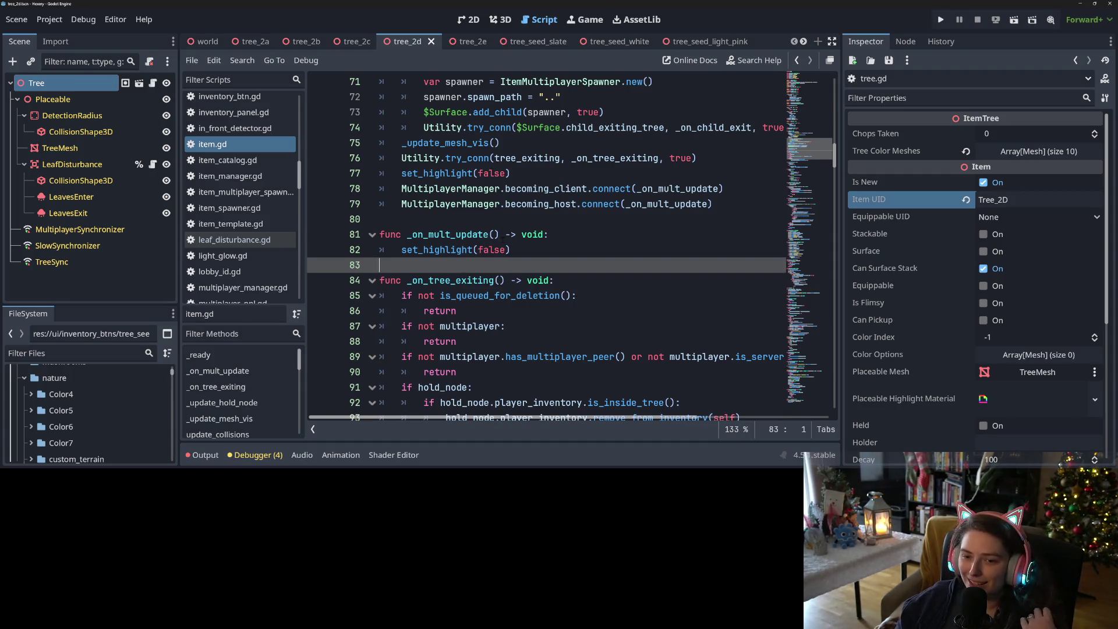
{"action": "scroll", "coordinate": [462, 249], "scroll_direction": "up", "scroll_amount": 3}
{"action": "left_click", "coordinate": [462, 249]}
{"action": "double_click", "coordinate": [462, 249]}
{"action": "scroll", "coordinate": [461, 250], "scroll_direction": "up", "scroll_amount": 7}
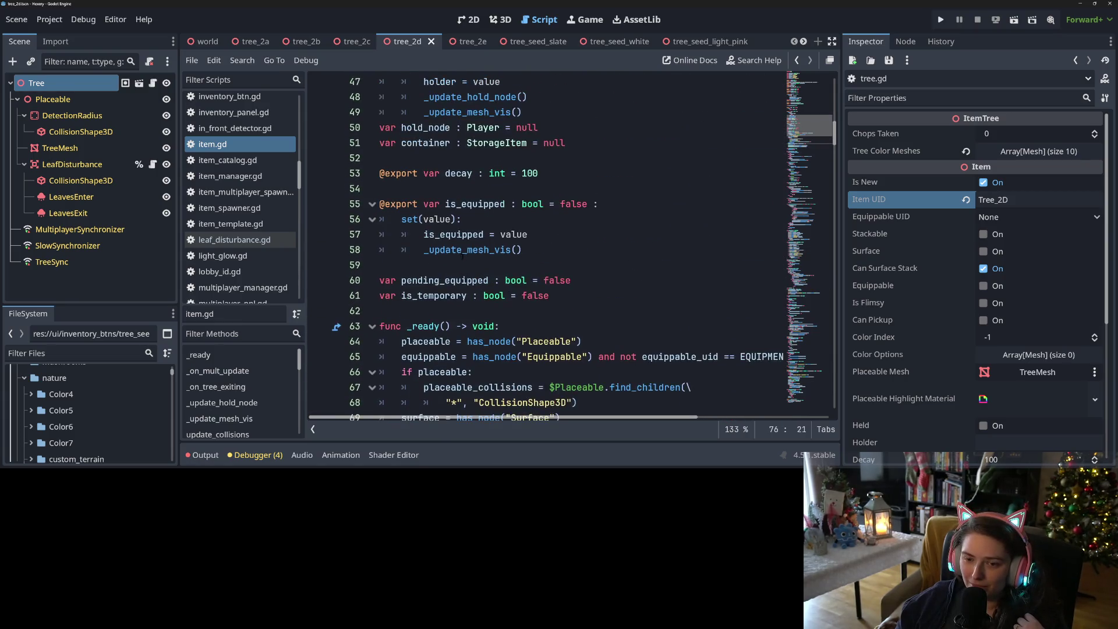
{"action": "scroll", "coordinate": [463, 256], "scroll_direction": "up", "scroll_amount": 7}
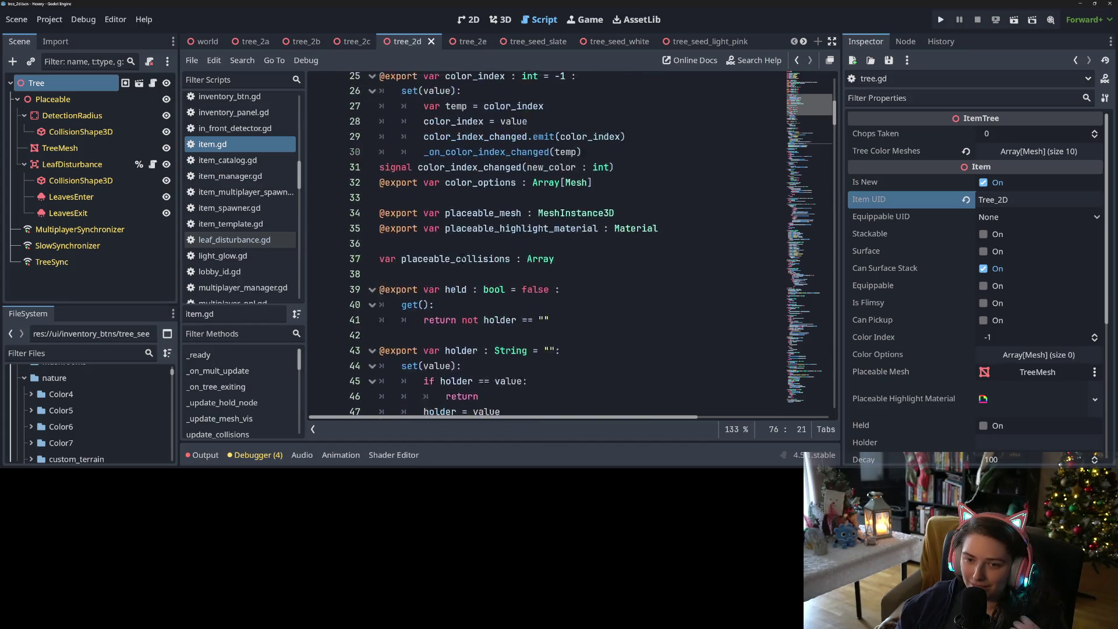
{"action": "scroll", "coordinate": [462, 256], "scroll_direction": "up", "scroll_amount": 7}
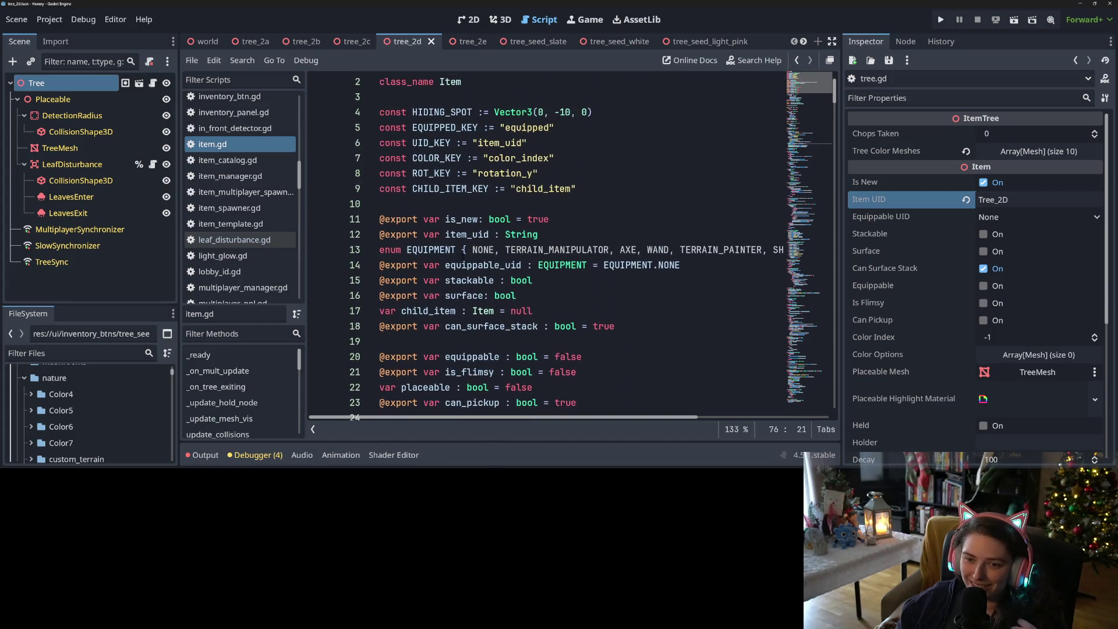
{"action": "double_click", "coordinate": [471, 235]}
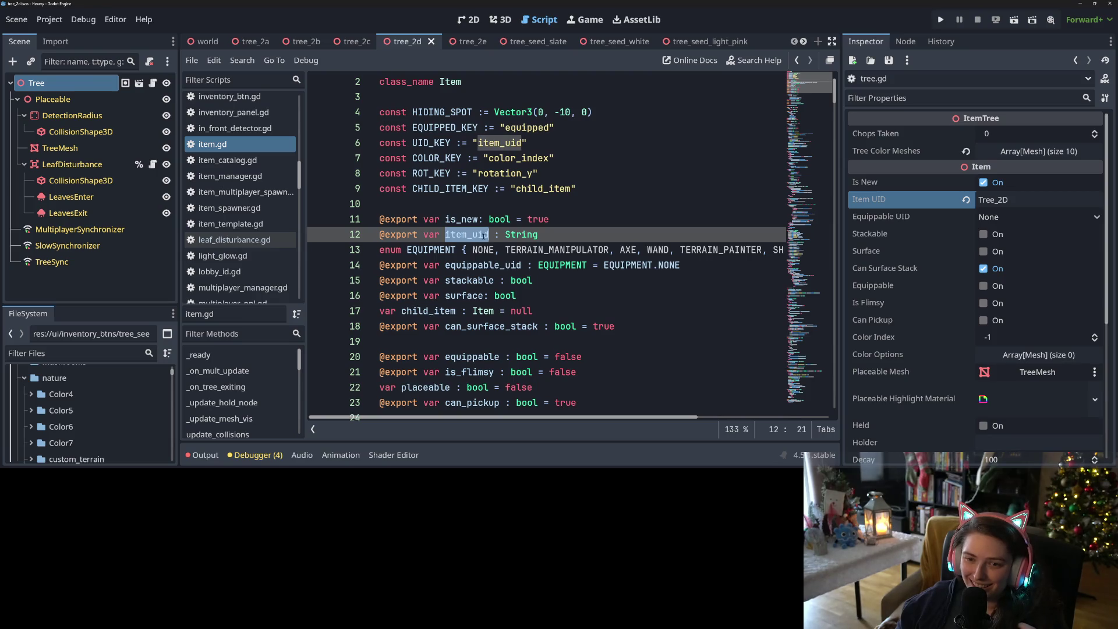
{"action": "scroll", "coordinate": [483, 236], "scroll_direction": "down", "scroll_amount": 3}
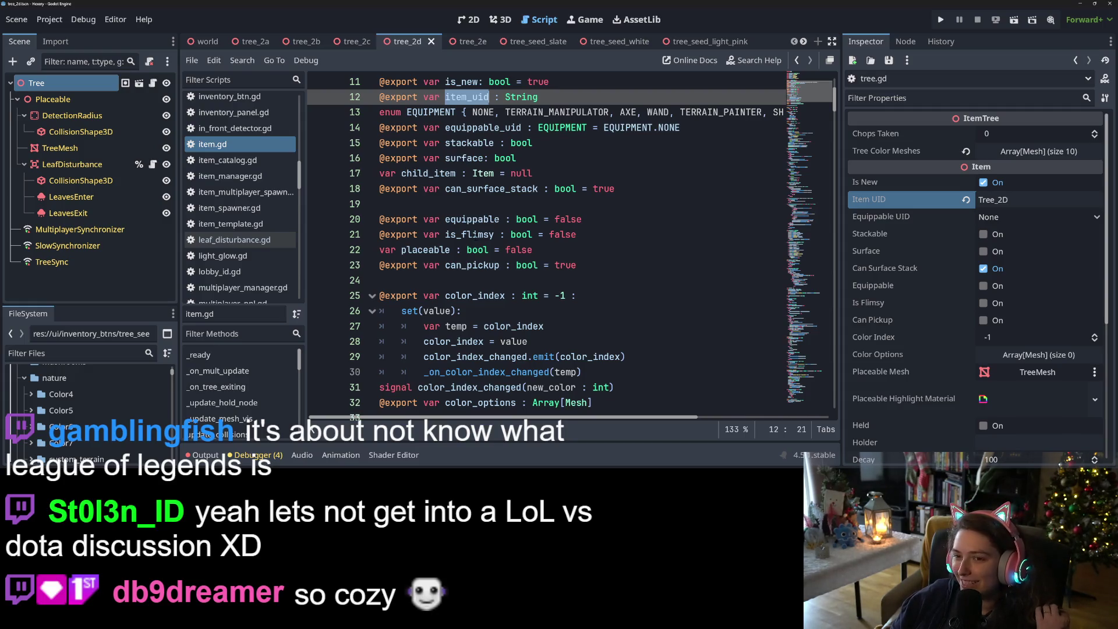
{"action": "left_click", "coordinate": [487, 249]}
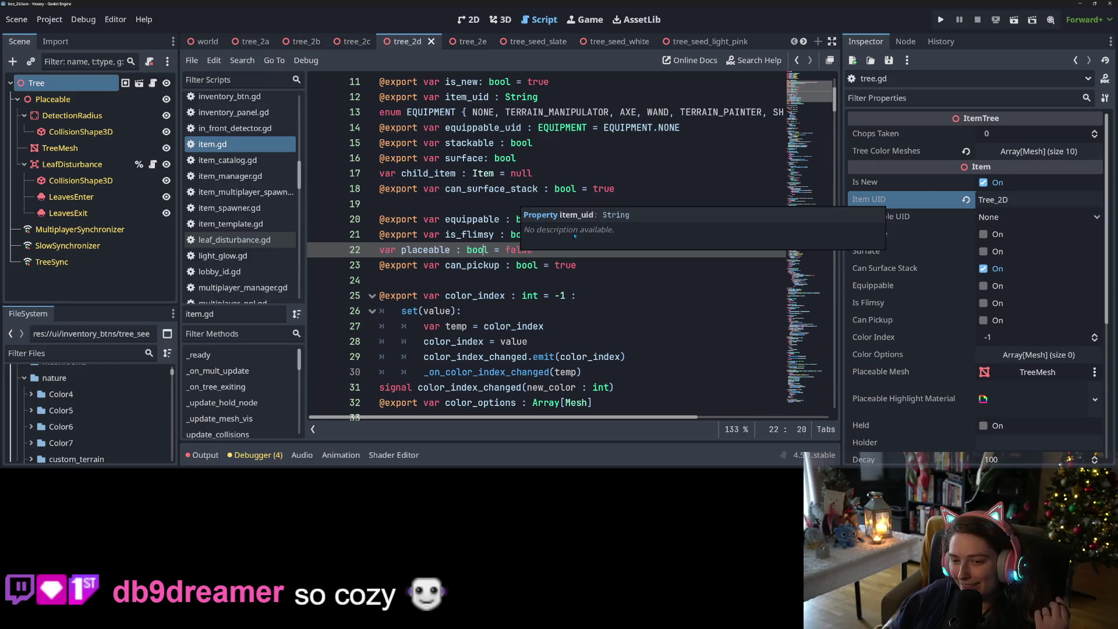
- Scroll item.gd down to its _ready setup, then switch to File Explorer on app_userdata
{"action": "left_click", "coordinate": [508, 249]}
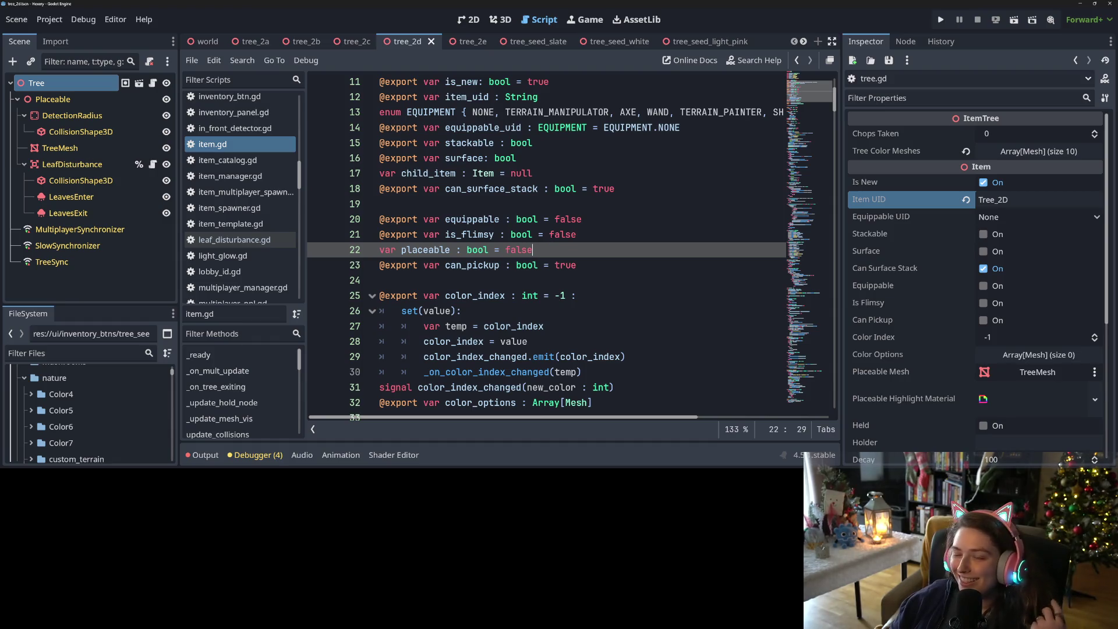
{"action": "scroll", "coordinate": [547, 244], "scroll_direction": "down", "scroll_amount": 4}
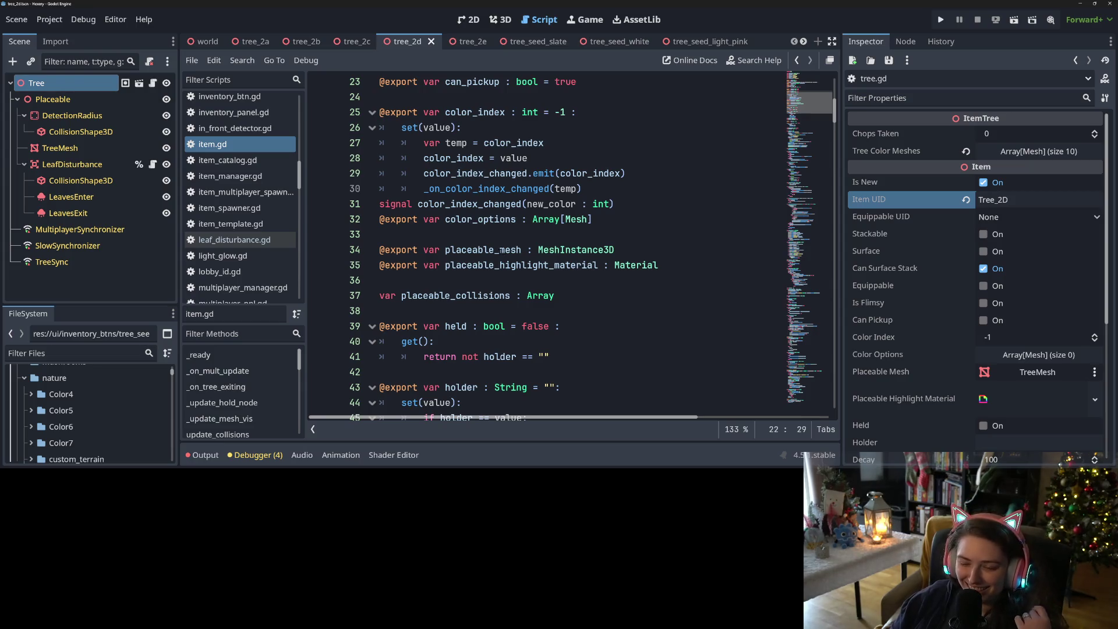
{"action": "scroll", "coordinate": [571, 244], "scroll_direction": "down", "scroll_amount": 10}
{"action": "scroll", "coordinate": [571, 245], "scroll_direction": "down", "scroll_amount": 4}
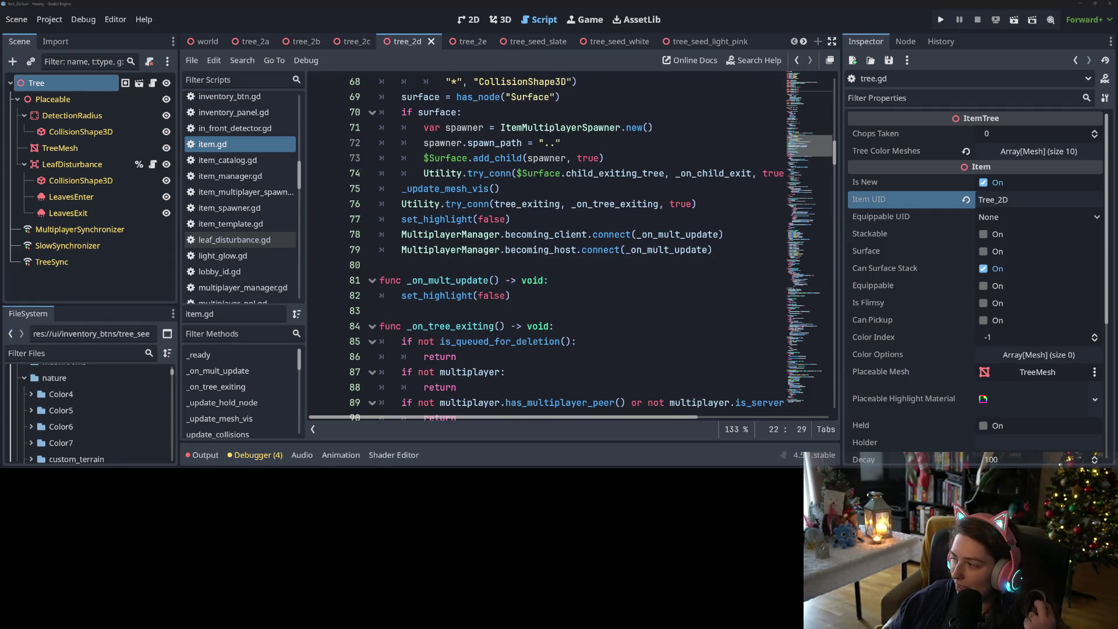
{"action": "key", "text": "alt+Tab"}
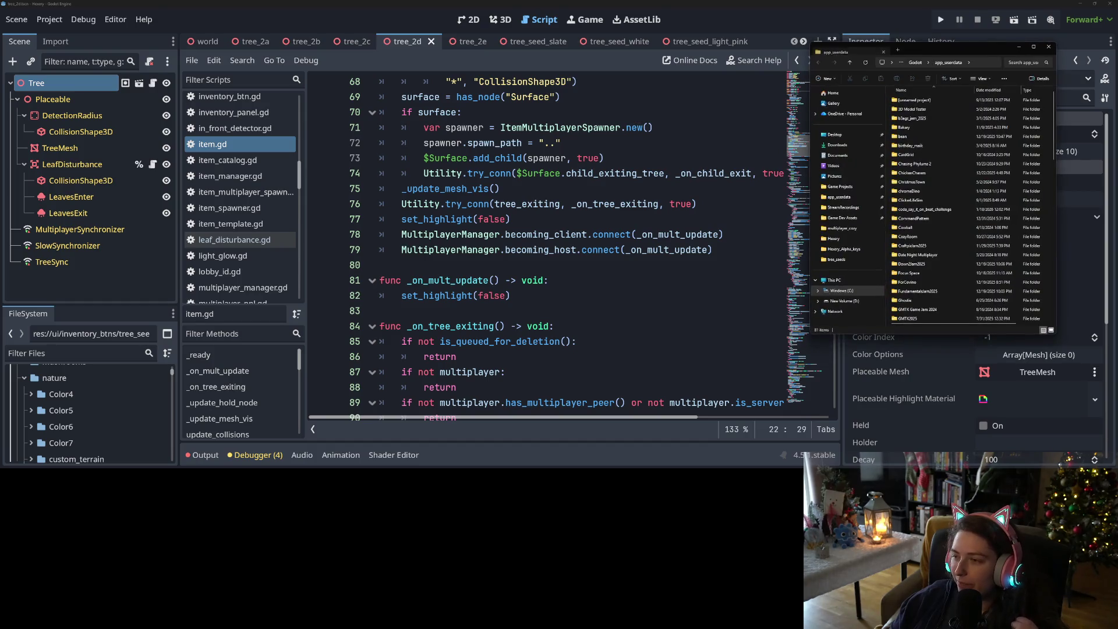
- Open Hexery > game_saves > r > game_data.json in Notepad++
{"action": "scroll", "coordinate": [911, 227], "scroll_direction": "down", "scroll_amount": 12}
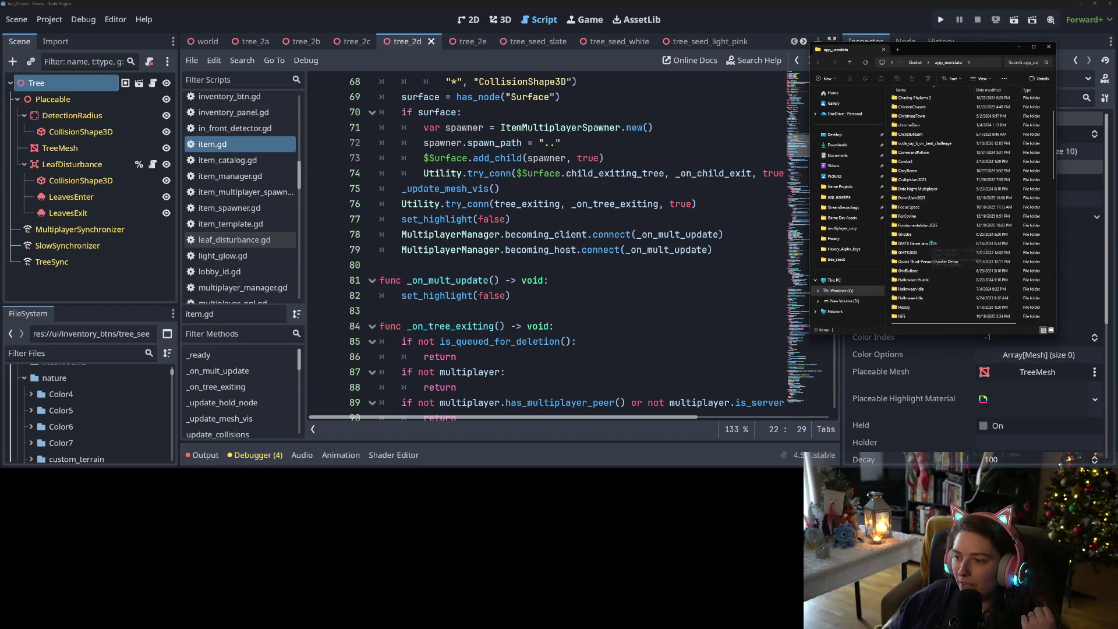
{"action": "scroll", "coordinate": [927, 266], "scroll_direction": "down", "scroll_amount": 2}
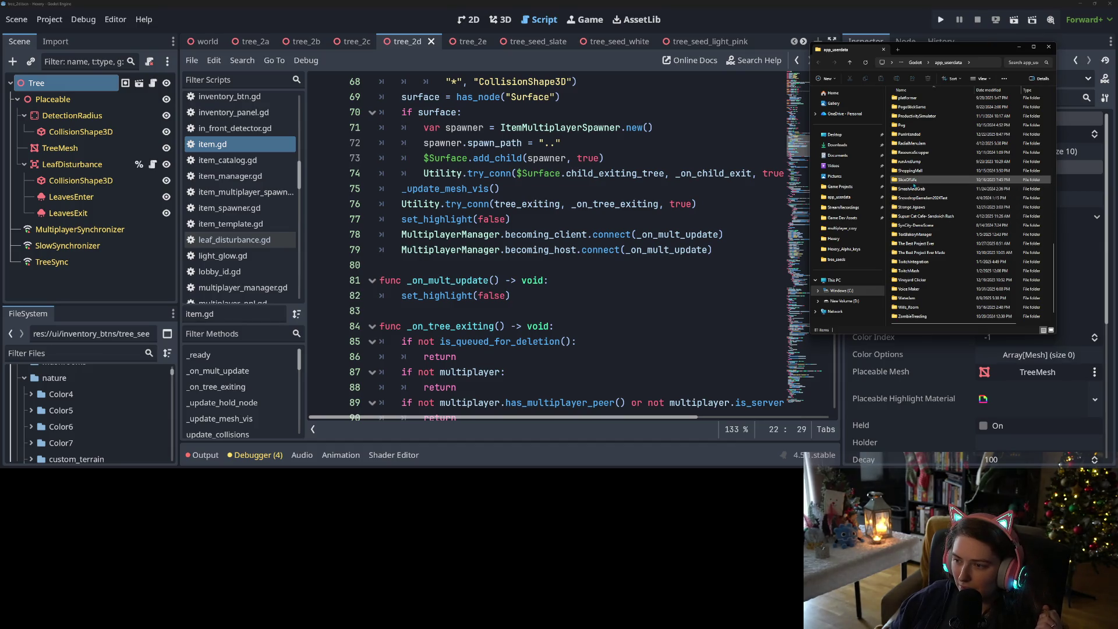
{"action": "scroll", "coordinate": [908, 253], "scroll_direction": "down", "scroll_amount": 1}
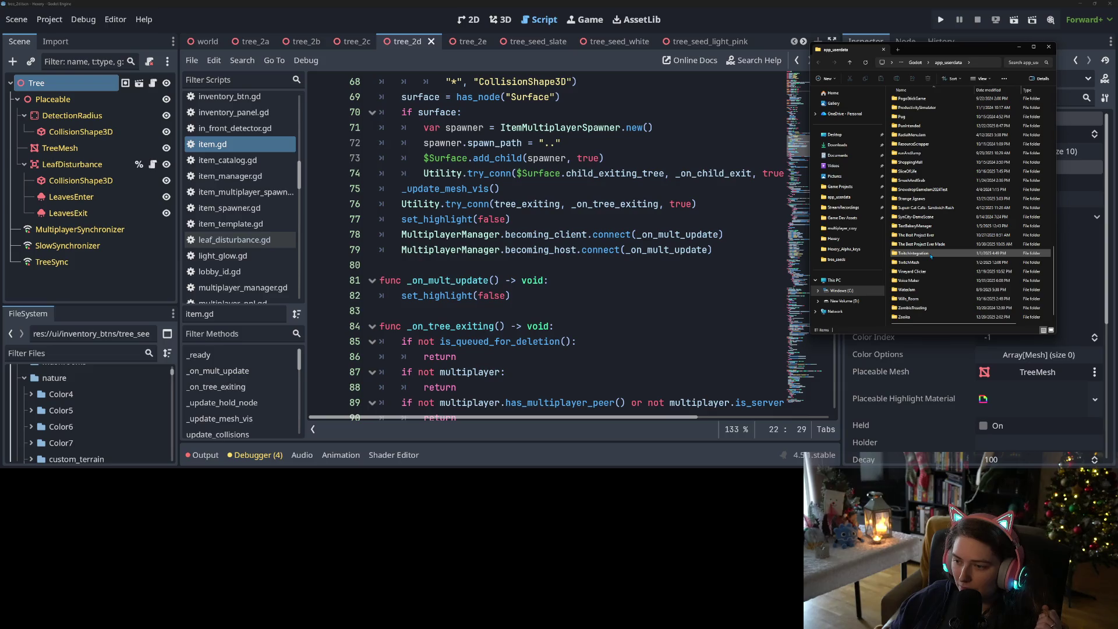
{"action": "scroll", "coordinate": [910, 297], "scroll_direction": "up", "scroll_amount": 1}
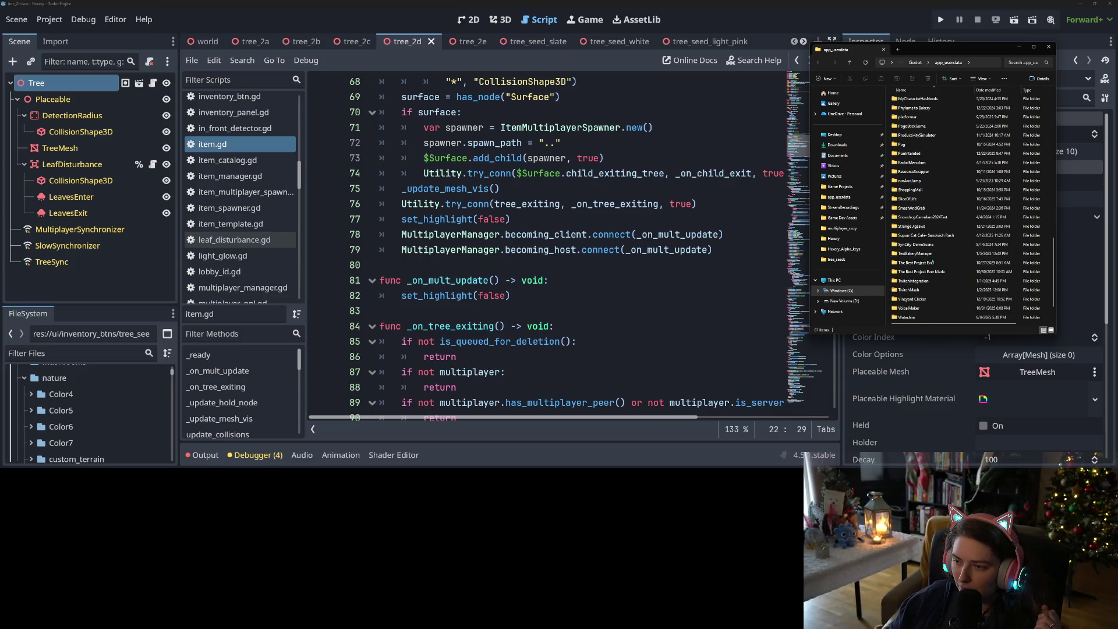
{"action": "scroll", "coordinate": [922, 221], "scroll_direction": "up", "scroll_amount": 8}
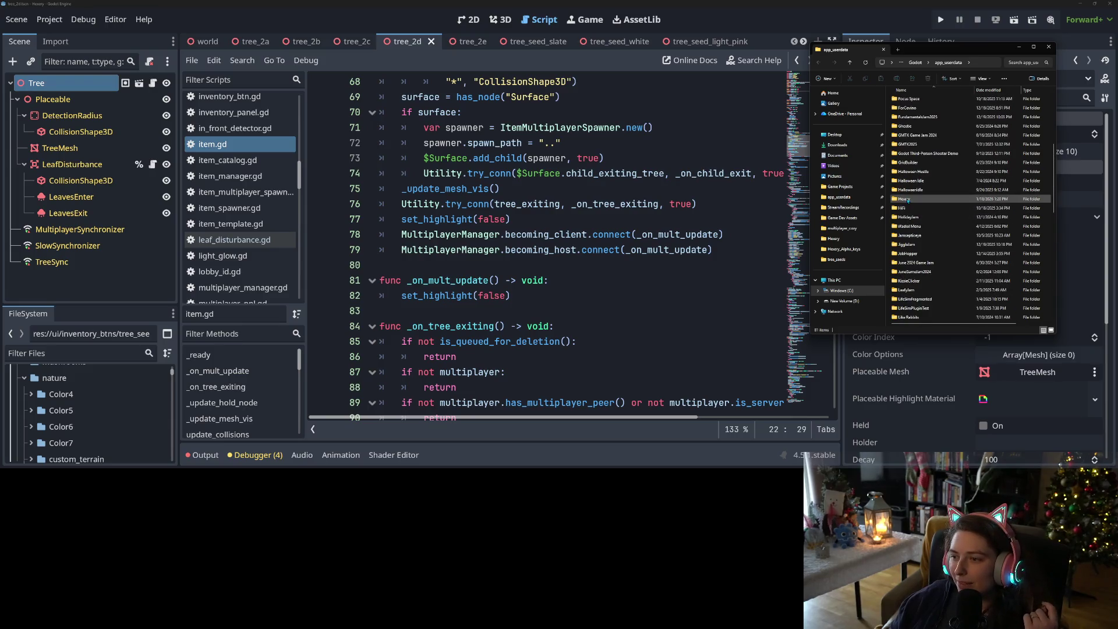
{"action": "key", "text": "alt+Left"}
{"action": "double_click", "coordinate": [906, 100]}
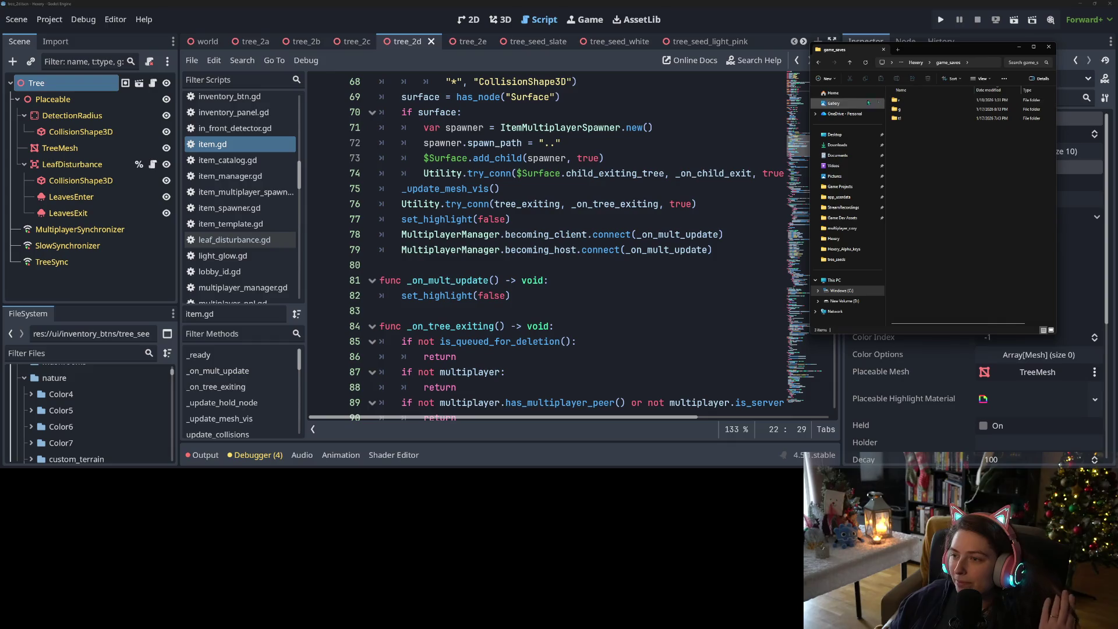
{"action": "left_click_drag", "start_coordinate": [808, 89], "coordinate": [684, 89]}
{"action": "double_click", "coordinate": [777, 100]}
{"action": "double_click", "coordinate": [799, 101]}
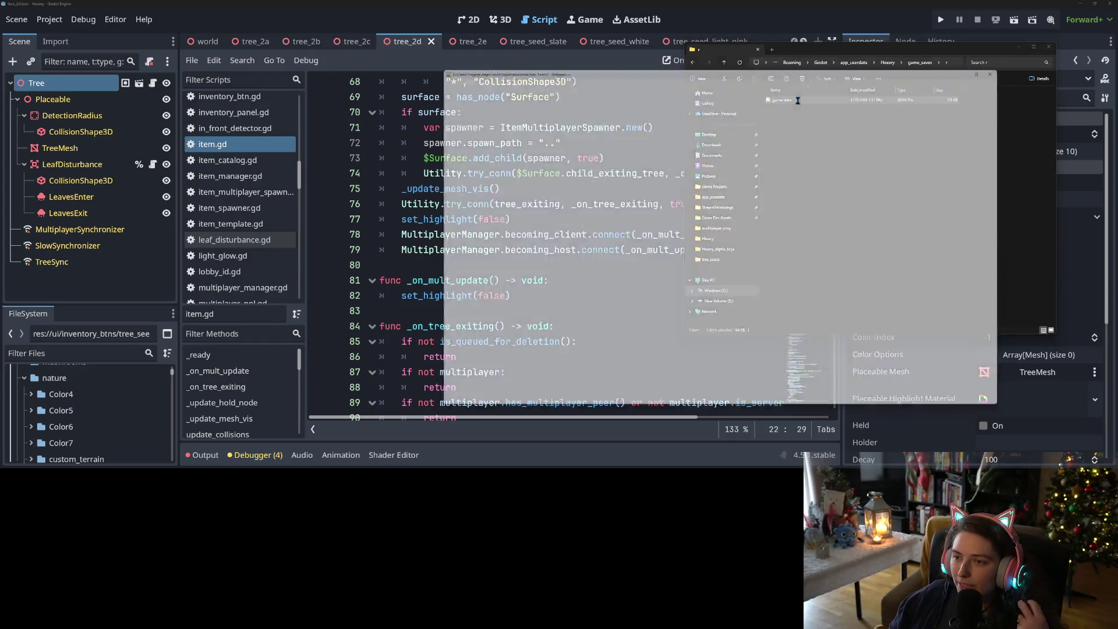
{"action": "scroll", "coordinate": [646, 227], "scroll_direction": "down", "scroll_amount": 20}
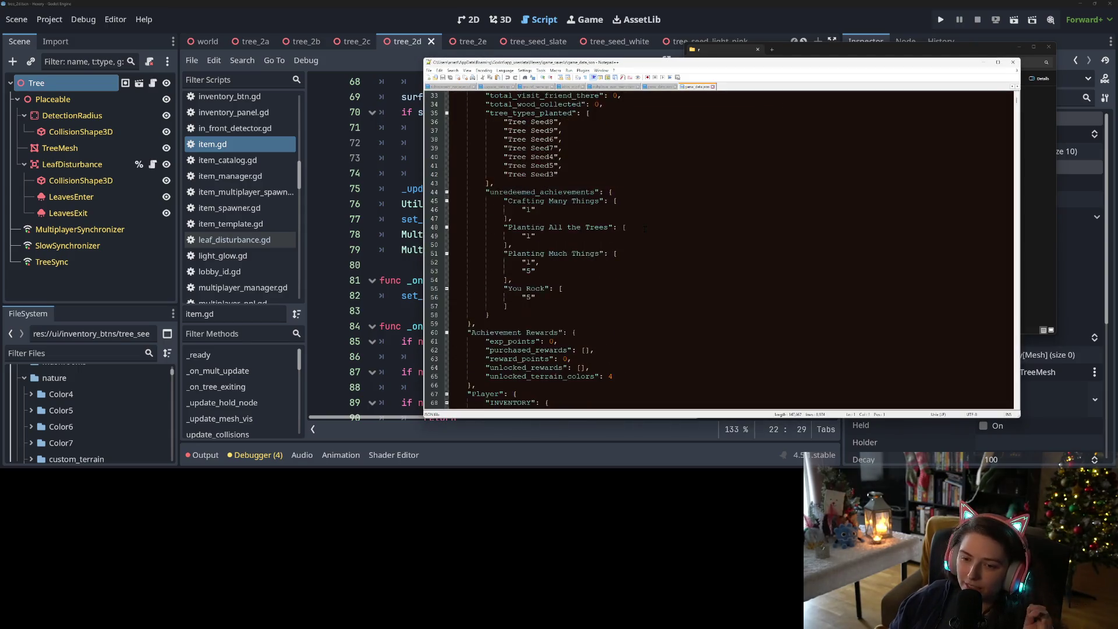
- Search the save file for Tree and step through the first planted tree entries
{"action": "scroll", "coordinate": [646, 227], "scroll_direction": "down", "scroll_amount": 12}
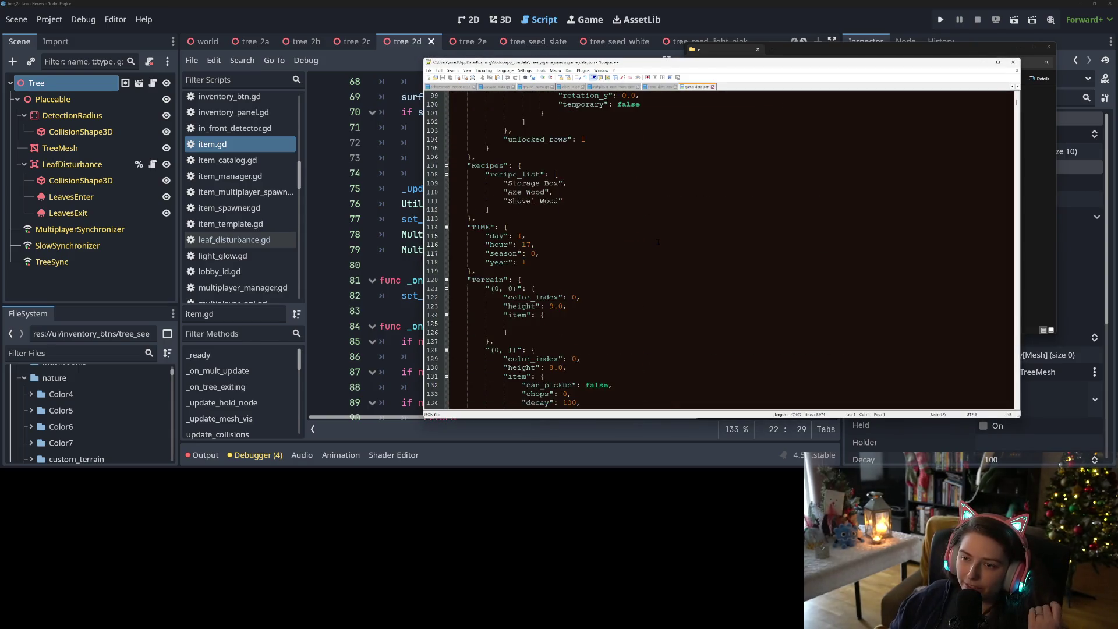
{"action": "scroll", "coordinate": [658, 242], "scroll_direction": "down", "scroll_amount": 19}
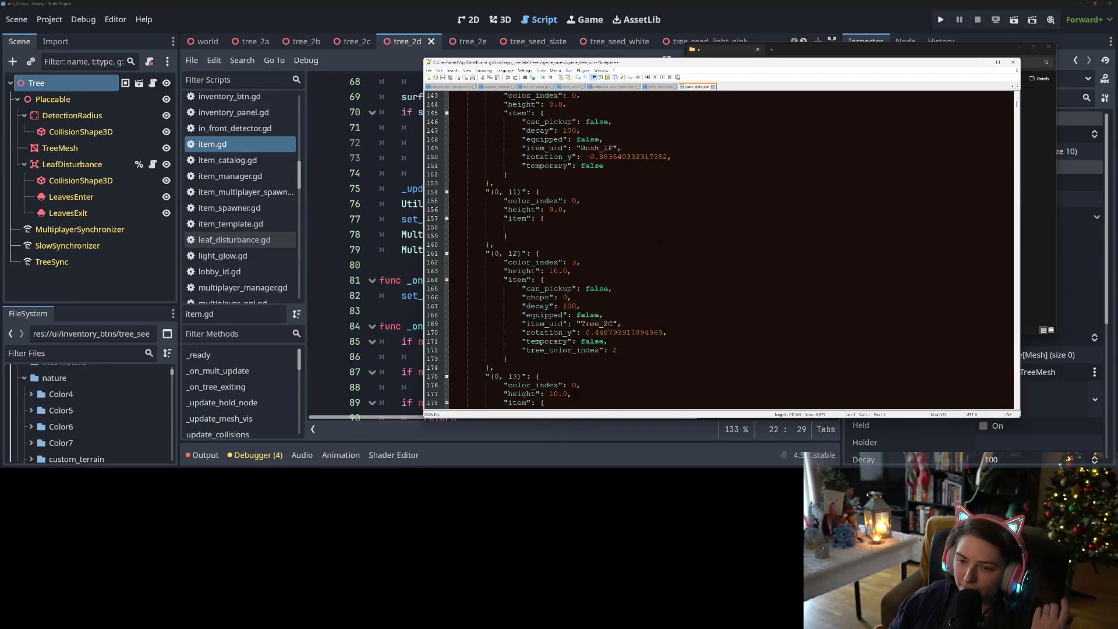
{"action": "scroll", "coordinate": [600, 192], "scroll_direction": "up", "scroll_amount": 2}
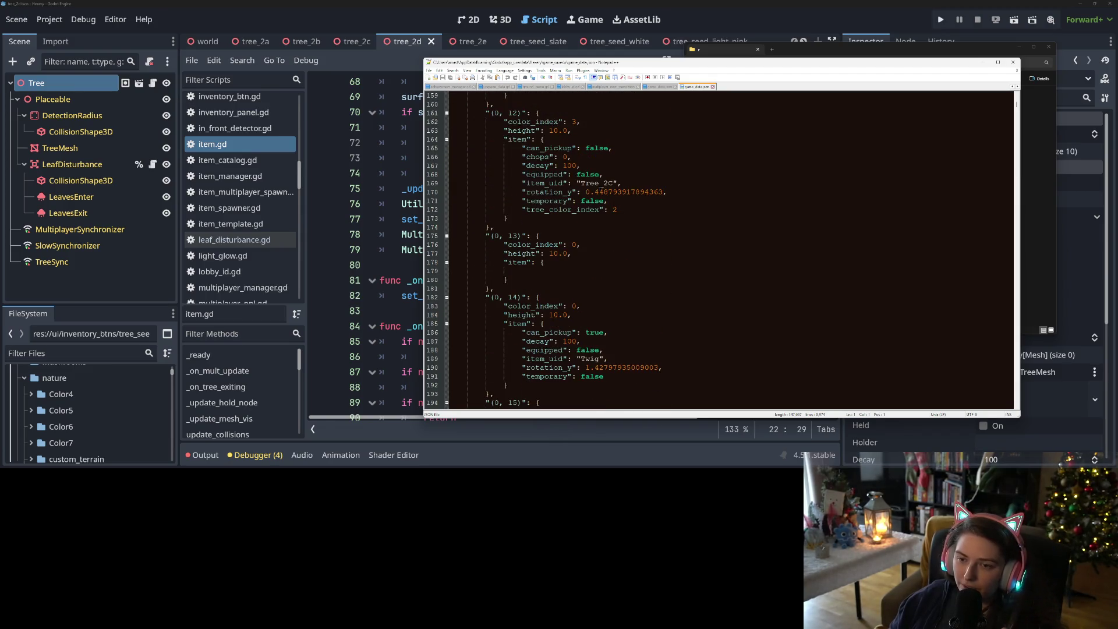
{"action": "key", "text": "ctrl+f"}
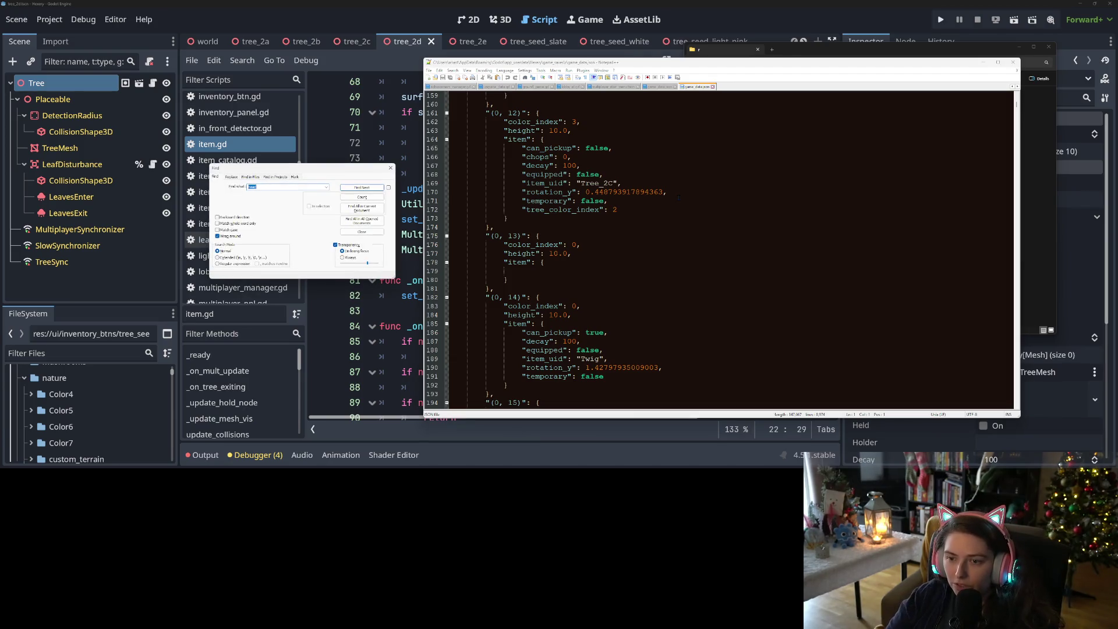
{"action": "key", "text": "Return"}
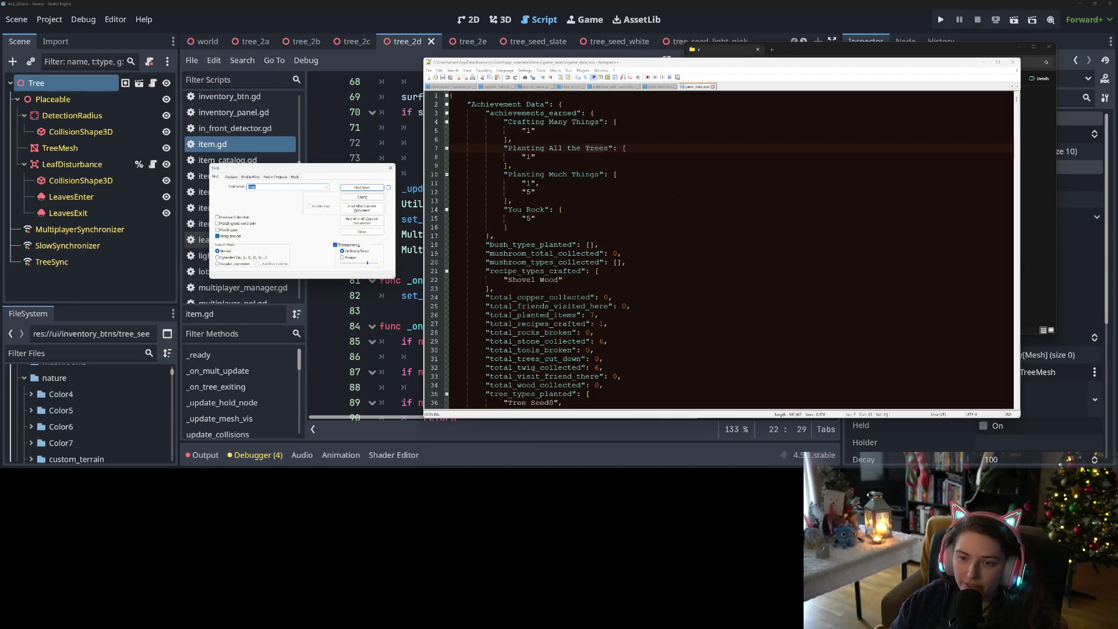
{"action": "key", "text": "Return"}
{"action": "key", "text": "Return"}
{"action": "key", "text": "Return"}
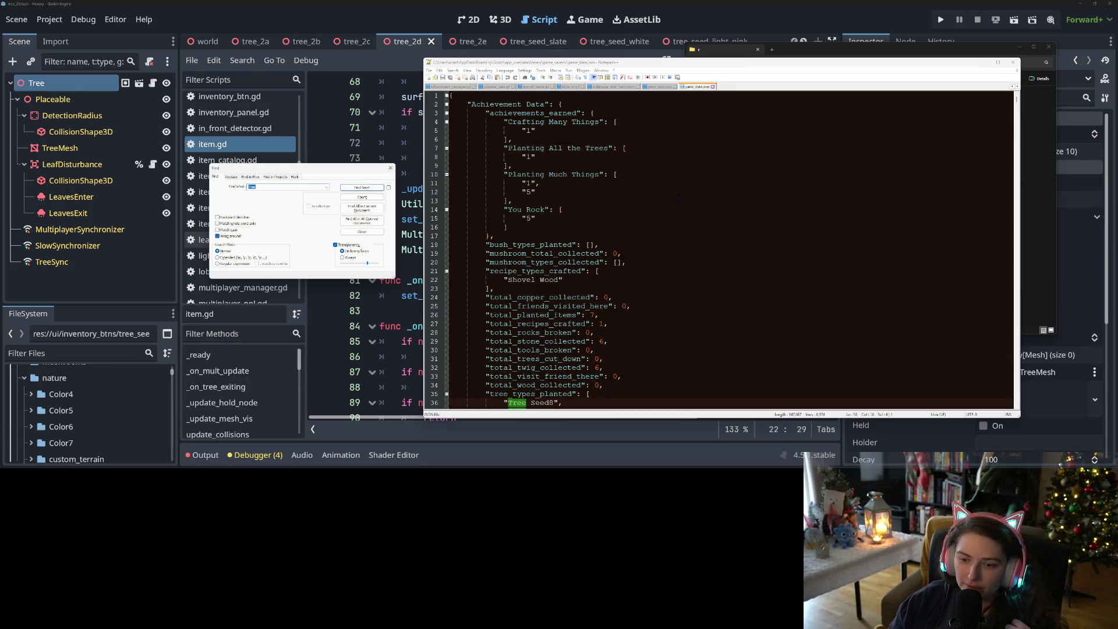
{"action": "key", "text": "Return"}
{"action": "key", "text": "Return"}
{"action": "key", "text": "Return"}
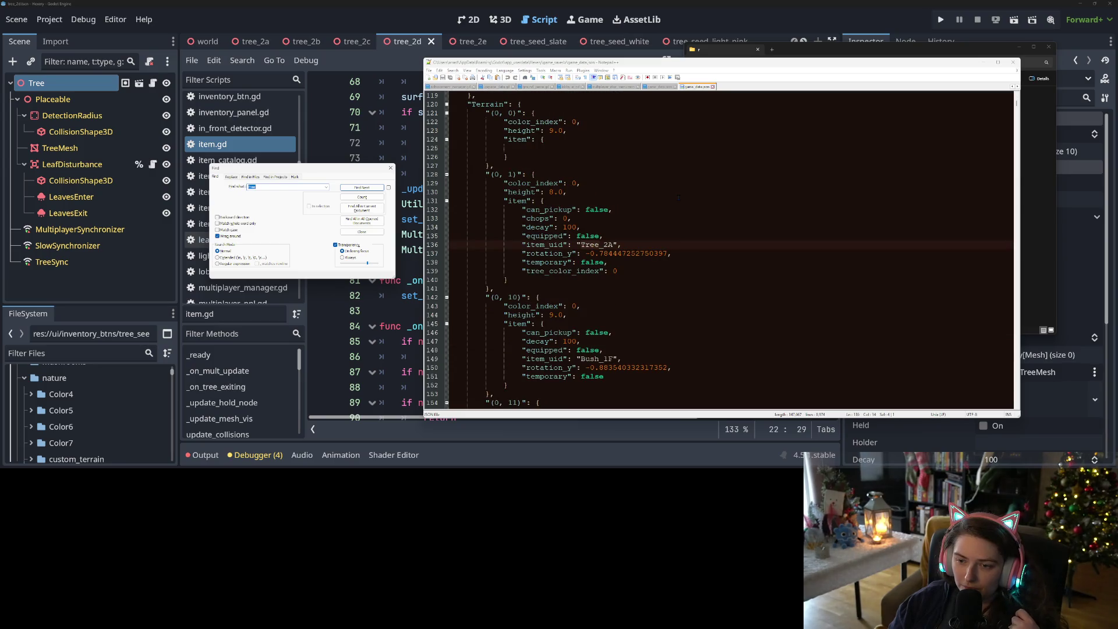
{"action": "key", "text": "Return"}
{"action": "key", "text": "Return"}
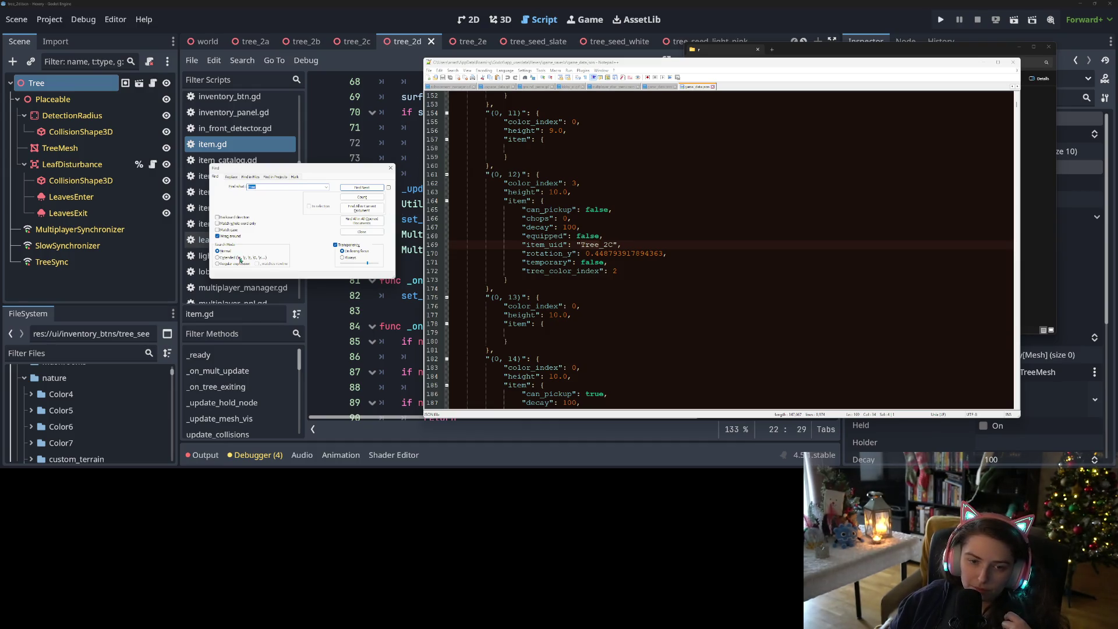
- With Match case on, check later Tree entries' item_uid and tree_color_index, then close Notepad++
{"action": "left_click", "coordinate": [226, 230]}
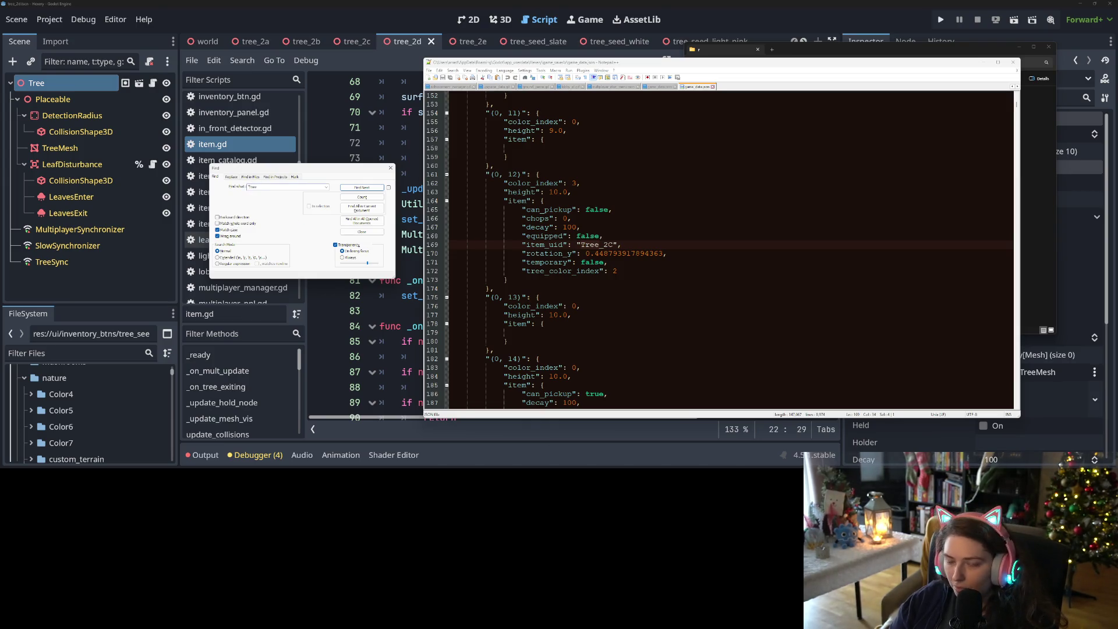
{"action": "key", "text": "Return"}
{"action": "key", "text": "Return"}
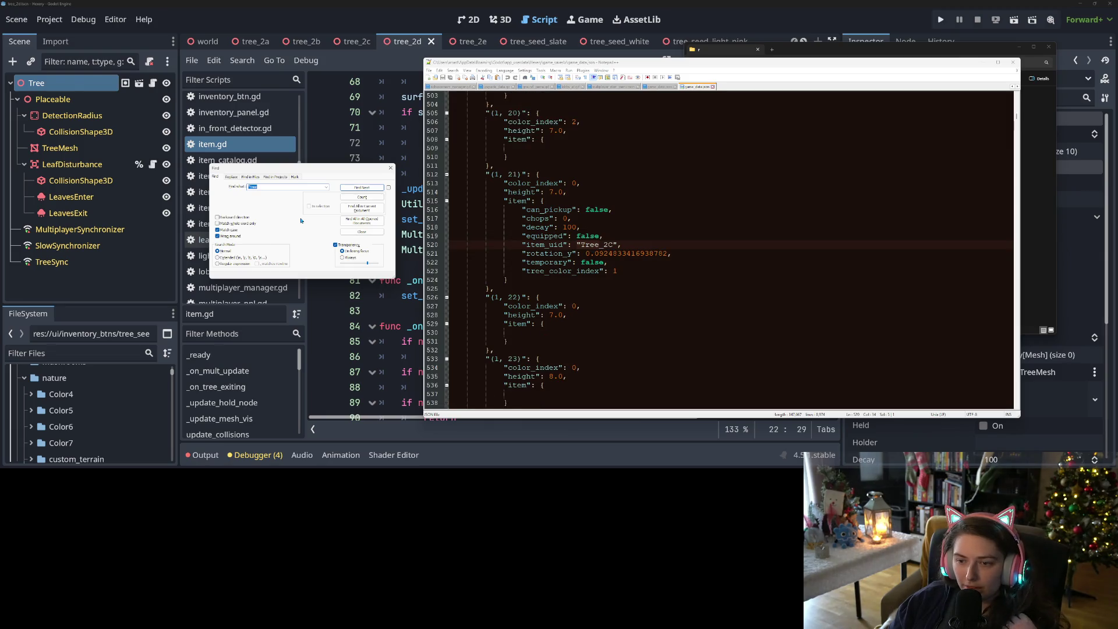
{"action": "key", "text": "Return"}
{"action": "key", "text": "Return"}
{"action": "key", "text": "Return"}
{"action": "key", "text": "Return"}
{"action": "key", "text": "Return"}
{"action": "key", "text": "Return"}
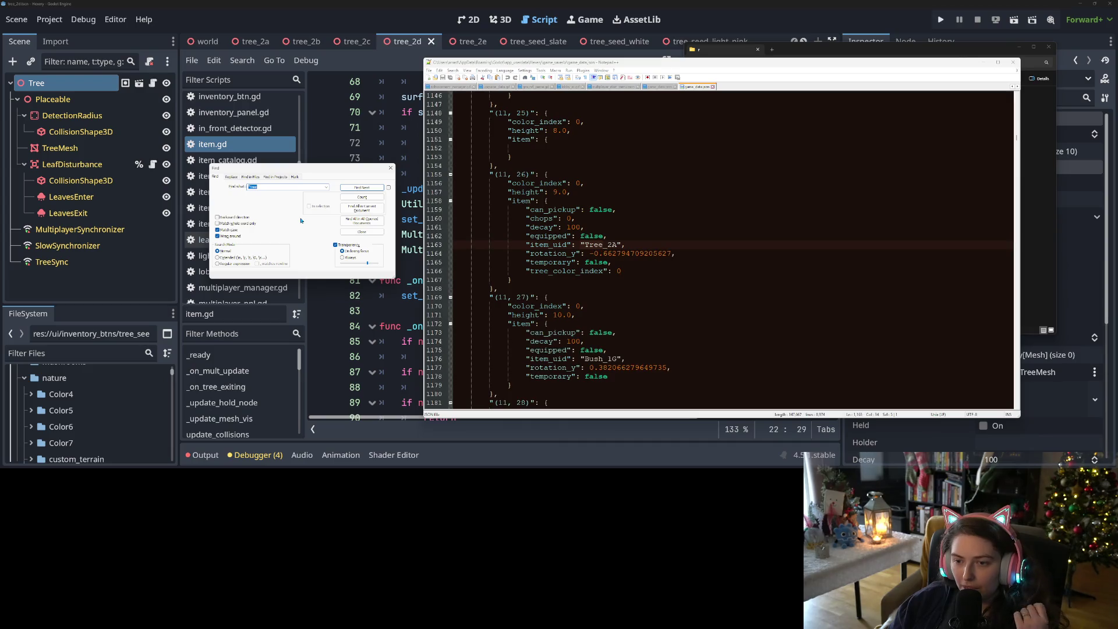
{"action": "key", "text": "Return"}
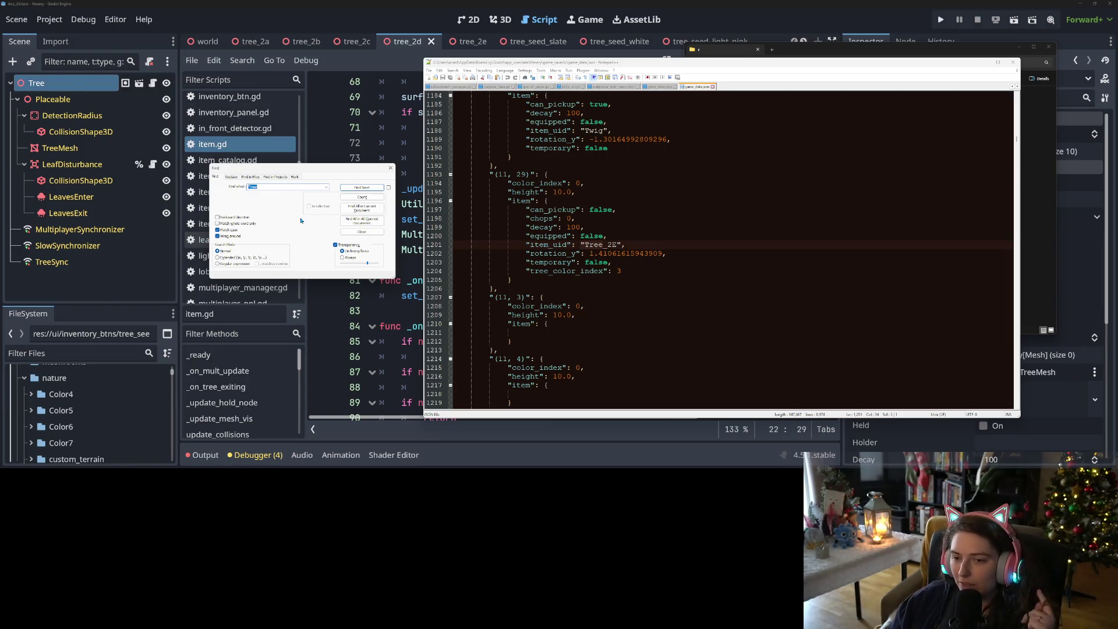
{"action": "left_click", "coordinate": [735, 34]}
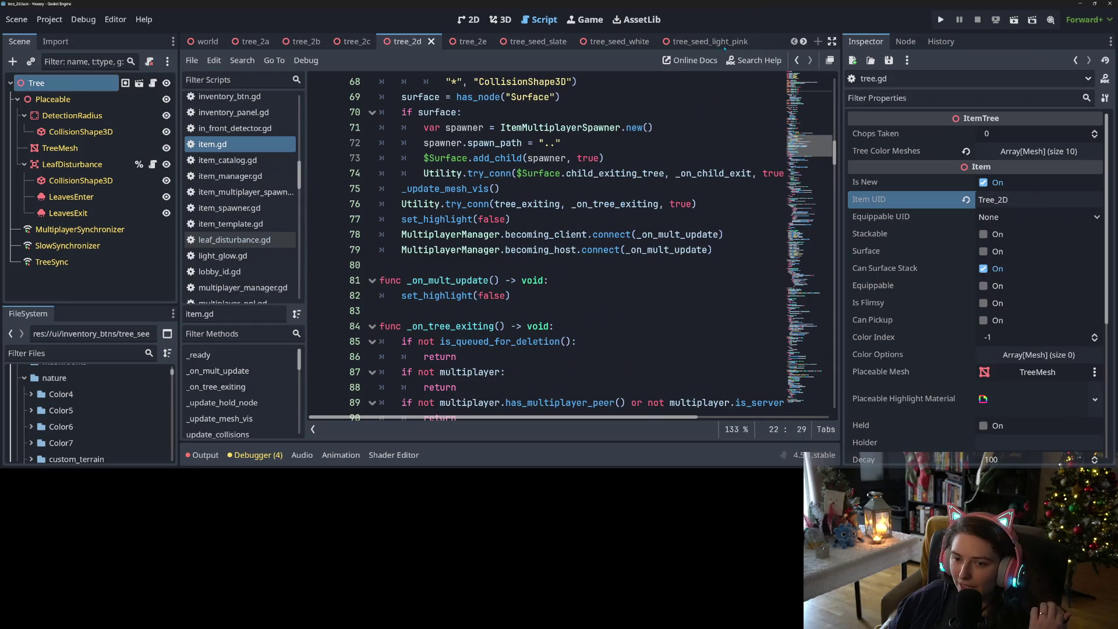
{"action": "scroll", "coordinate": [524, 244], "scroll_direction": "up", "scroll_amount": 2}
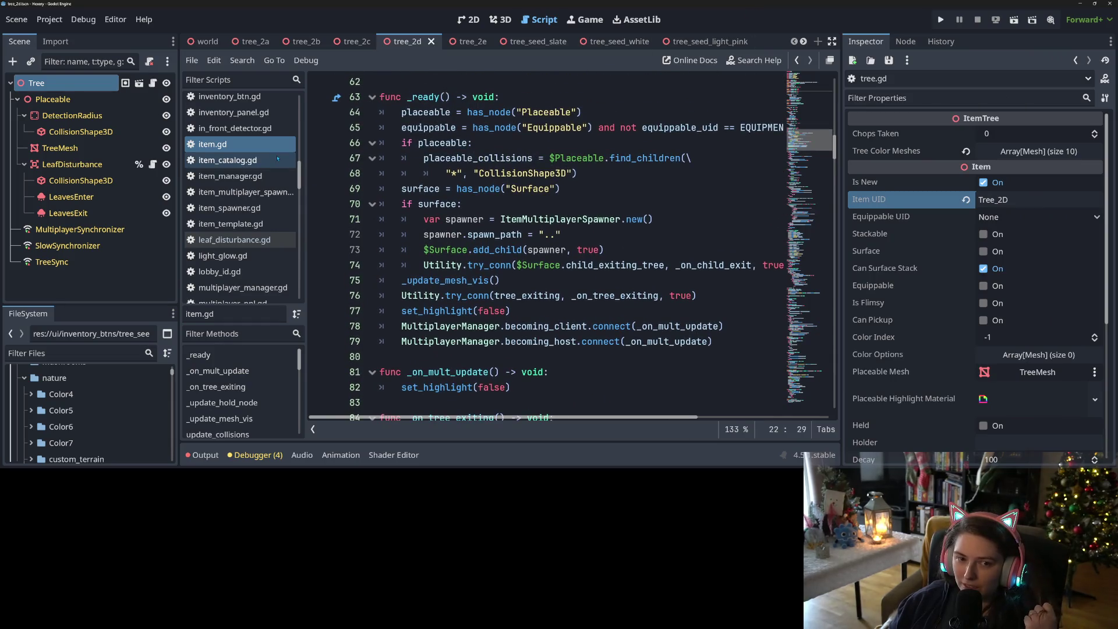
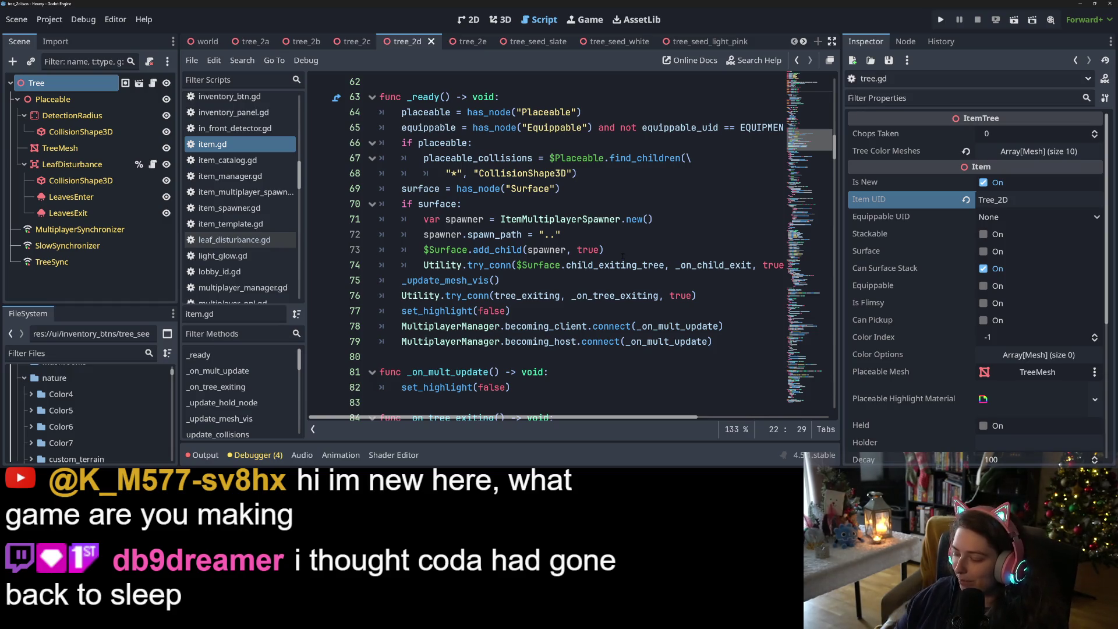
- Place the caret on the connection call around lines 74–75 of item.gd
{"action": "left_click", "coordinate": [632, 286]}
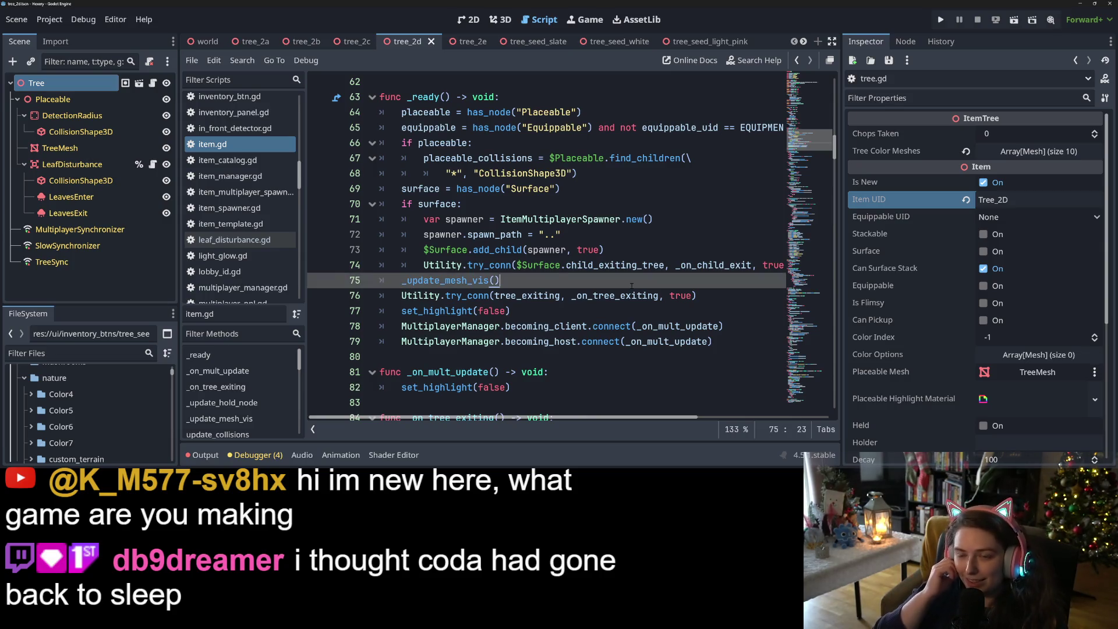
{"action": "left_click", "coordinate": [643, 241]}
{"action": "left_click", "coordinate": [638, 267]}
{"action": "left_click", "coordinate": [712, 293]}
{"action": "left_click", "coordinate": [617, 269]}
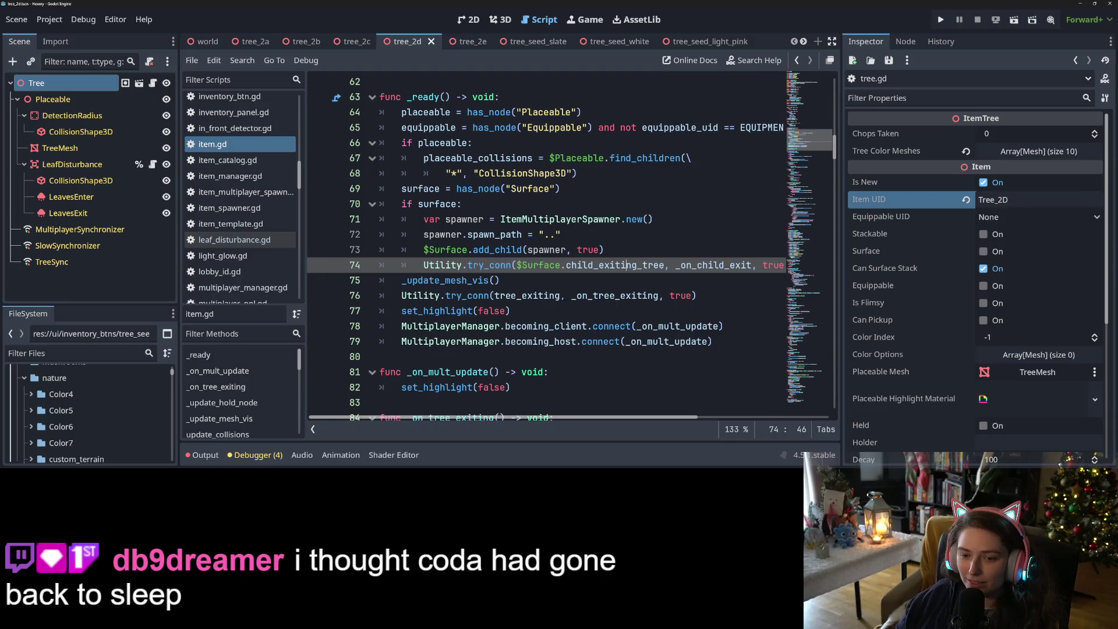
- Open seed.gd from the Scripts list at its get_growing_obj function
{"action": "scroll", "coordinate": [431, 330], "scroll_direction": "down", "scroll_amount": 5}
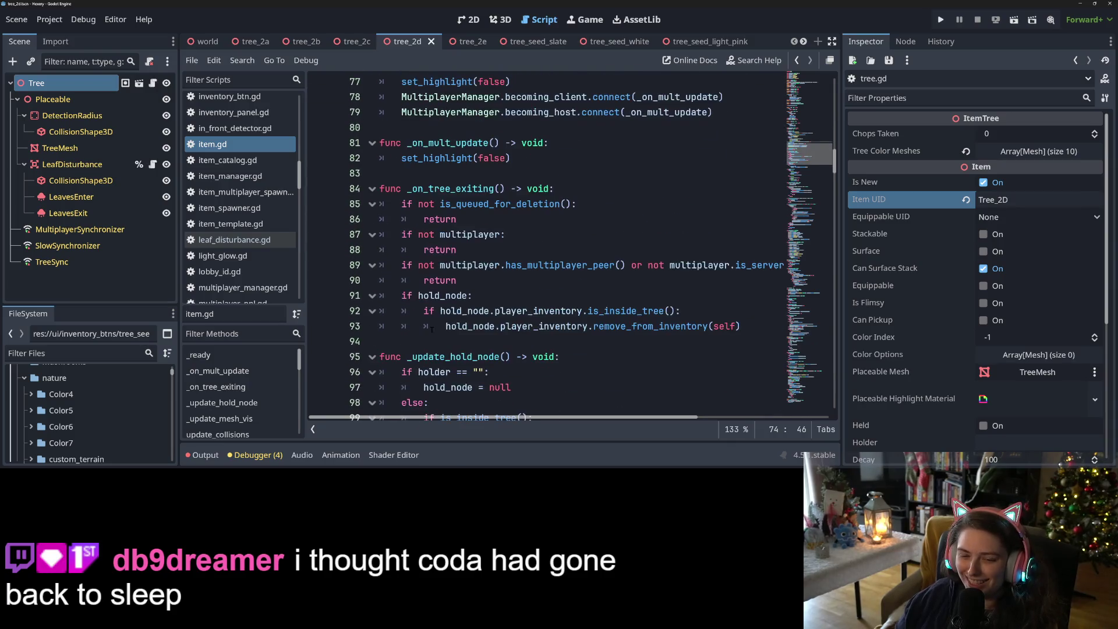
{"action": "scroll", "coordinate": [235, 243], "scroll_direction": "down", "scroll_amount": 5}
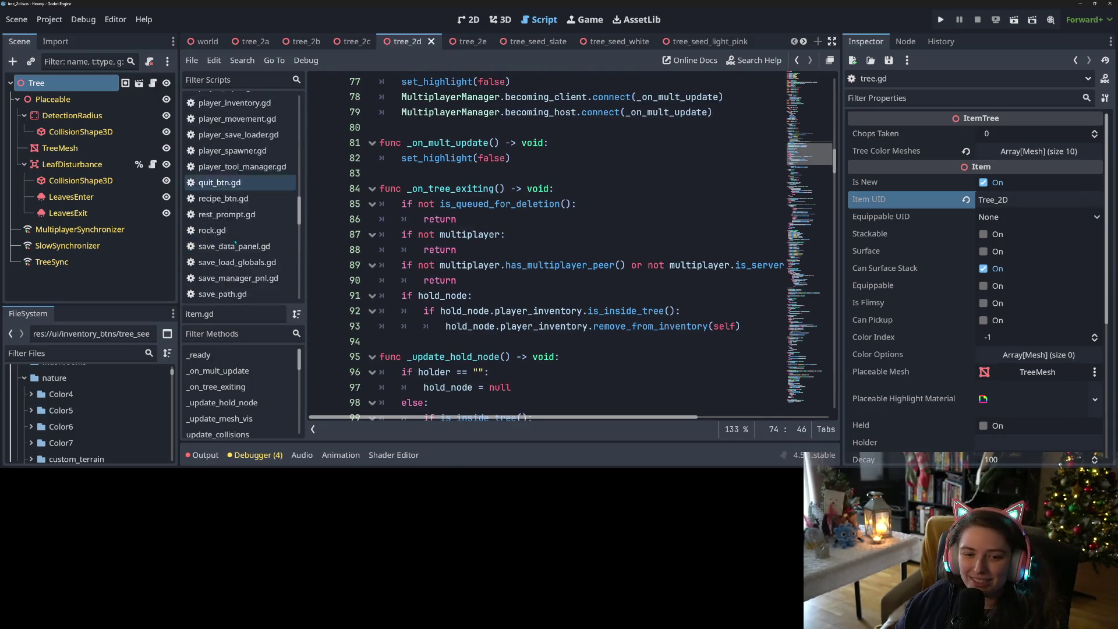
{"action": "scroll", "coordinate": [235, 244], "scroll_direction": "down", "scroll_amount": 4}
{"action": "left_click", "coordinate": [233, 180]}
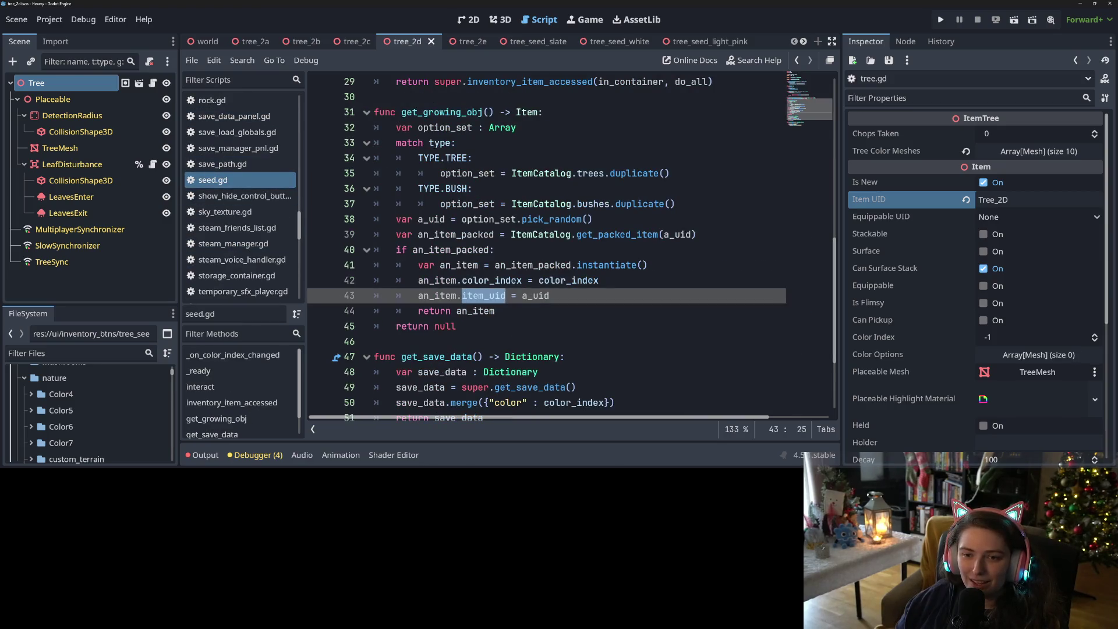
- Select item_uid on line 43 of seed.gd and move to that line's end
{"action": "left_click", "coordinate": [216, 418]}
{"action": "left_click", "coordinate": [467, 280]}
{"action": "left_click", "coordinate": [467, 295]}
{"action": "double_click", "coordinate": [468, 295]}
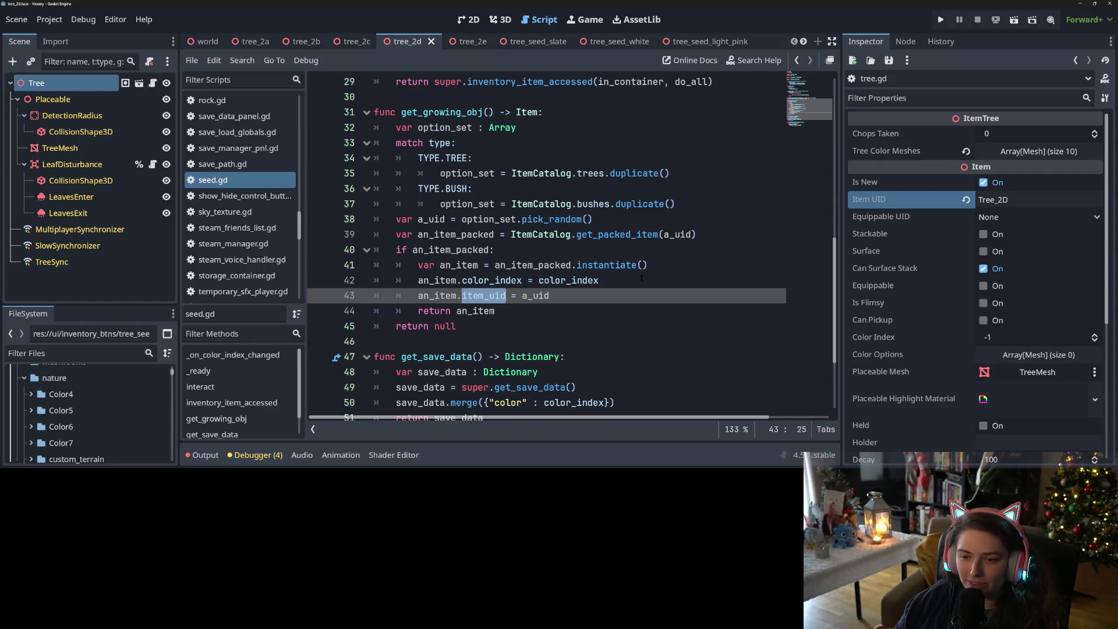
{"action": "left_click", "coordinate": [553, 295]}
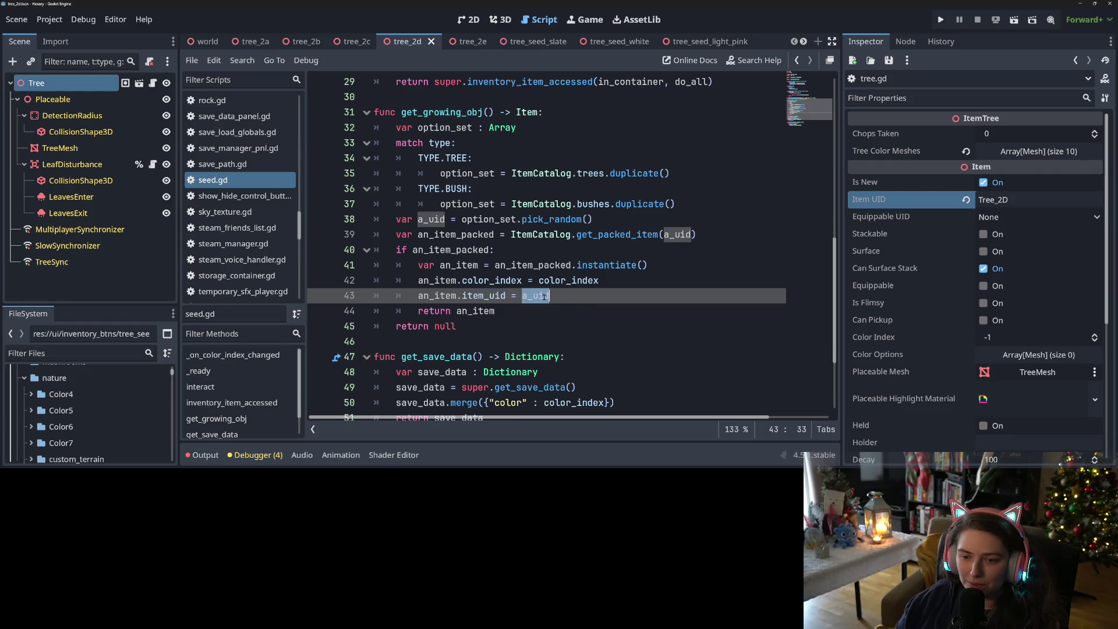
- Add a line-44 print of a_uid and an_item.item_uid, save, and show the Output panel
{"action": "key", "text": "Return"}
{"action": "type", "text": "print(\""}
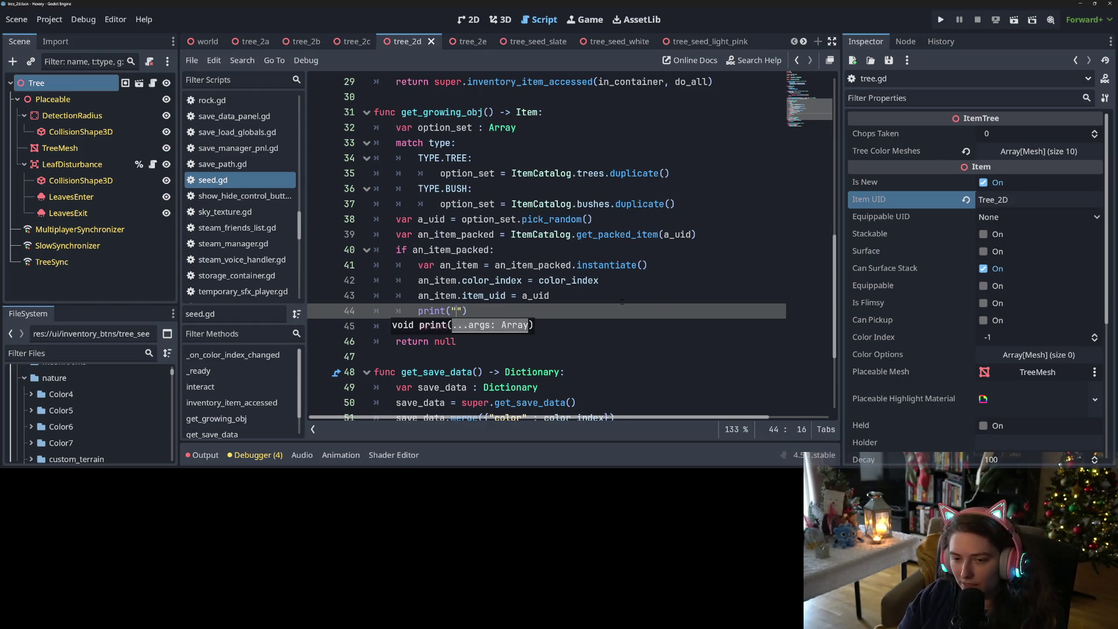
{"action": "type", "text": "a"}
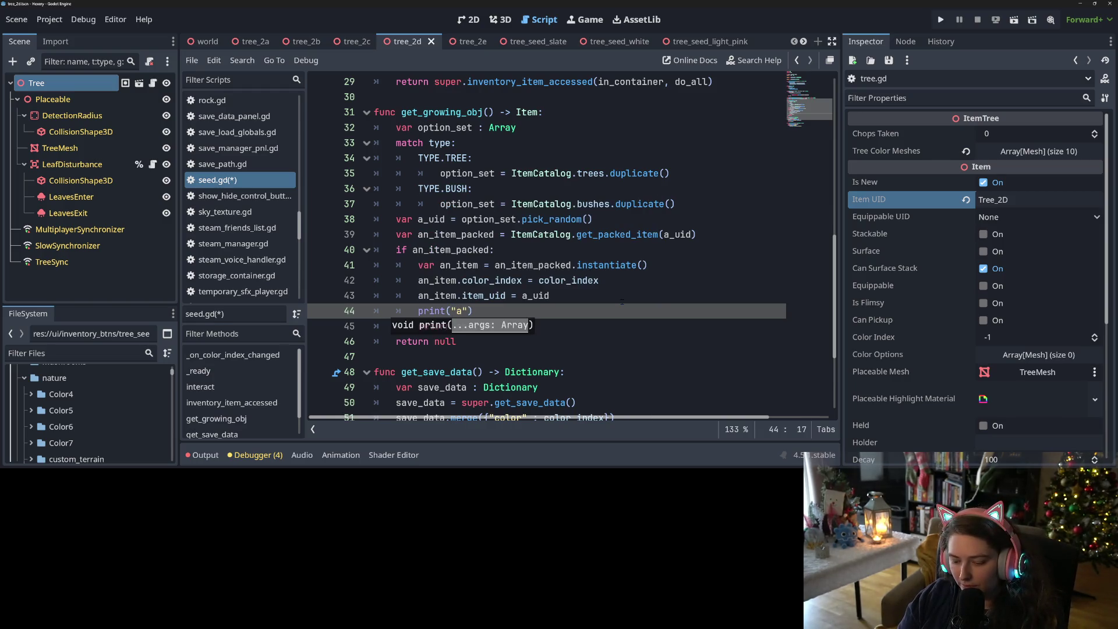
{"action": "type", "text": "_uid: "}
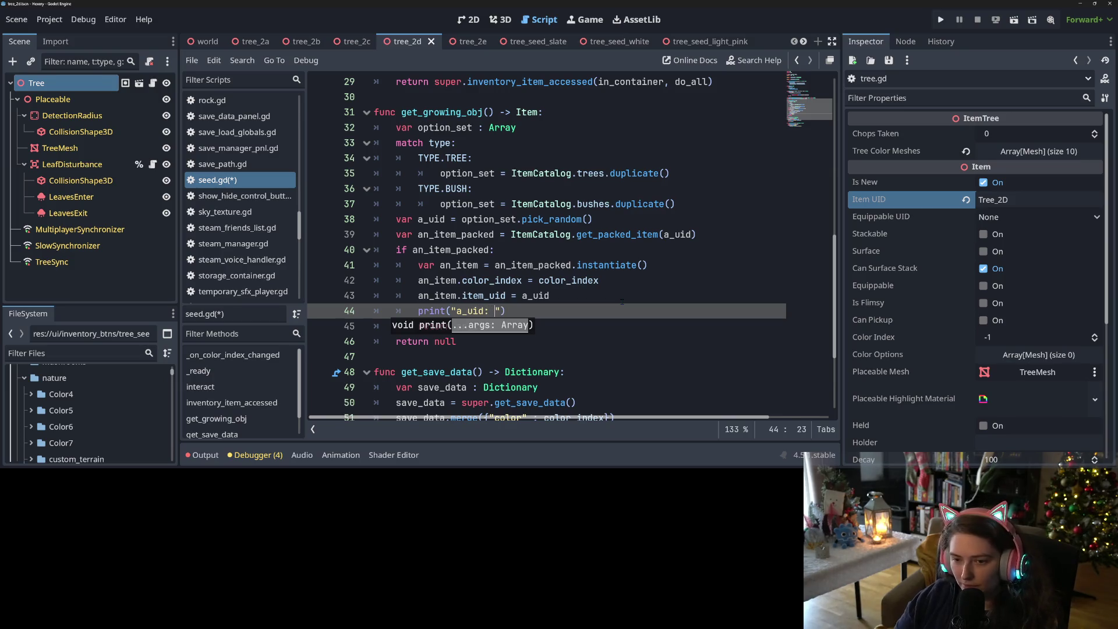
{"action": "type", "text": ", a"}
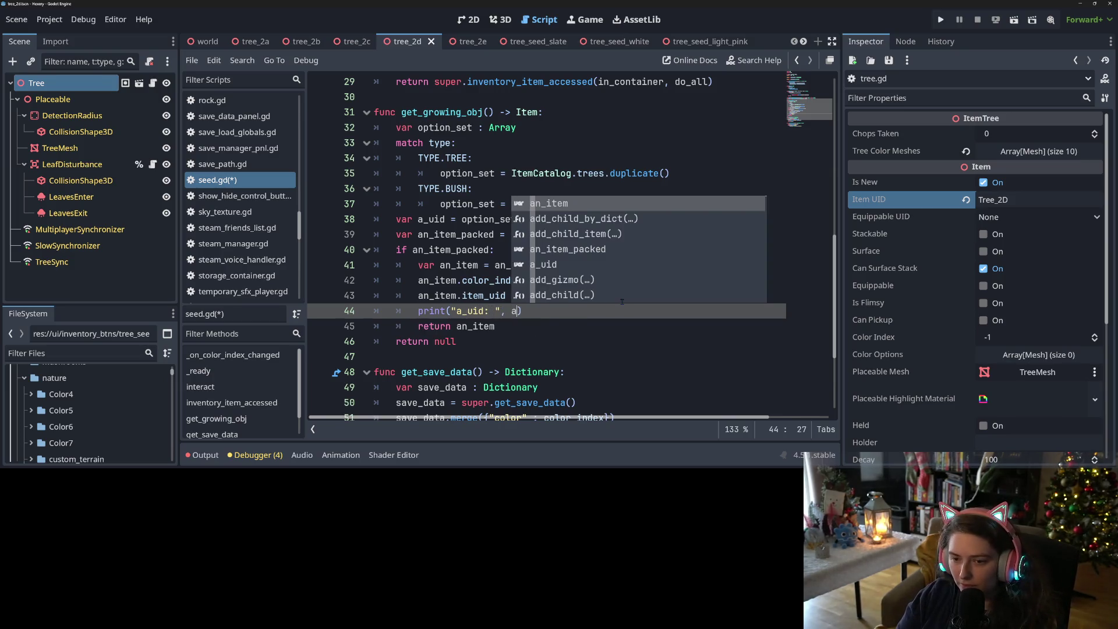
{"action": "type", "text": "_uid)"}
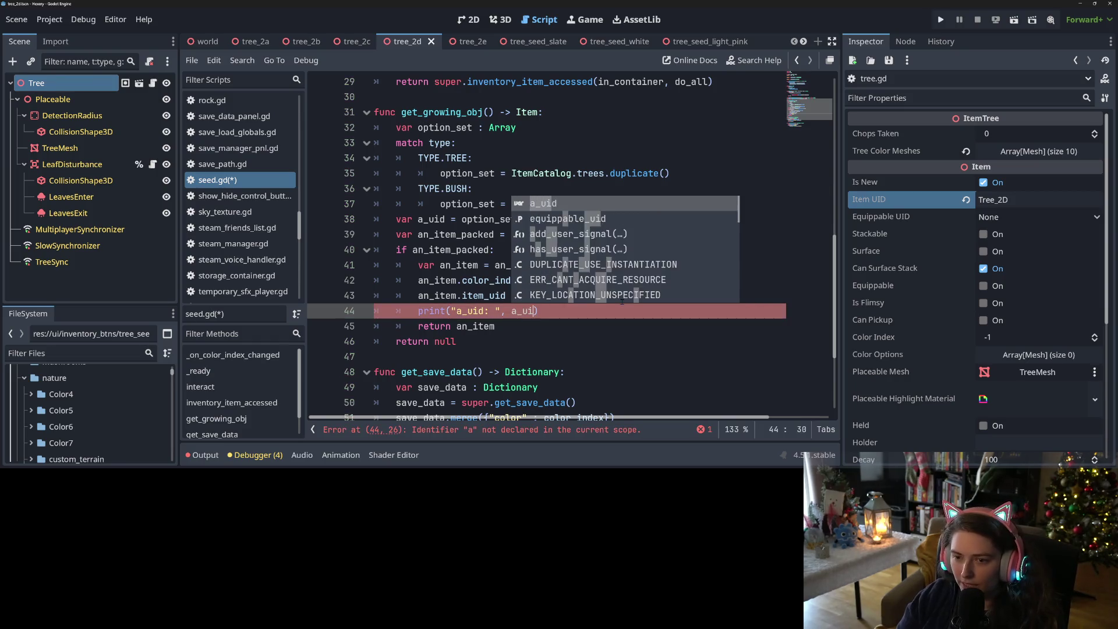
{"action": "type", "text": ", "}
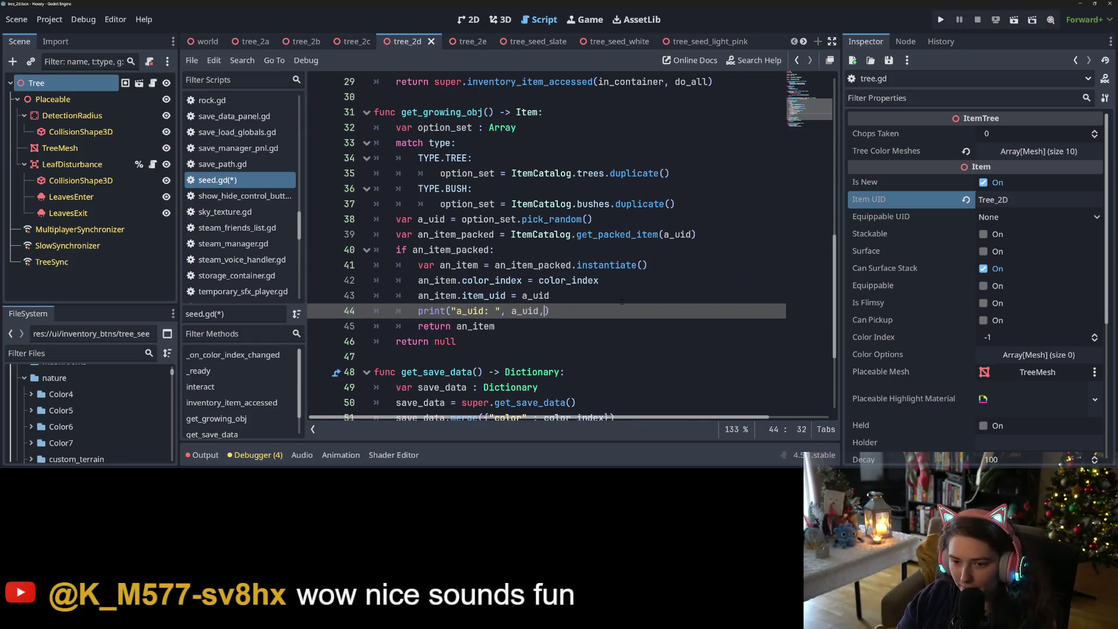
{"action": "type", "text": "\" "}
{"action": "type", "text": "item_uid"}
{"action": "type", "text": ":"}
{"action": "type", "text": " \","}
{"action": "type", "text": "an_item."}
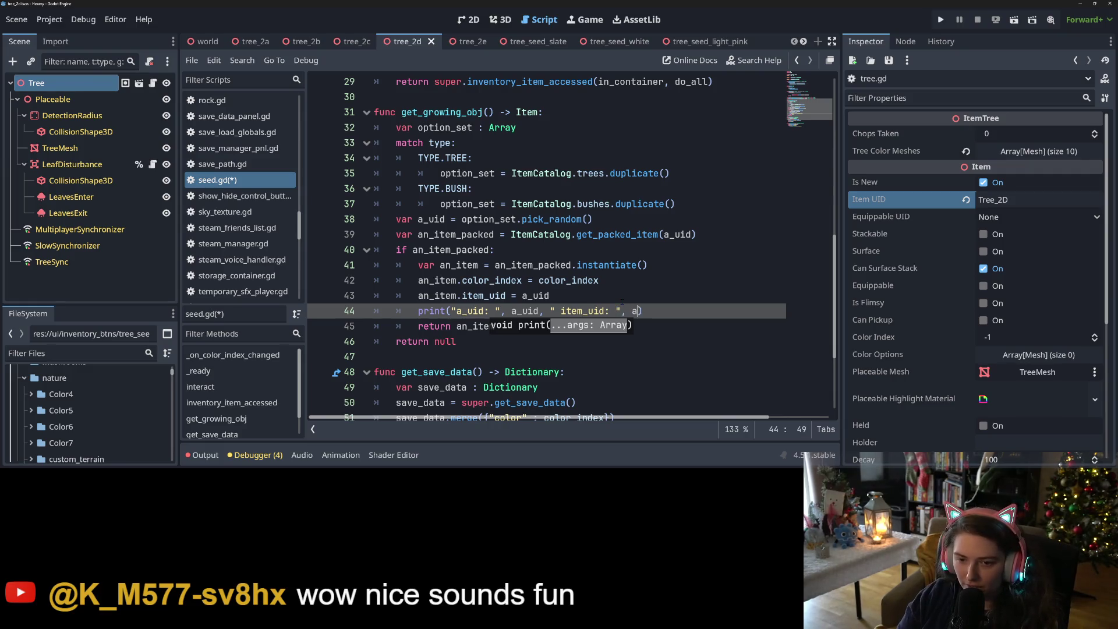
{"action": "type", "text": "ite"}
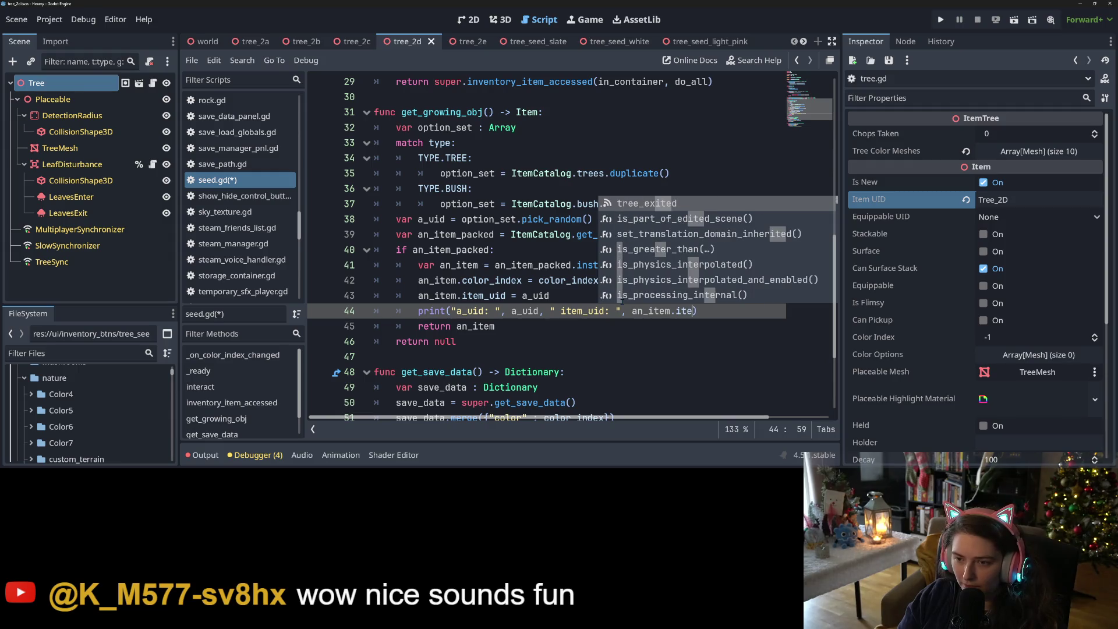
{"action": "type", "text": "m_uid"}
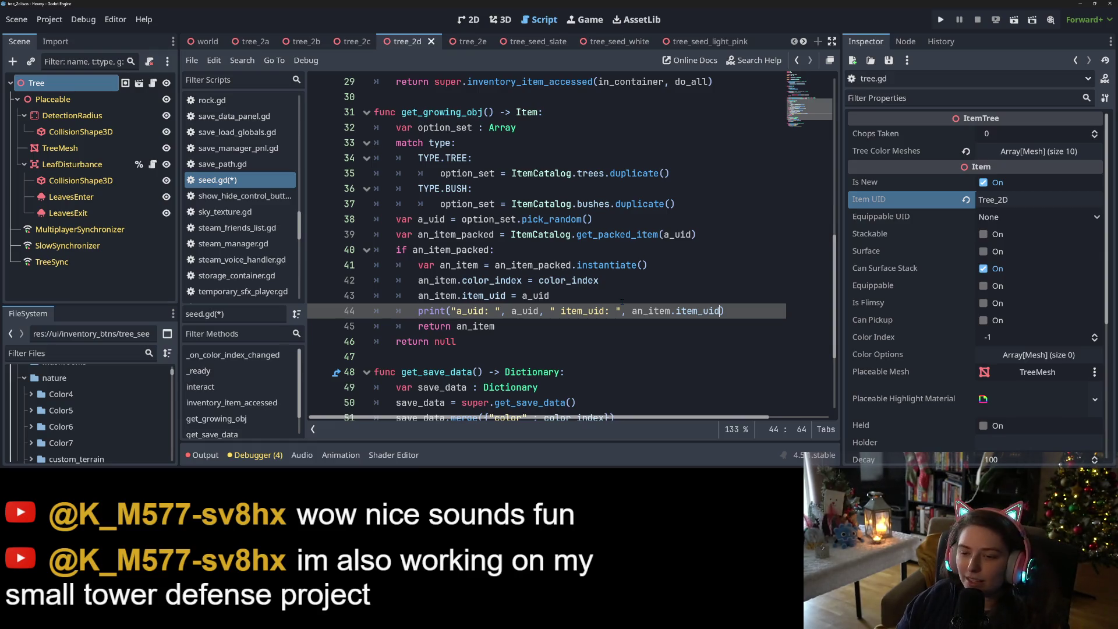
{"action": "key", "text": "ctrl+s"}
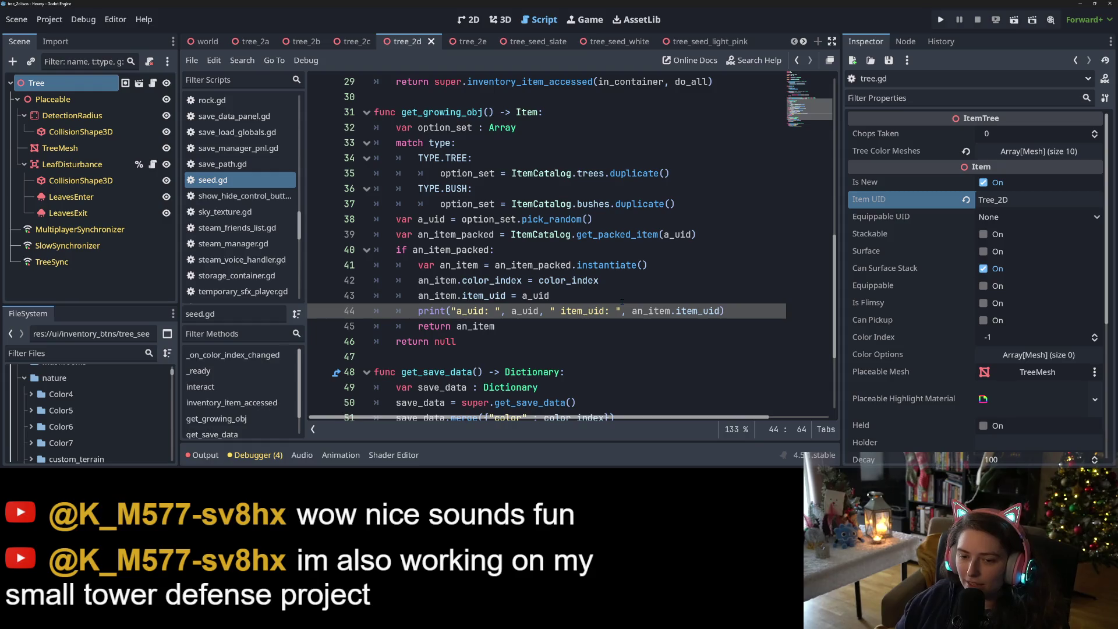
{"action": "double_click", "coordinate": [439, 310]}
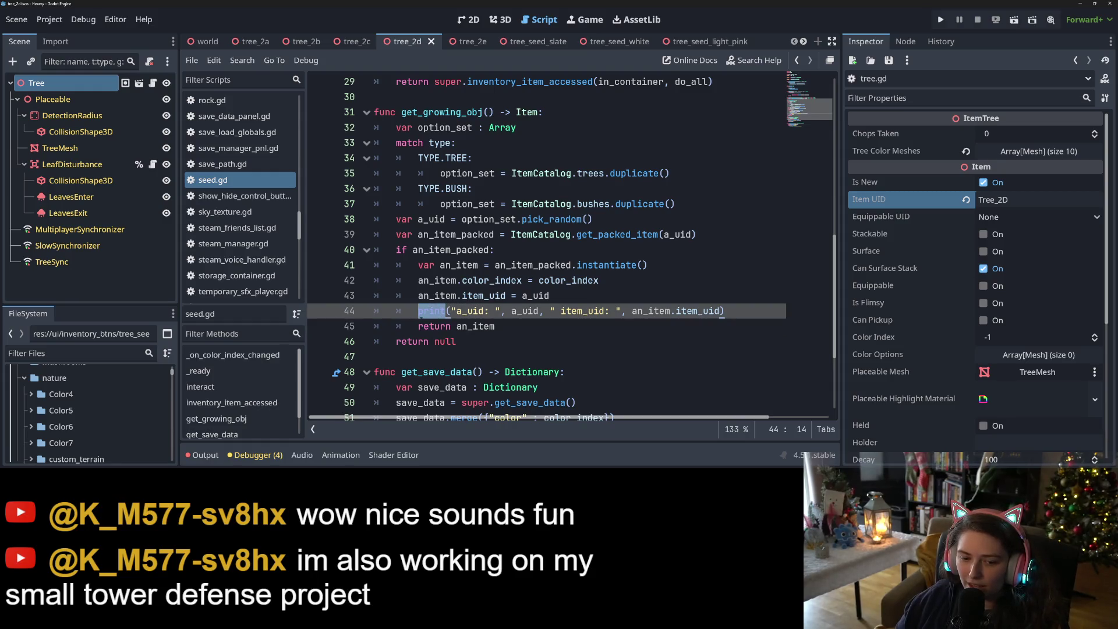
{"action": "key", "text": "alt+o"}
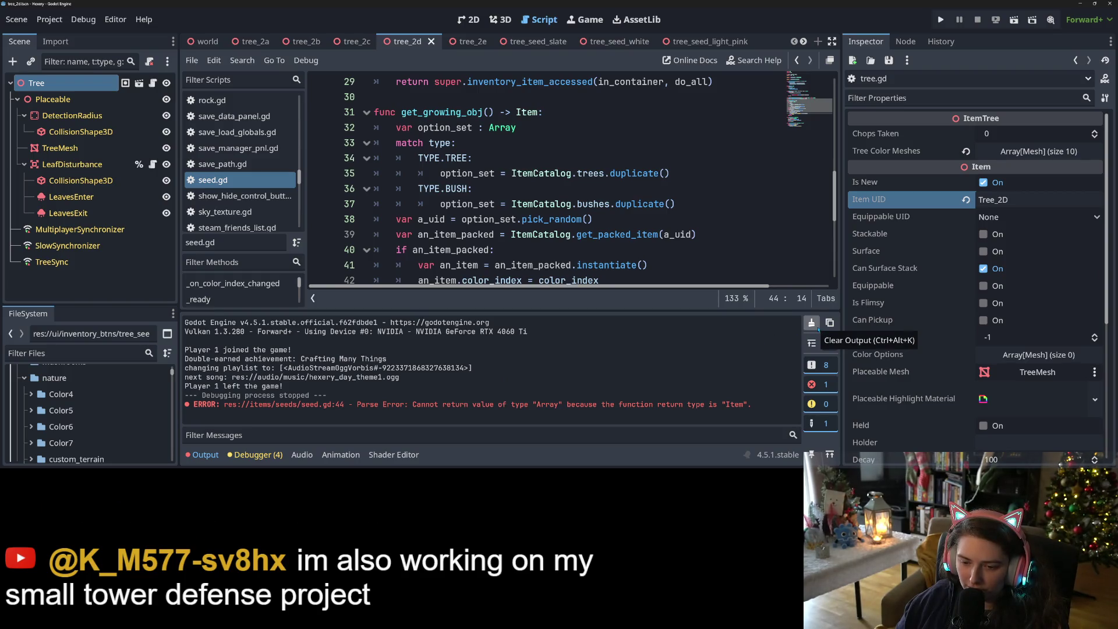
- Clear the Output log and run the project, shrinking the game window over the editor
{"action": "left_click", "coordinate": [810, 322]}
{"action": "scroll", "coordinate": [582, 214], "scroll_direction": "down", "scroll_amount": 3}
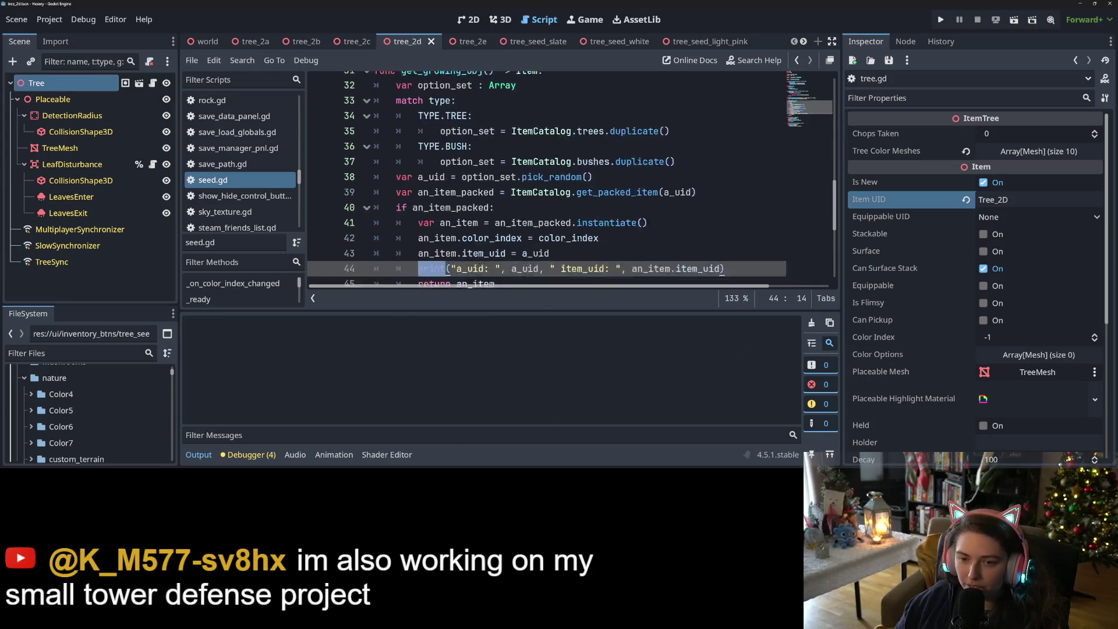
{"action": "left_click", "coordinate": [583, 173]}
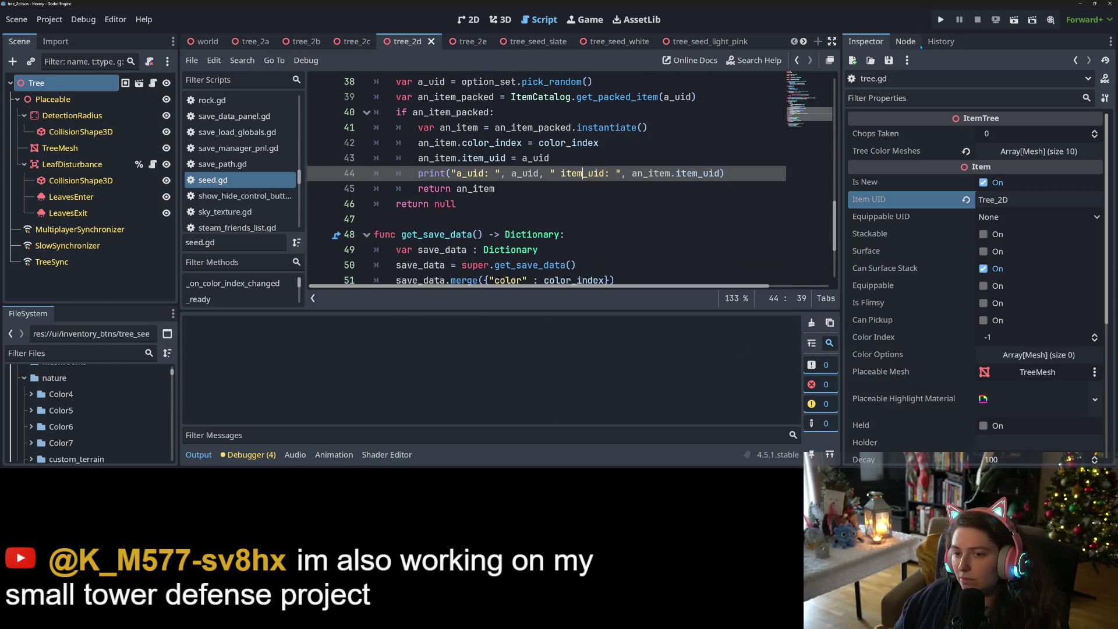
{"action": "left_click", "coordinate": [940, 21]}
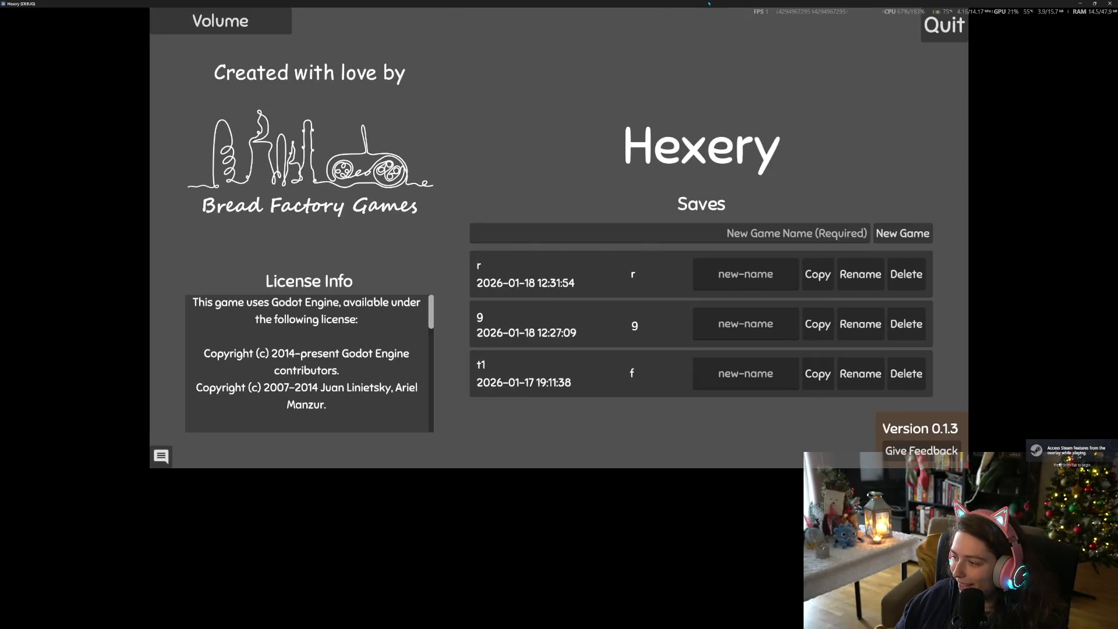
{"action": "left_click_drag", "start_coordinate": [708, 4], "coordinate": [714, 50]}
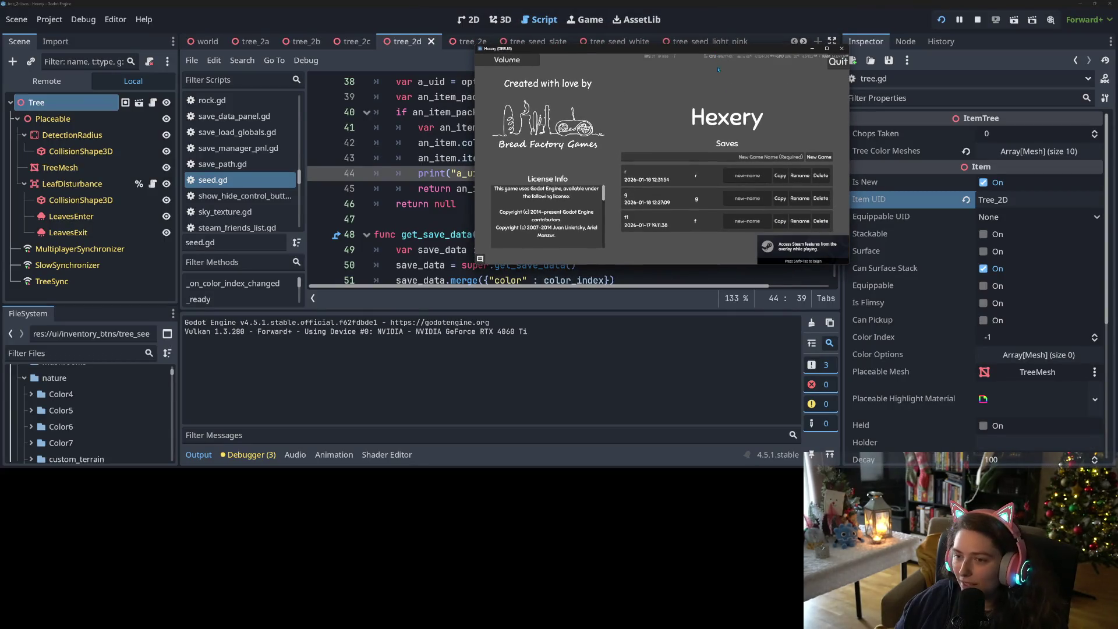
- Delete all three existing saves and start a new game named 'w'
{"action": "left_click", "coordinate": [820, 175]}
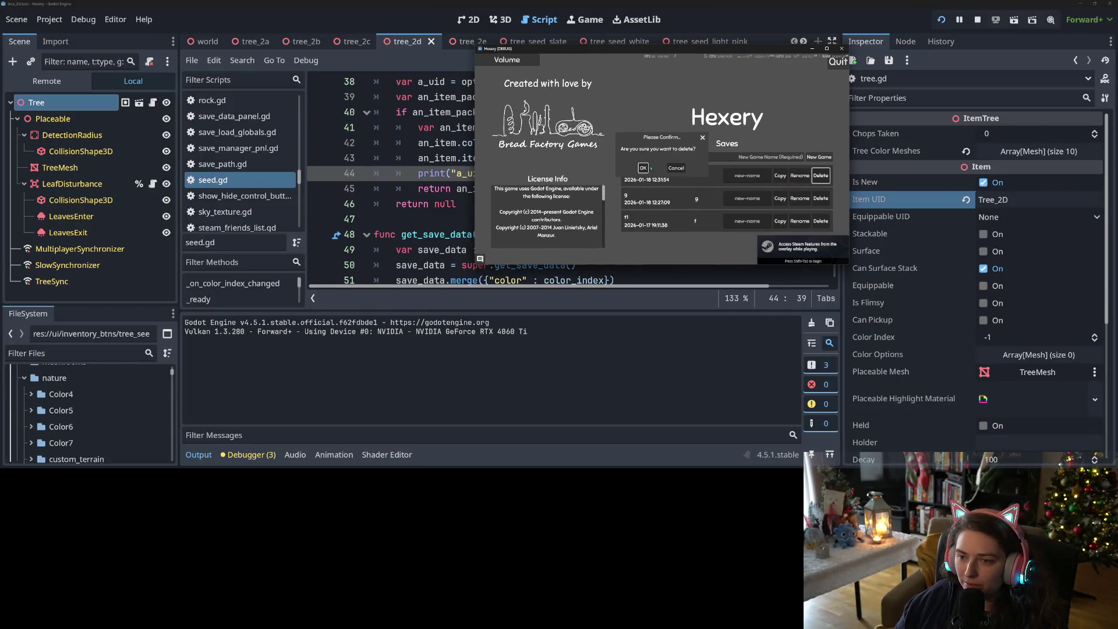
{"action": "left_click", "coordinate": [820, 175]}
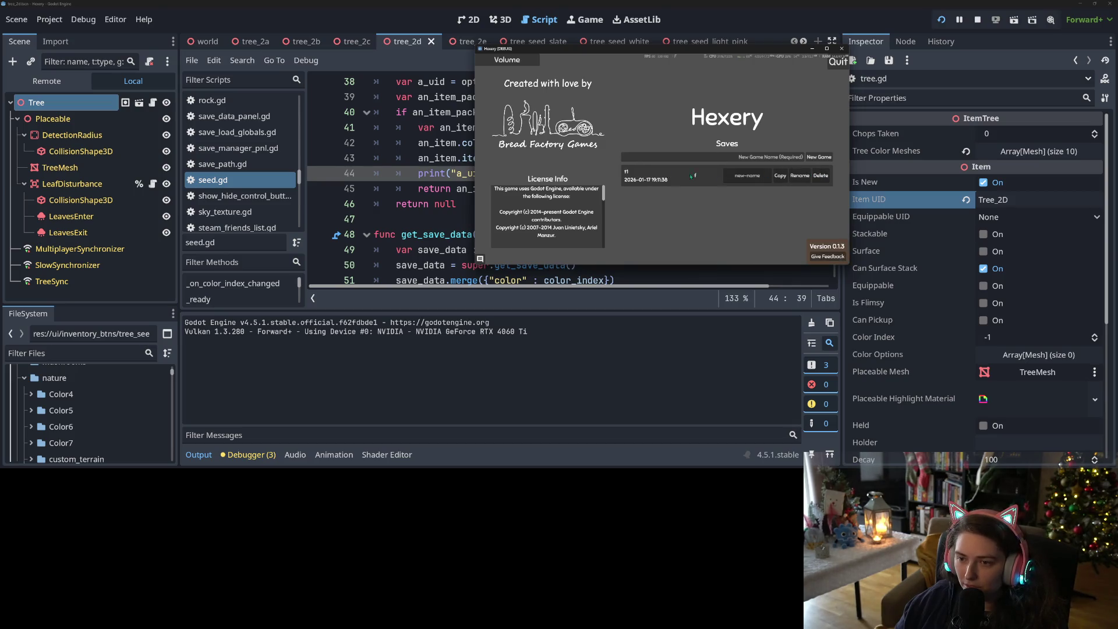
{"action": "left_click", "coordinate": [820, 176]}
{"action": "left_click", "coordinate": [642, 168]}
{"action": "left_click", "coordinate": [738, 156]}
{"action": "type", "text": "w"}
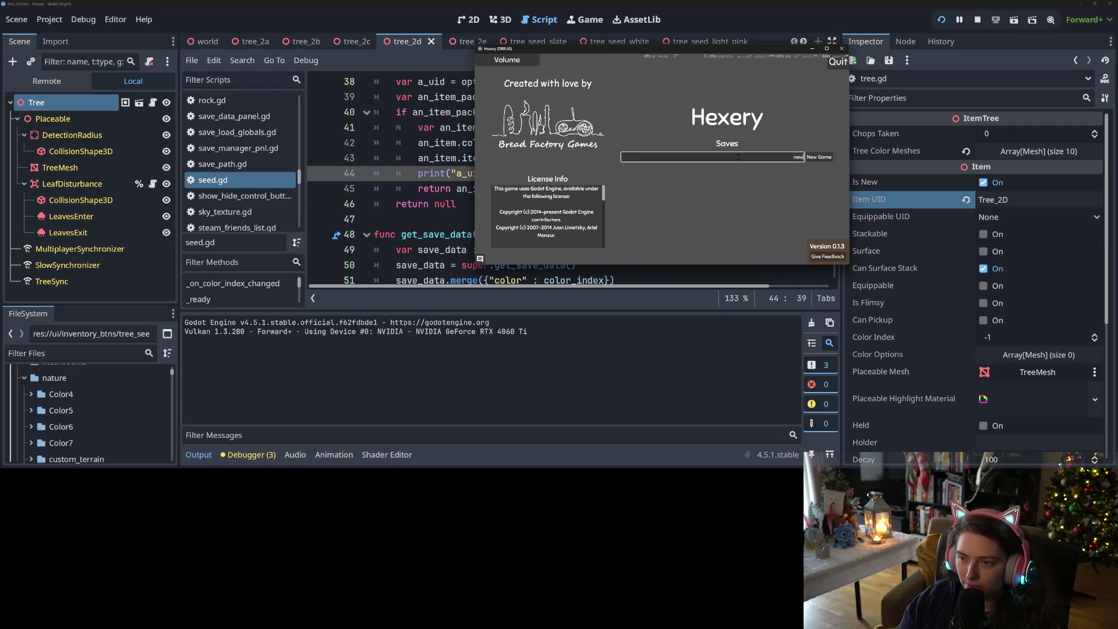
{"action": "key", "text": "Return"}
{"action": "type", "text": "test"}
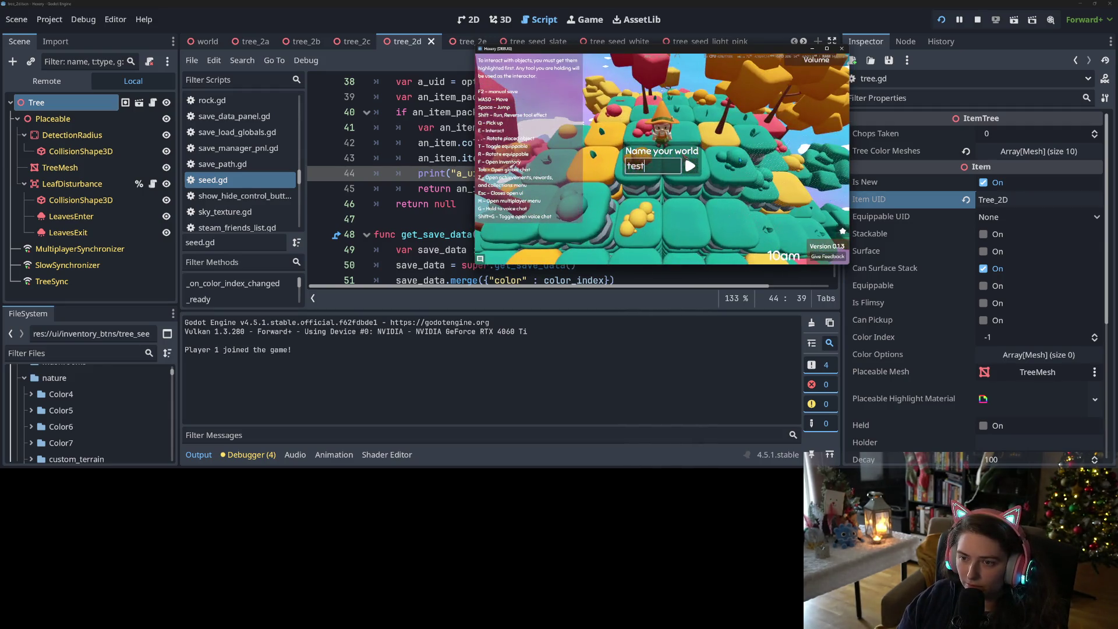
- Confirm the world name 'test', then toggle the inventory and the workbench crafting panel
{"action": "left_click", "coordinate": [687, 164]}
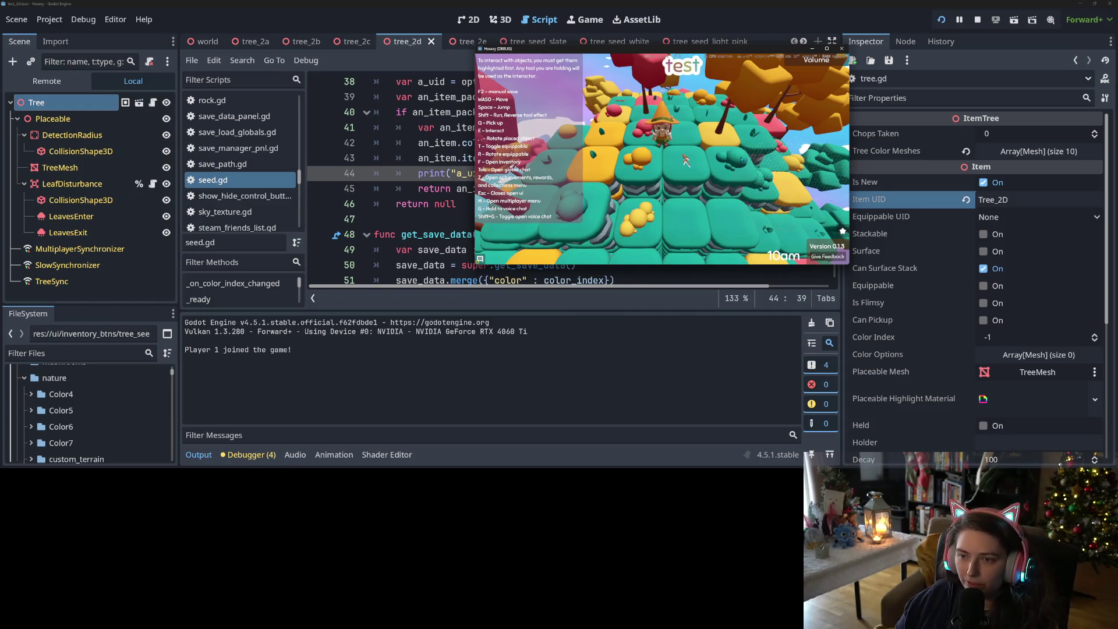
{"action": "key", "text": "f"}
{"action": "scroll", "coordinate": [756, 161], "scroll_direction": "up", "scroll_amount": 3}
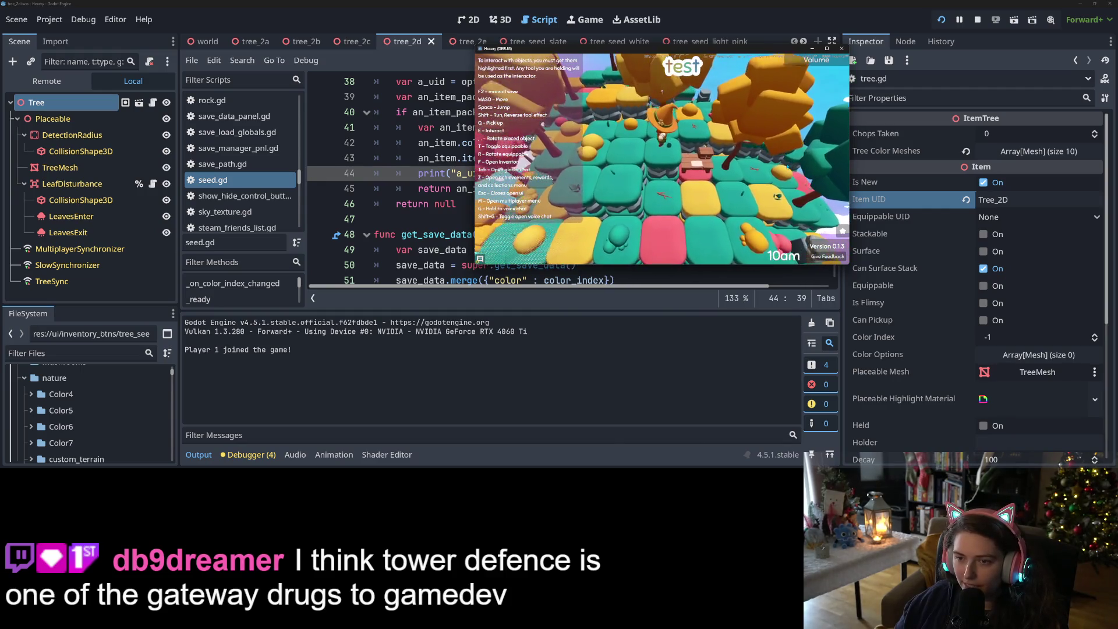
{"action": "key", "text": "f"}
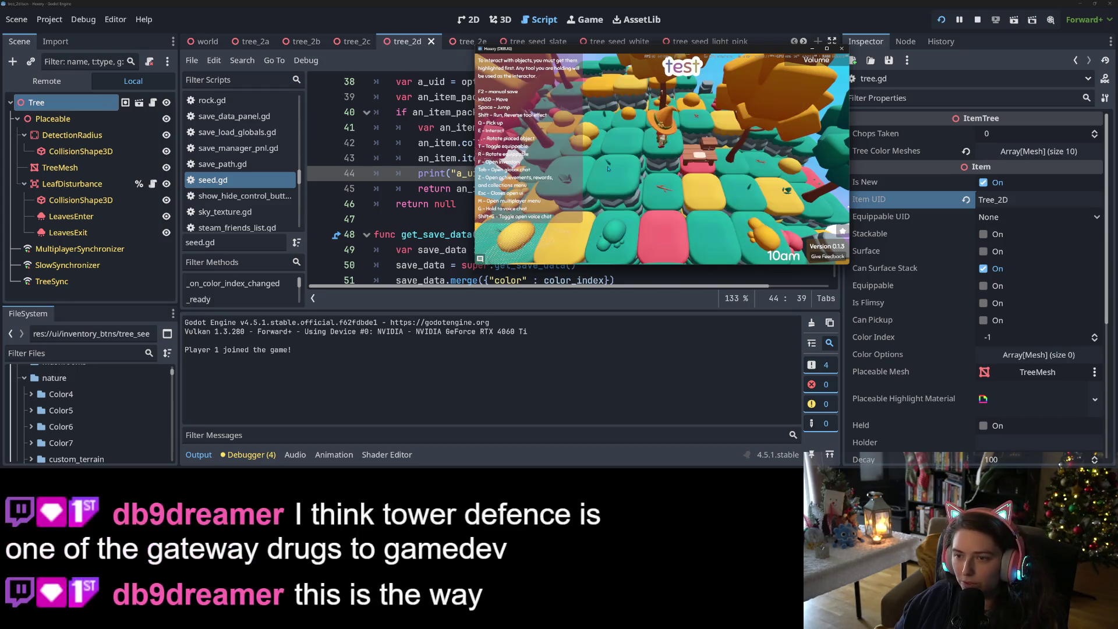
{"action": "key", "text": "f"}
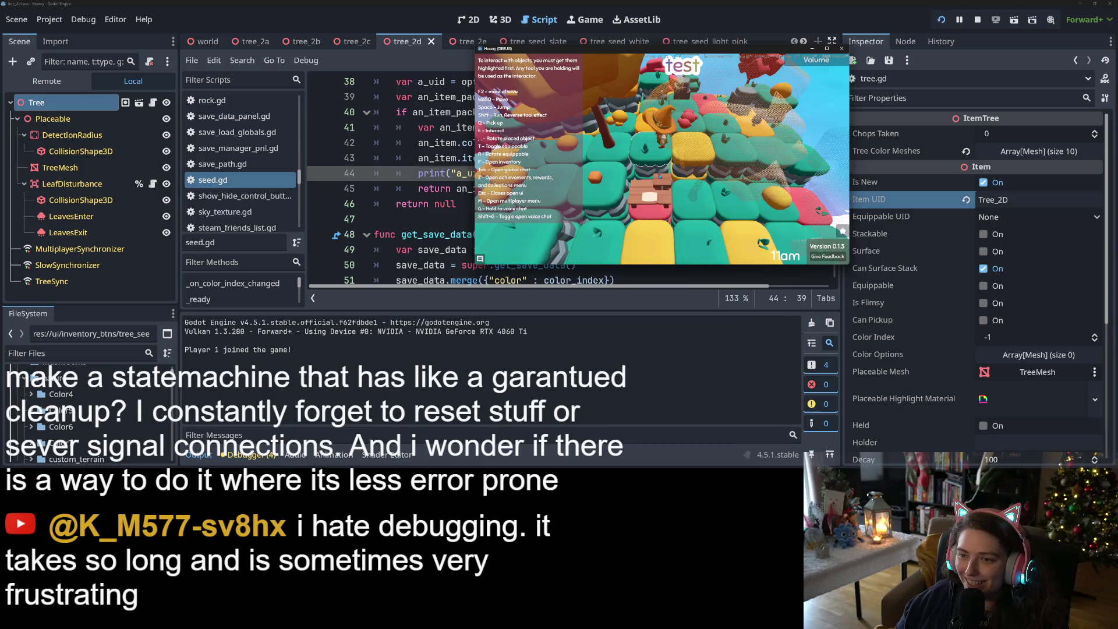
{"action": "key", "text": "e"}
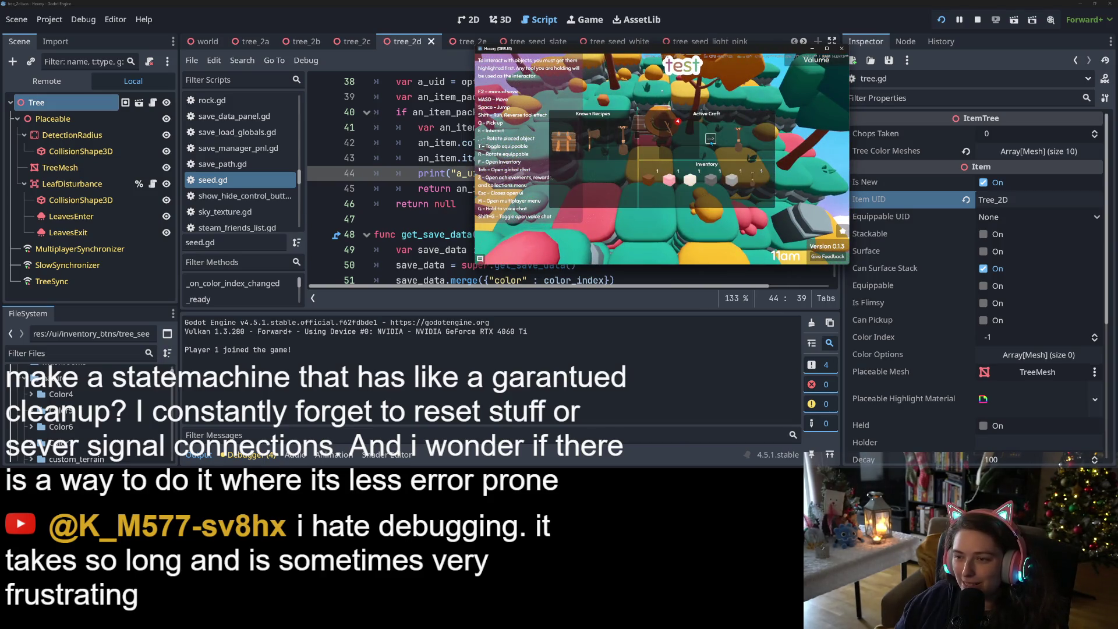
{"action": "key", "text": "e"}
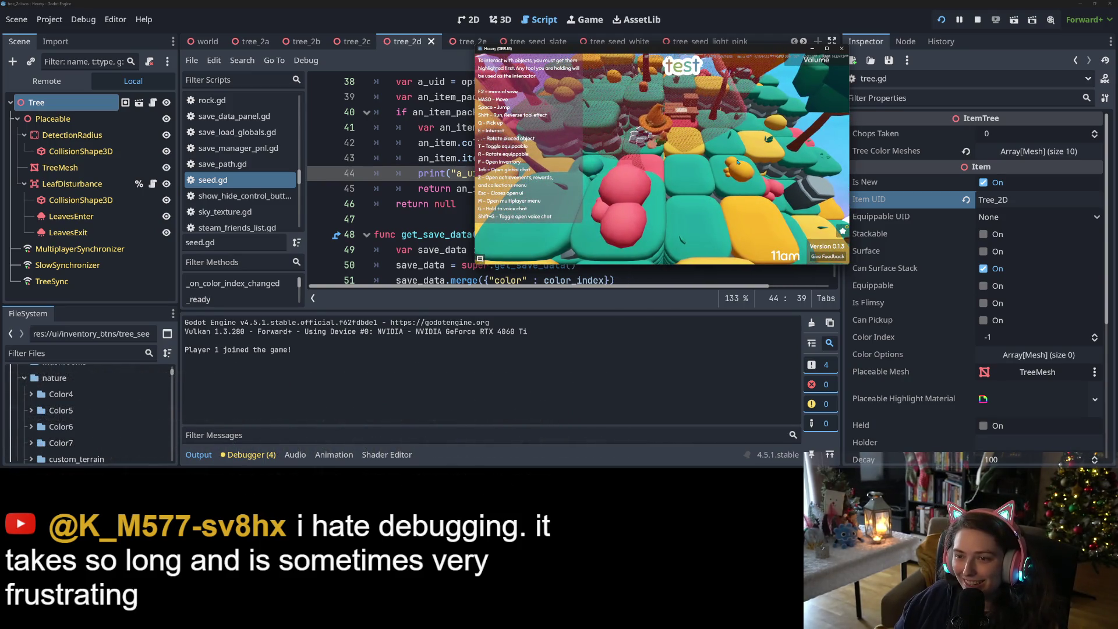
- Open the inventory to log Tree_2A's ids, walk toward the red tree and take Tree_2B
{"action": "key", "text": "f"}
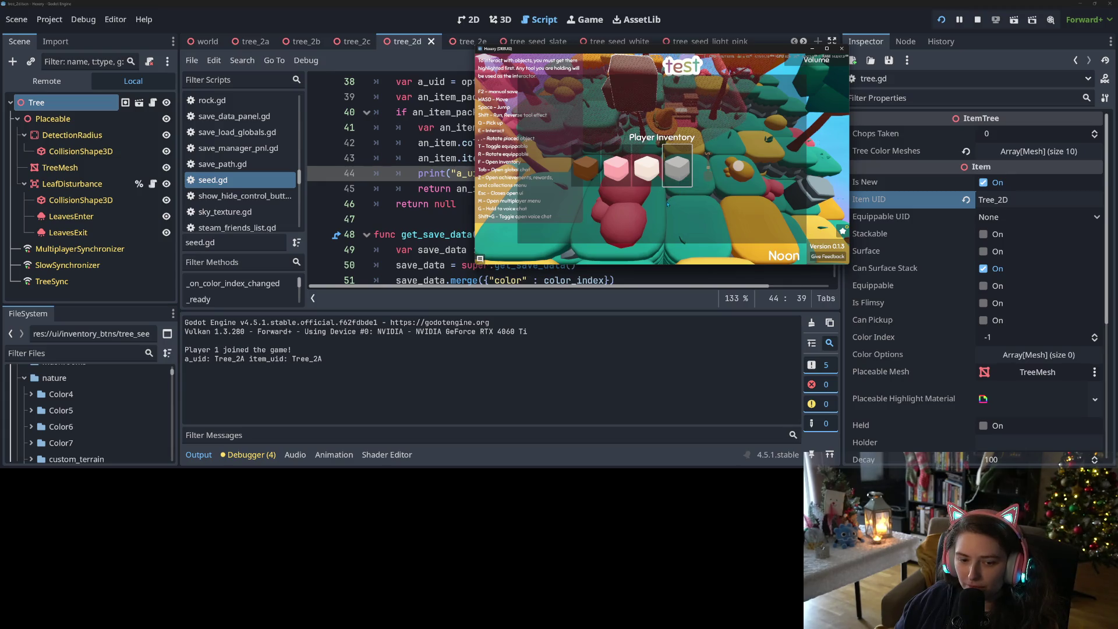
{"action": "key", "text": "f"}
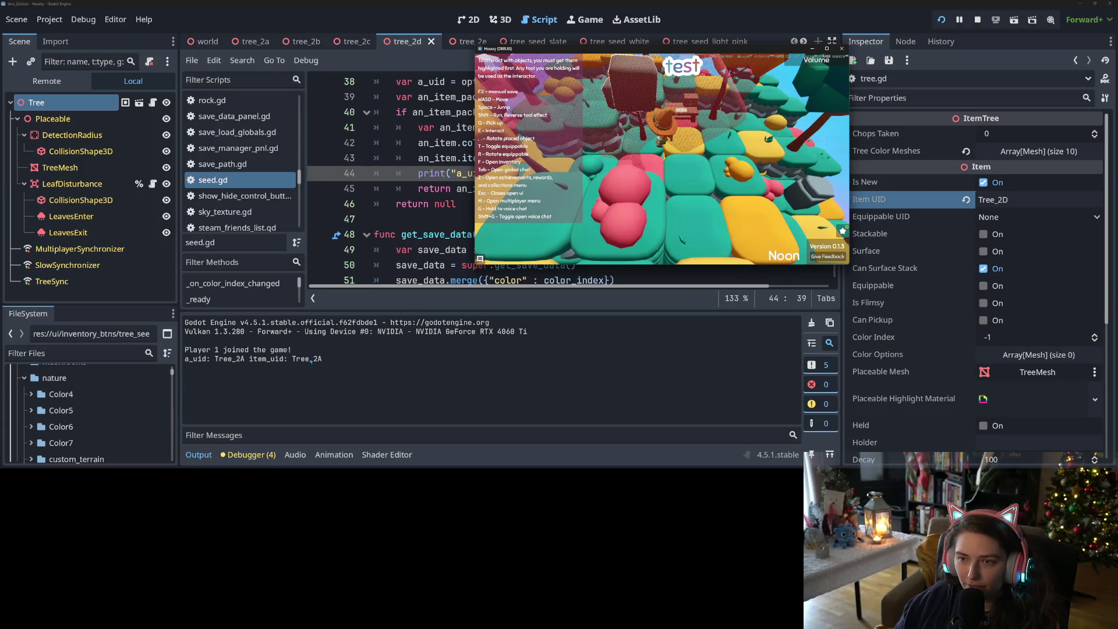
{"action": "key", "text": "w"}
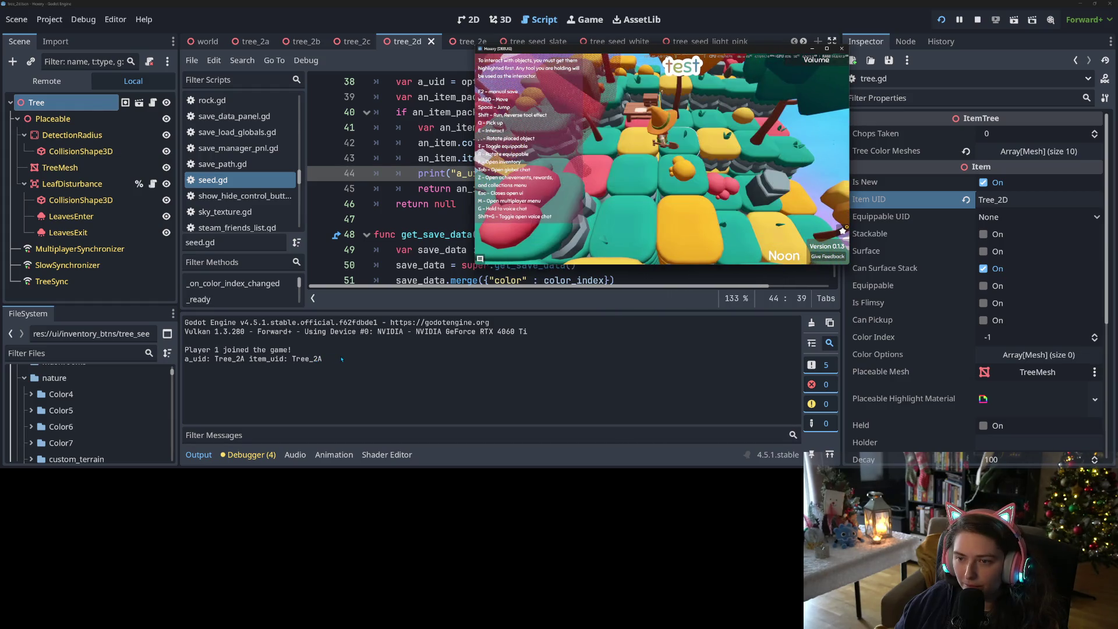
{"action": "key", "text": "f"}
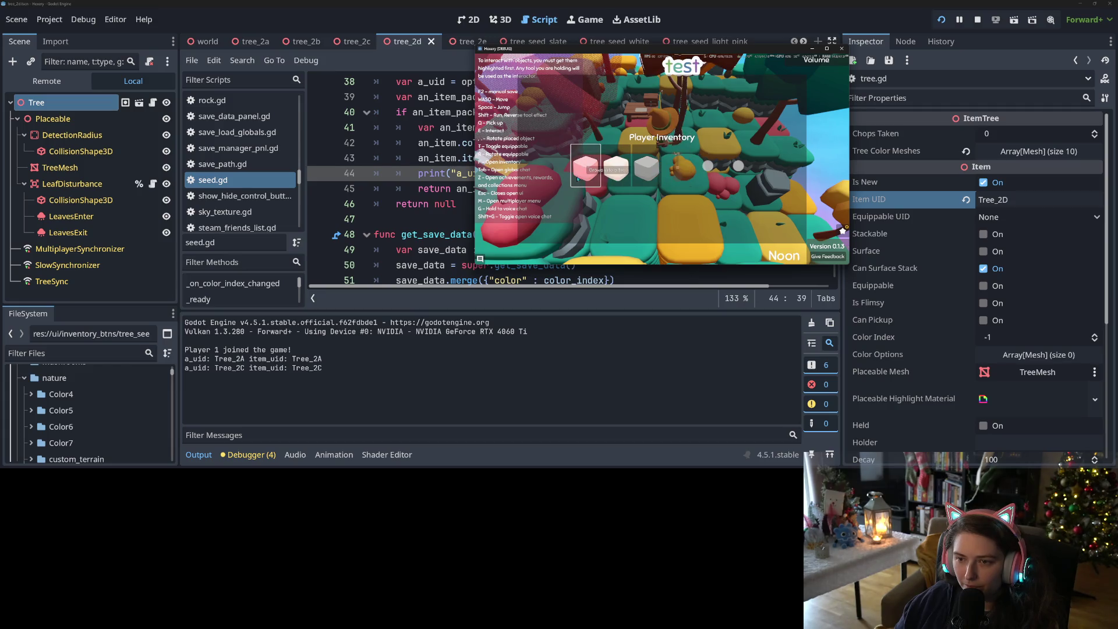
{"action": "key", "text": "f"}
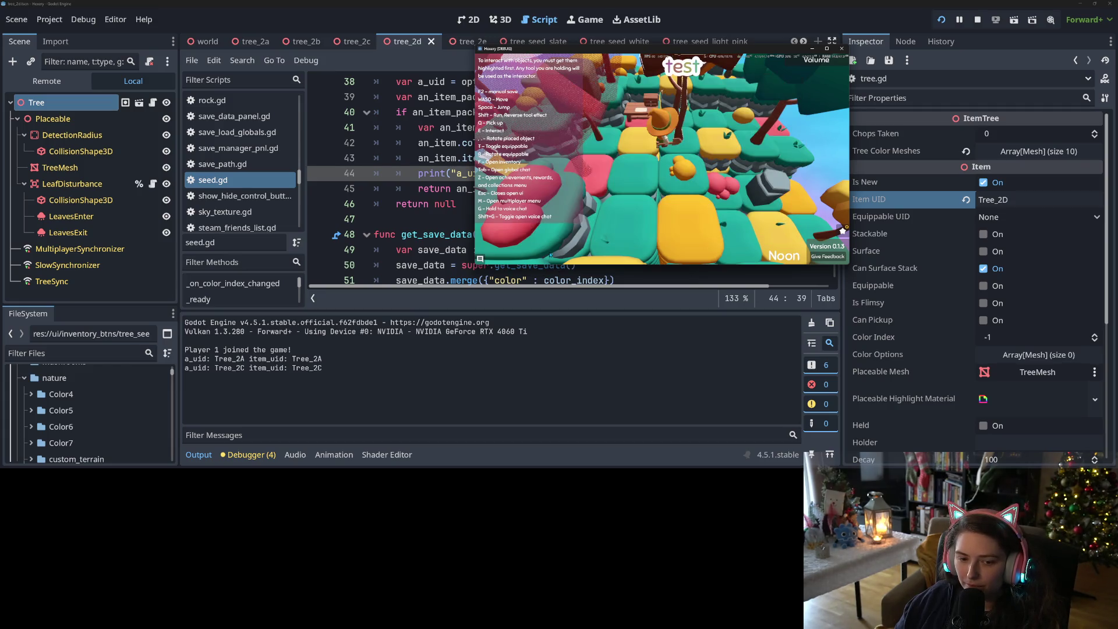
{"action": "key", "text": "w"}
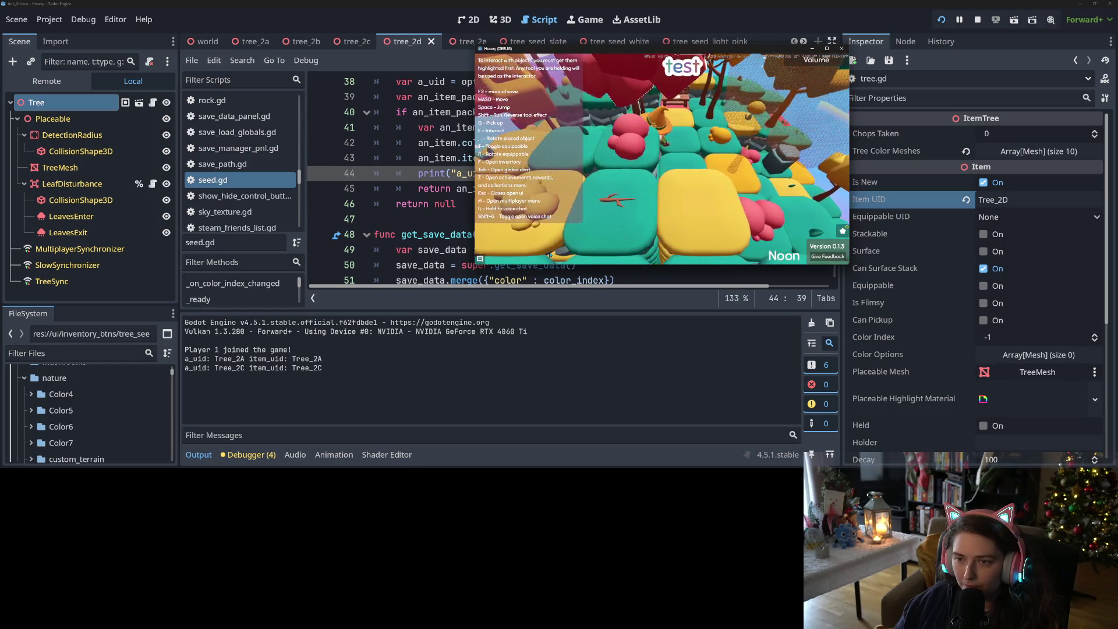
{"action": "key", "text": "f"}
{"action": "key", "text": "f"}
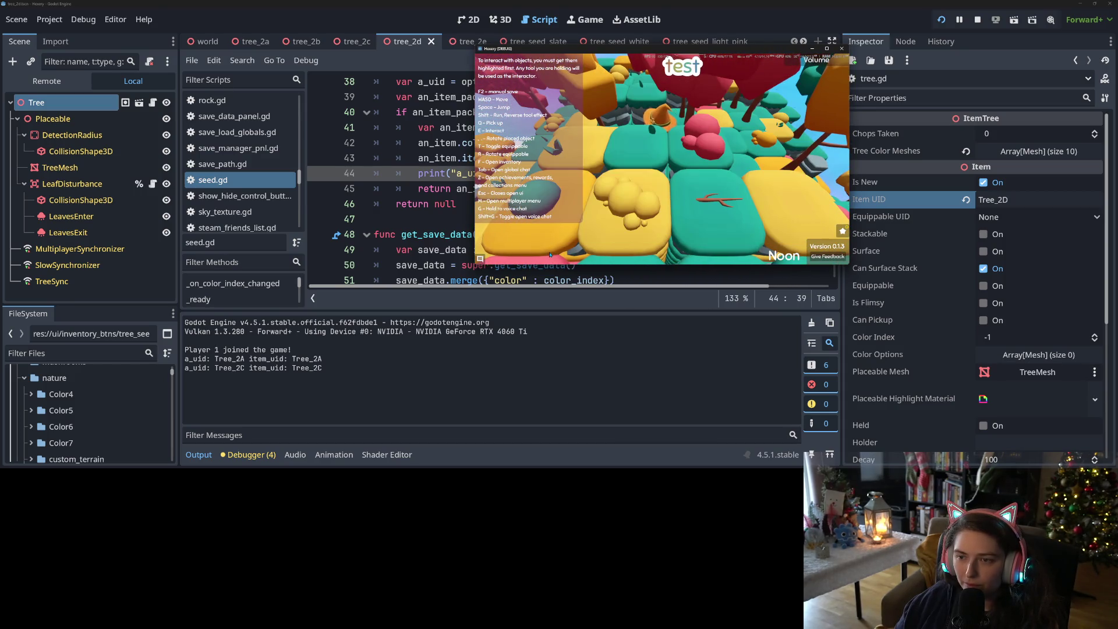
{"action": "key", "text": "w"}
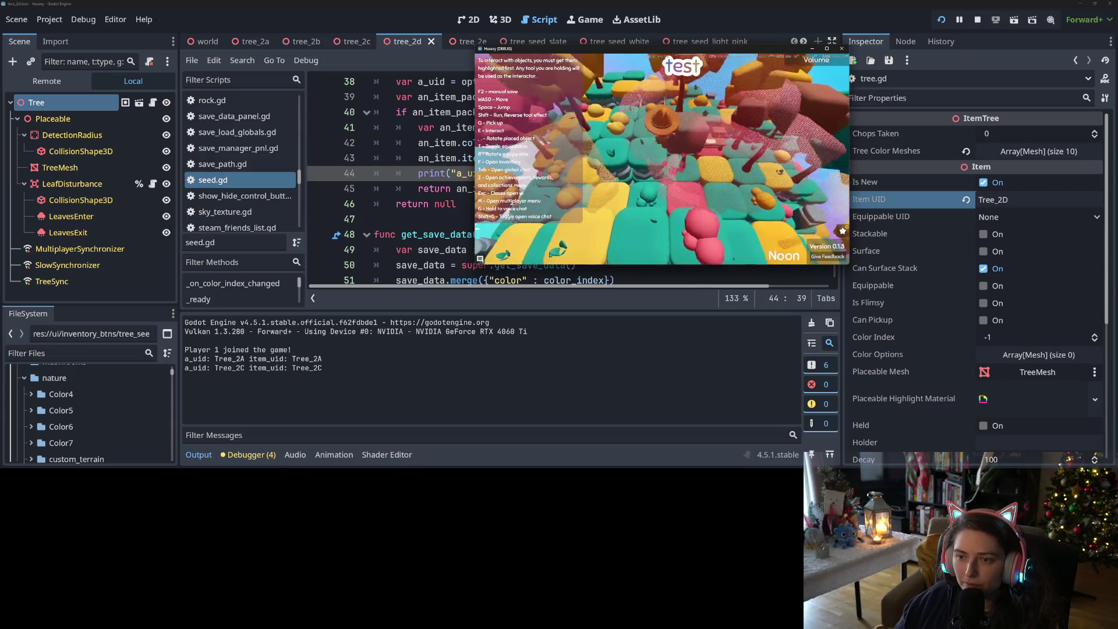
{"action": "key", "text": "f"}
{"action": "key", "text": "f"}
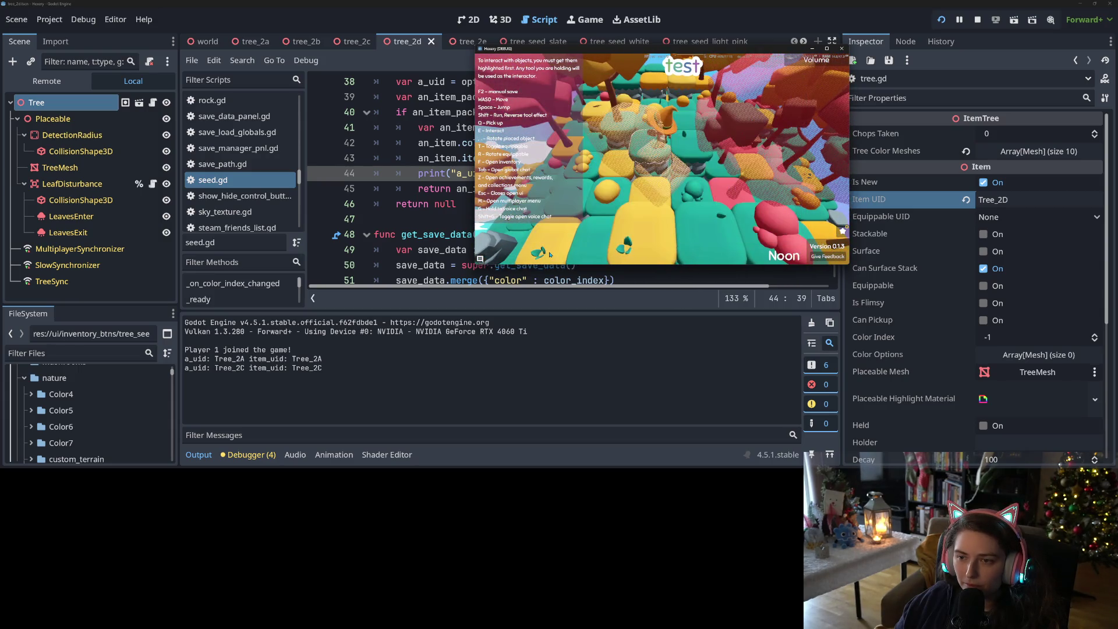
{"action": "key", "text": "f"}
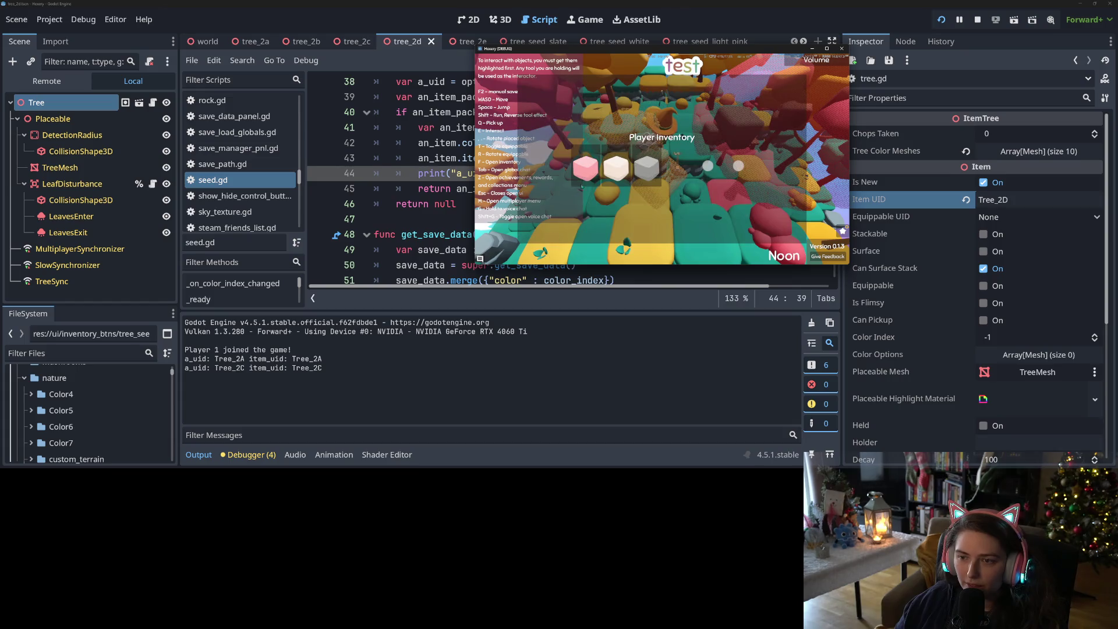
{"action": "left_click", "coordinate": [646, 164]}
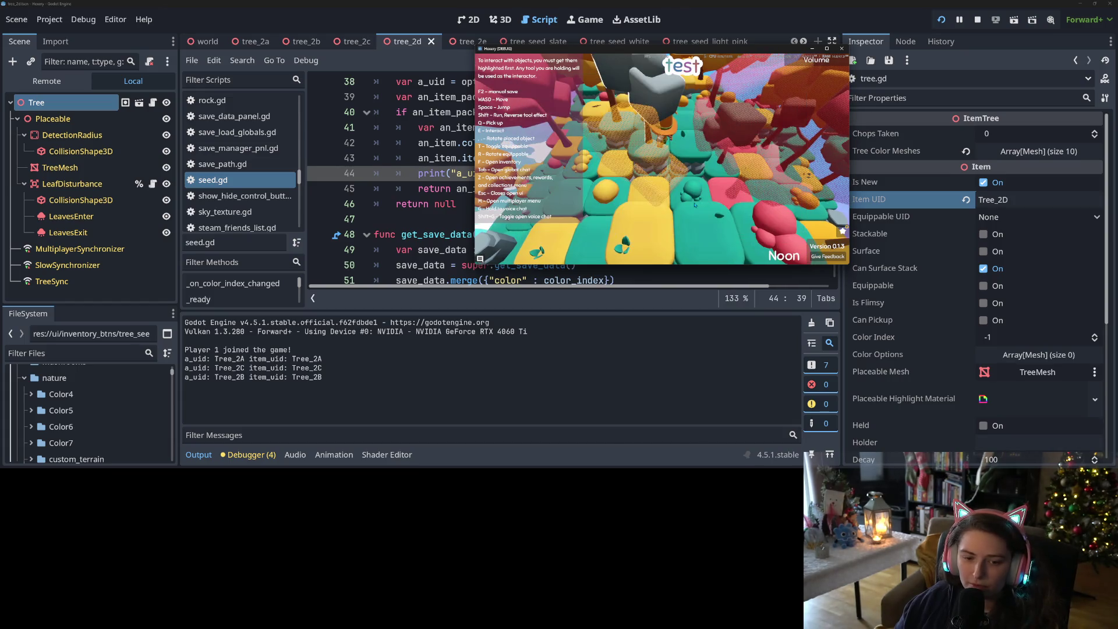
{"action": "key", "text": "w"}
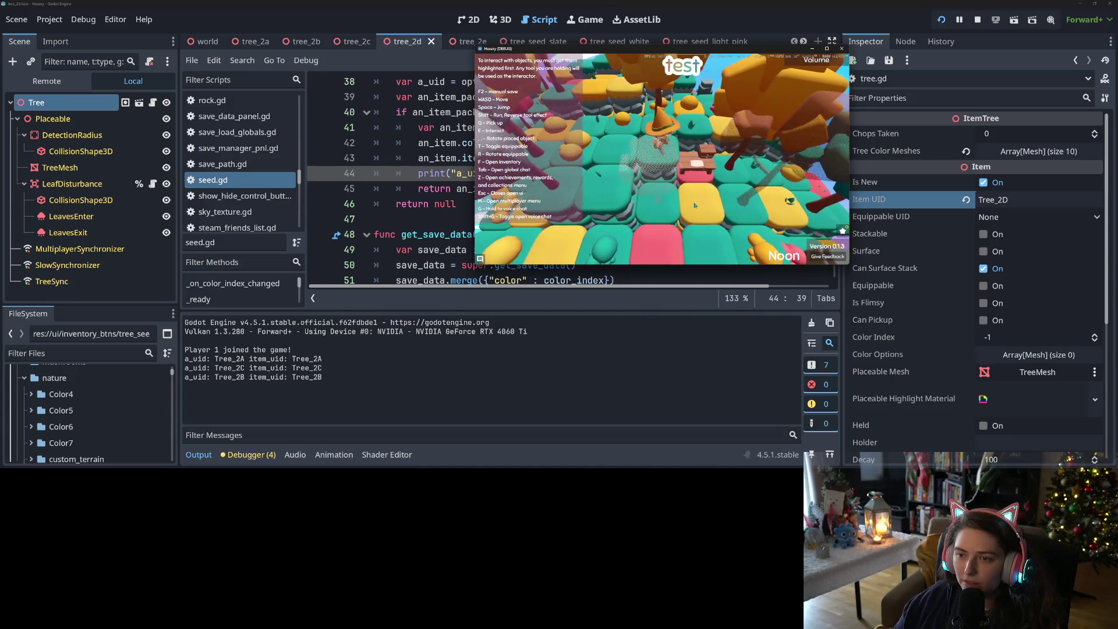
{"action": "key", "text": "a"}
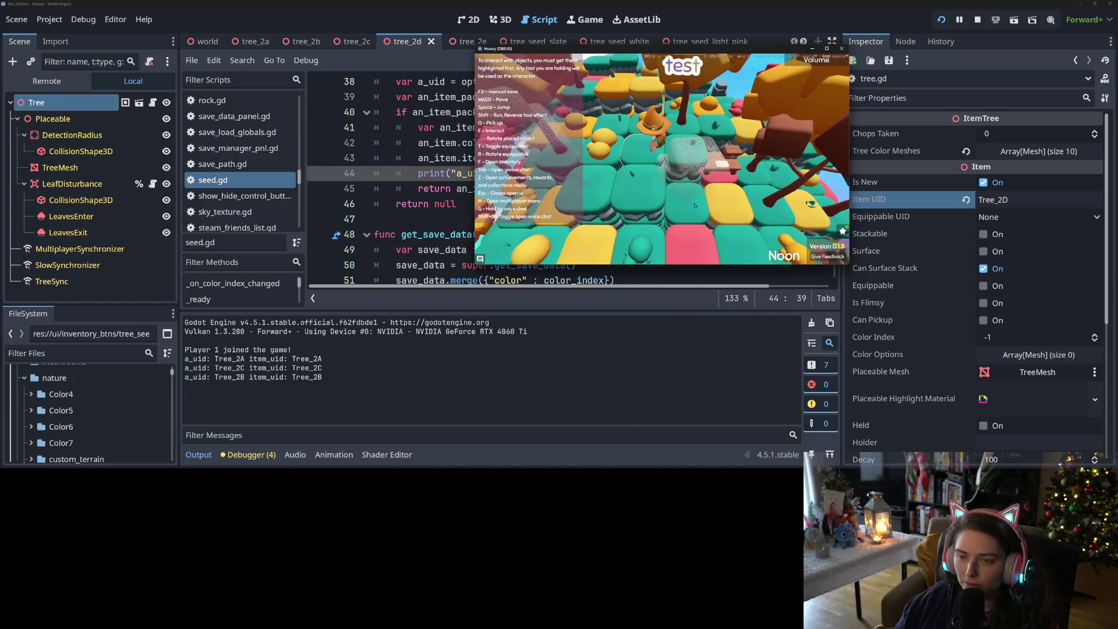
- Reopen the inventory to log Tree_2C, Tree_2A and Tree_2E ids, then plant the held tree
{"action": "key", "text": "f"}
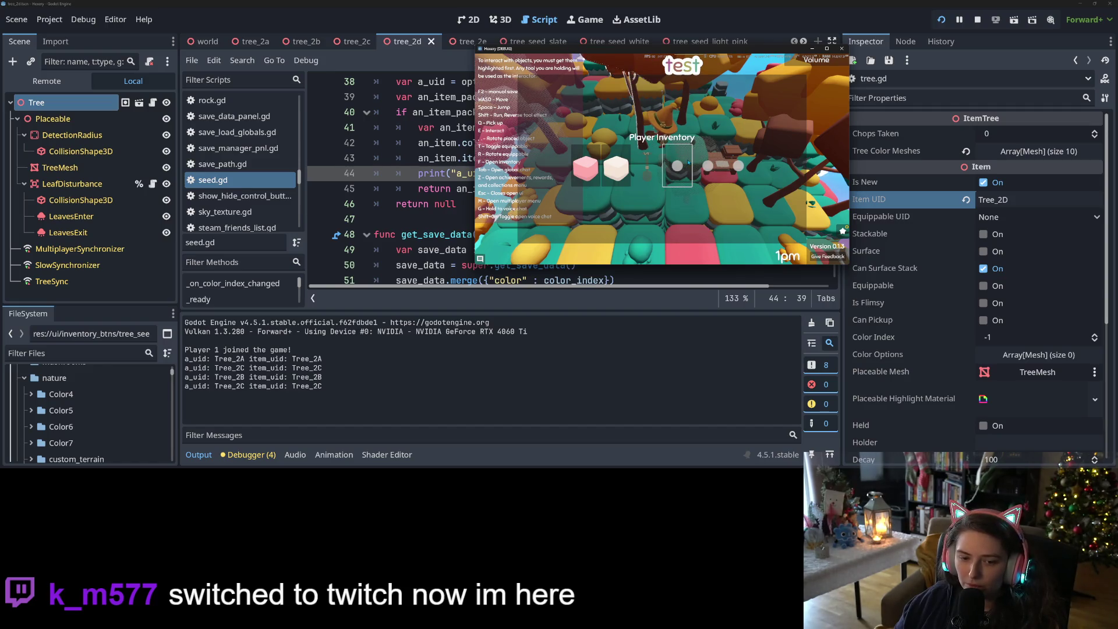
{"action": "key", "text": "Escape"}
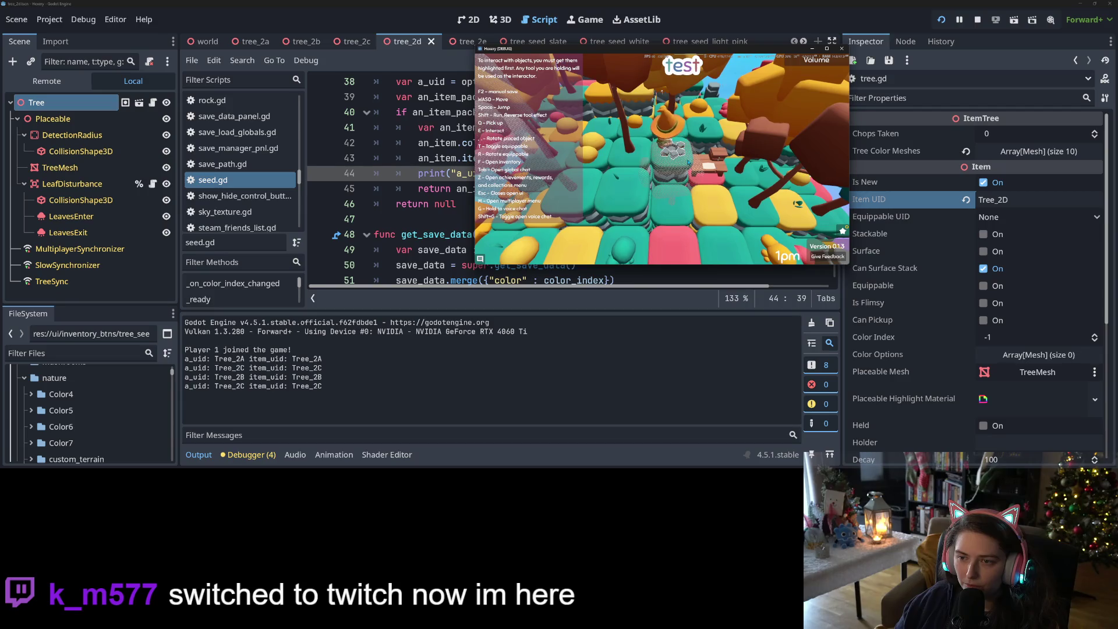
{"action": "key", "text": "f"}
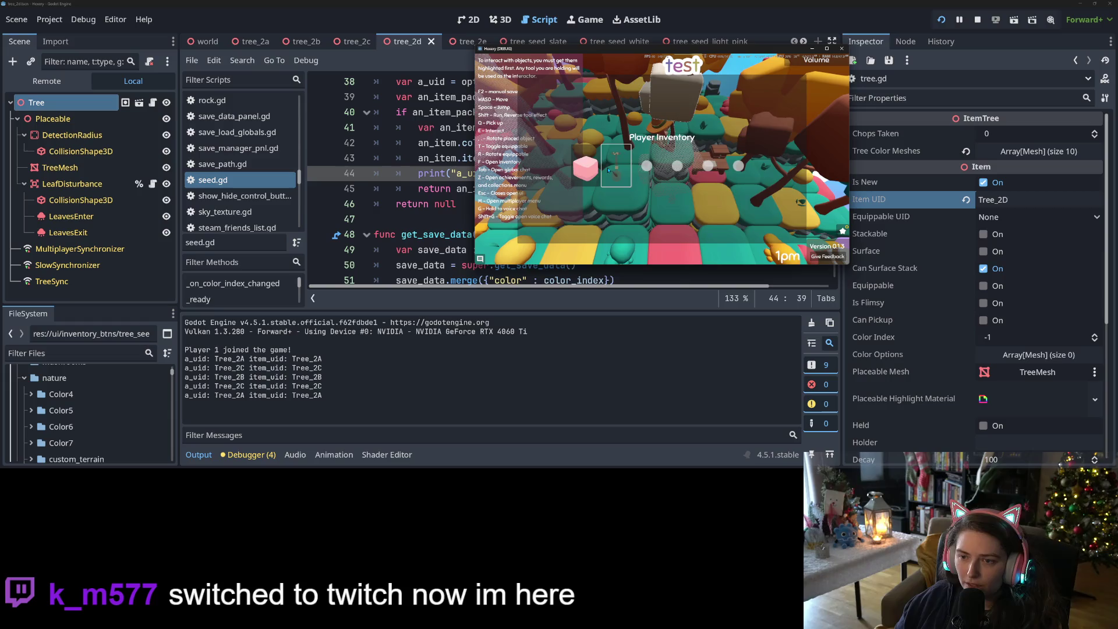
{"action": "key", "text": "Escape"}
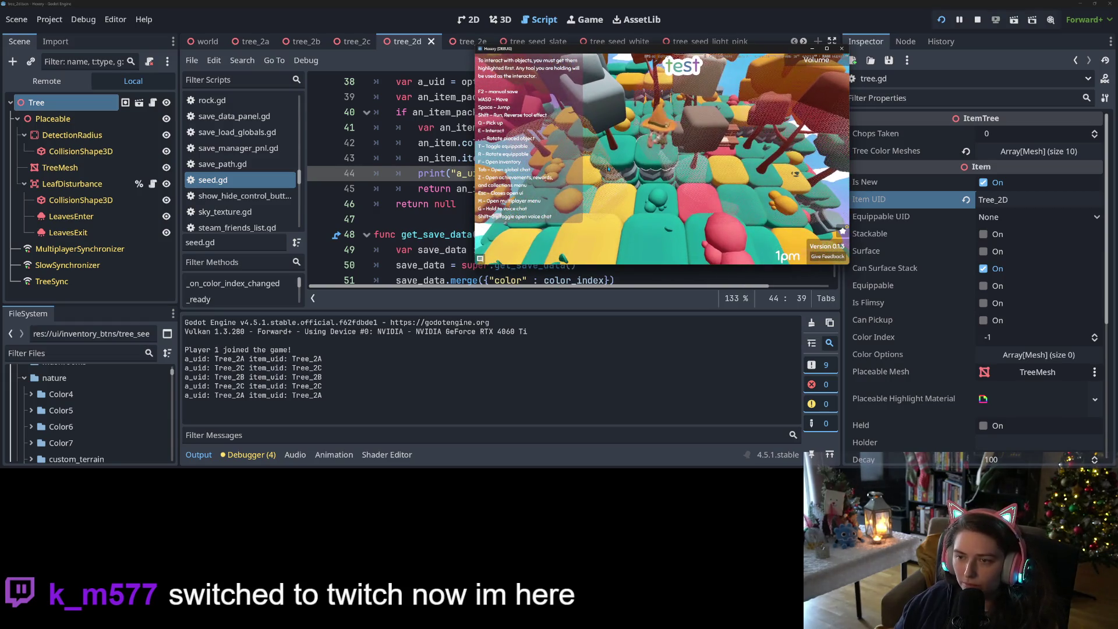
{"action": "key", "text": "f"}
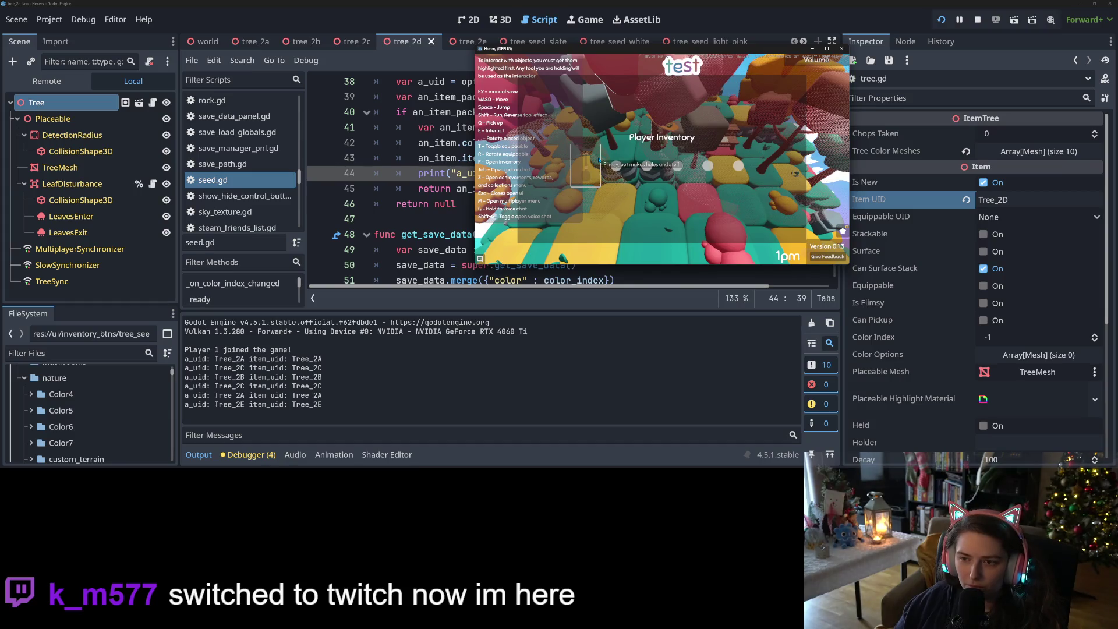
{"action": "key", "text": "f"}
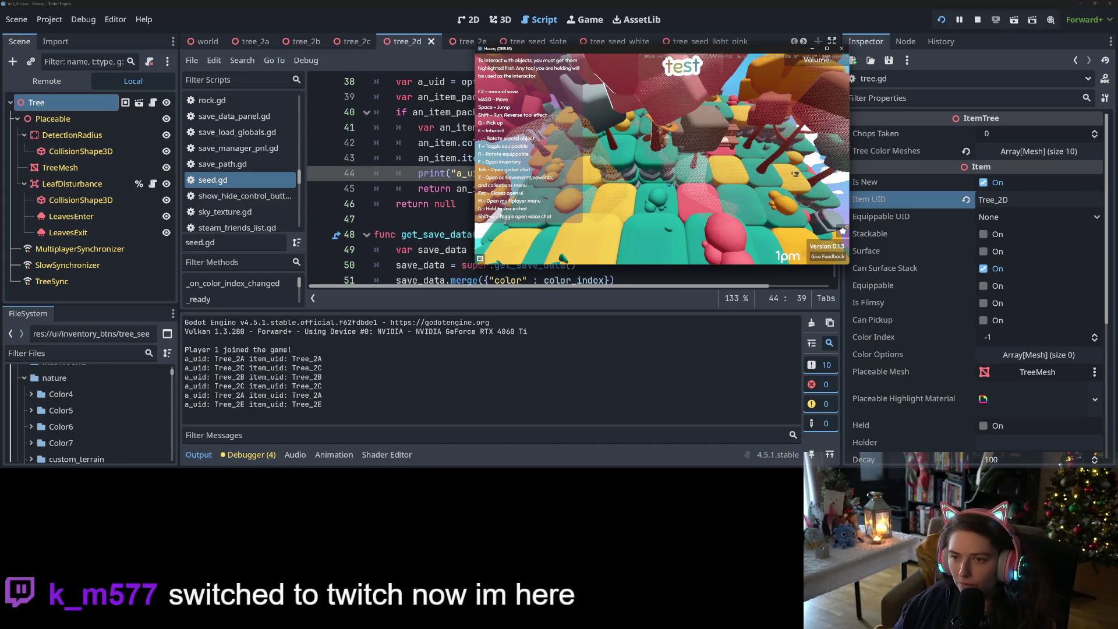
{"action": "left_click", "coordinate": [668, 183]}
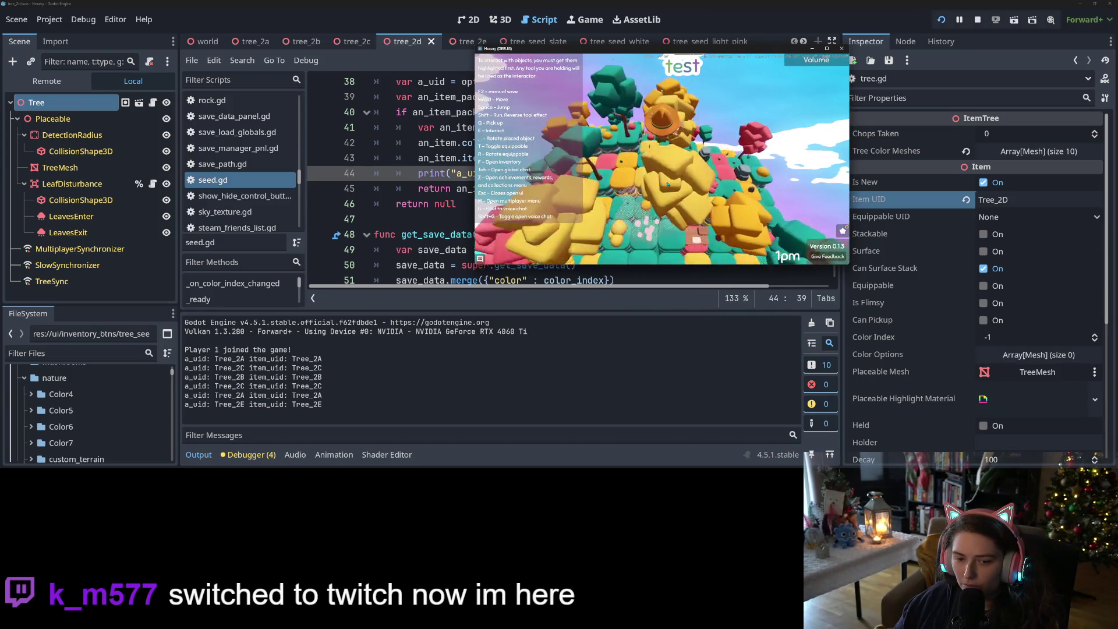
{"action": "scroll", "coordinate": [667, 184], "scroll_direction": "up", "scroll_amount": 3}
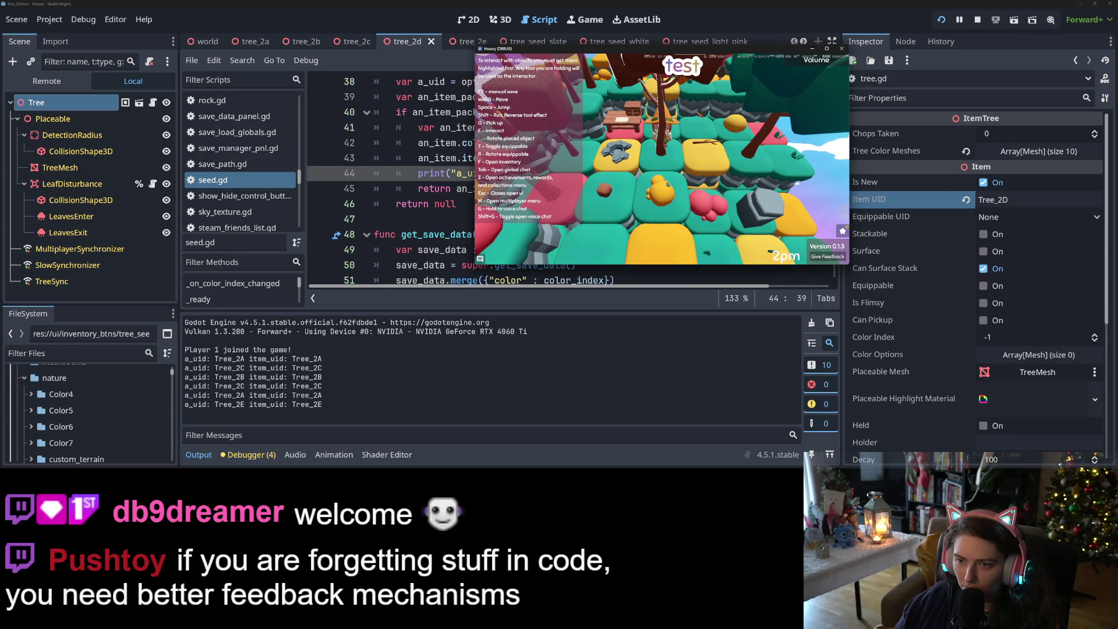
- Toggle the inventory to log Tree_2A's ids, then walk the character across the terrain
{"action": "key", "text": "w"}
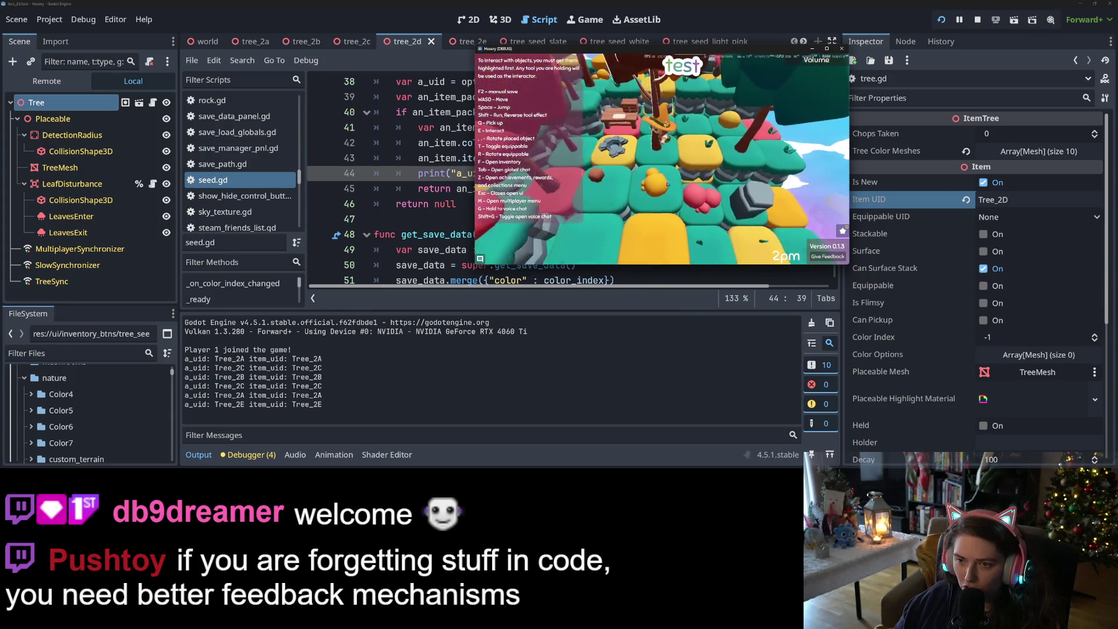
{"action": "key", "text": "f"}
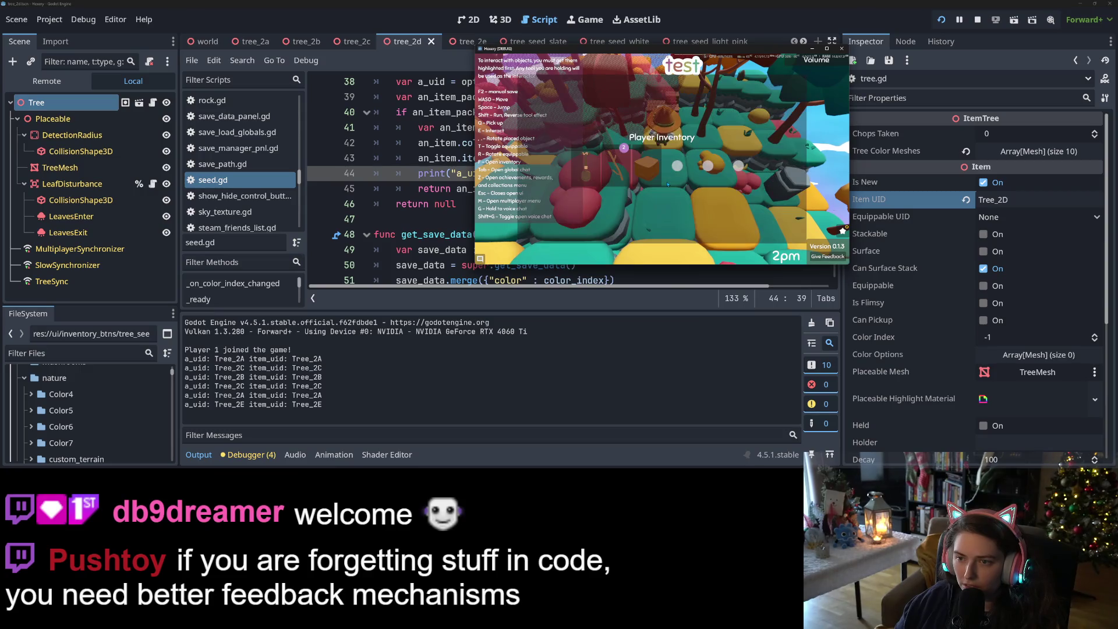
{"action": "key", "text": "f"}
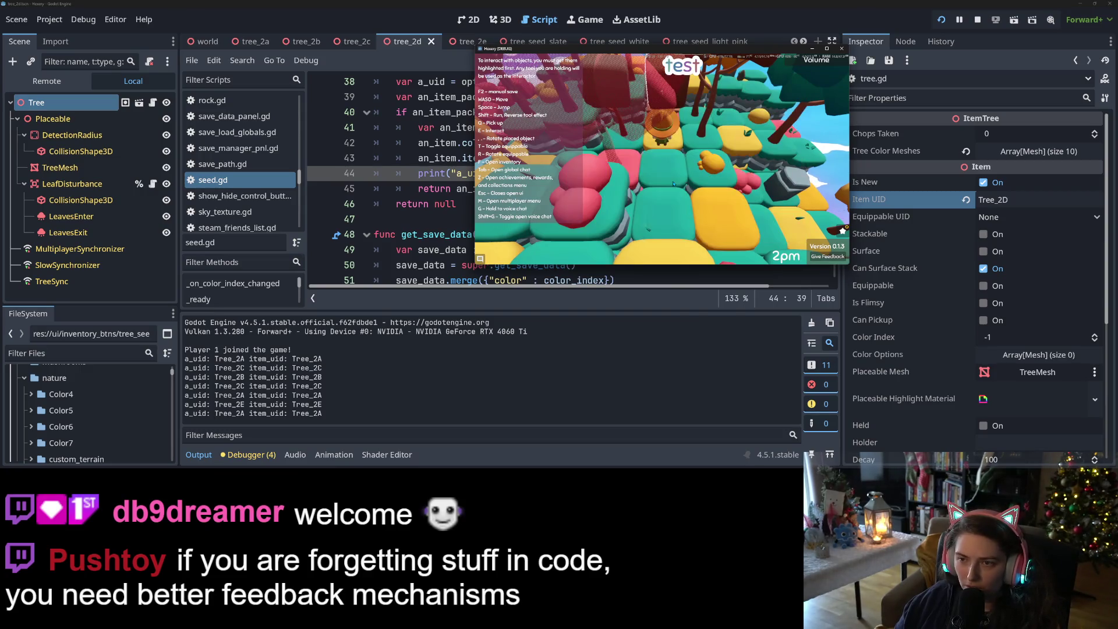
{"action": "key", "text": "w"}
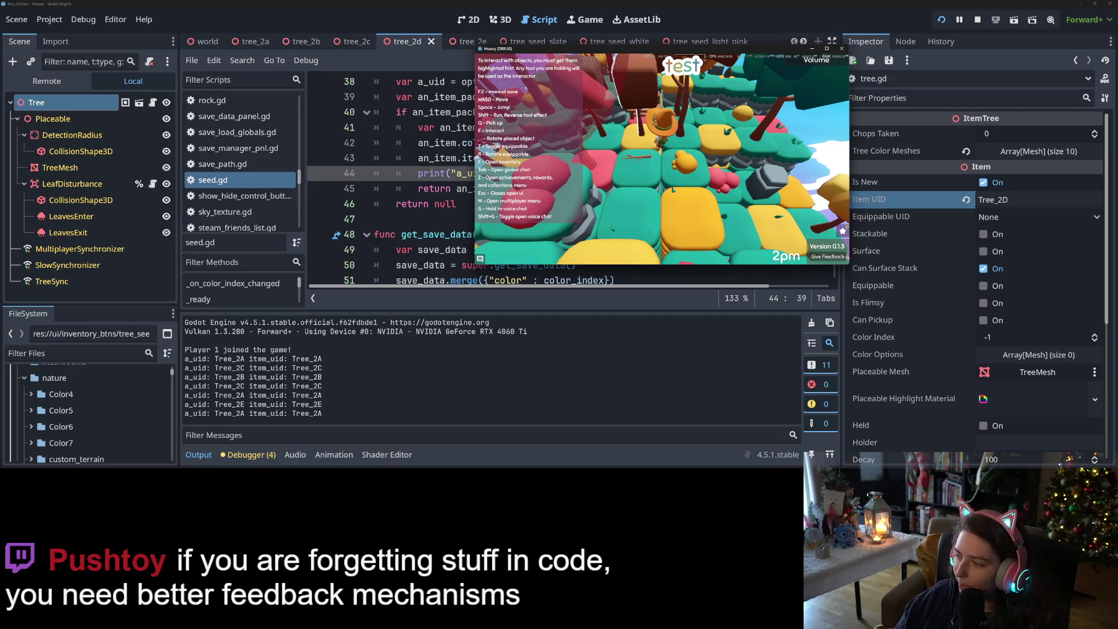
{"action": "key", "text": "w"}
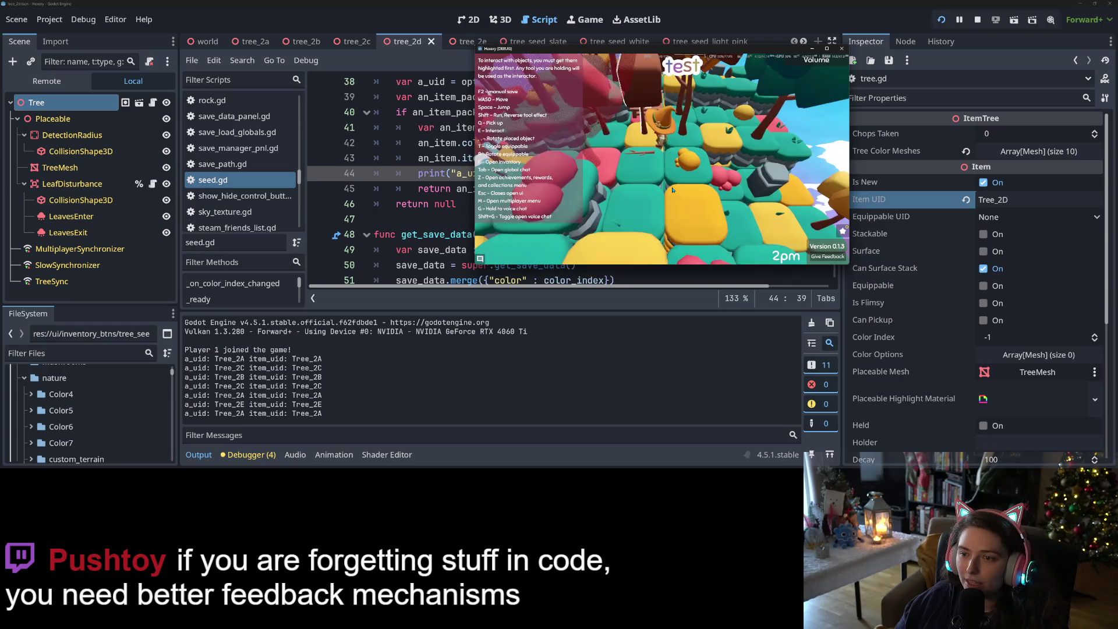
{"action": "key", "text": "w"}
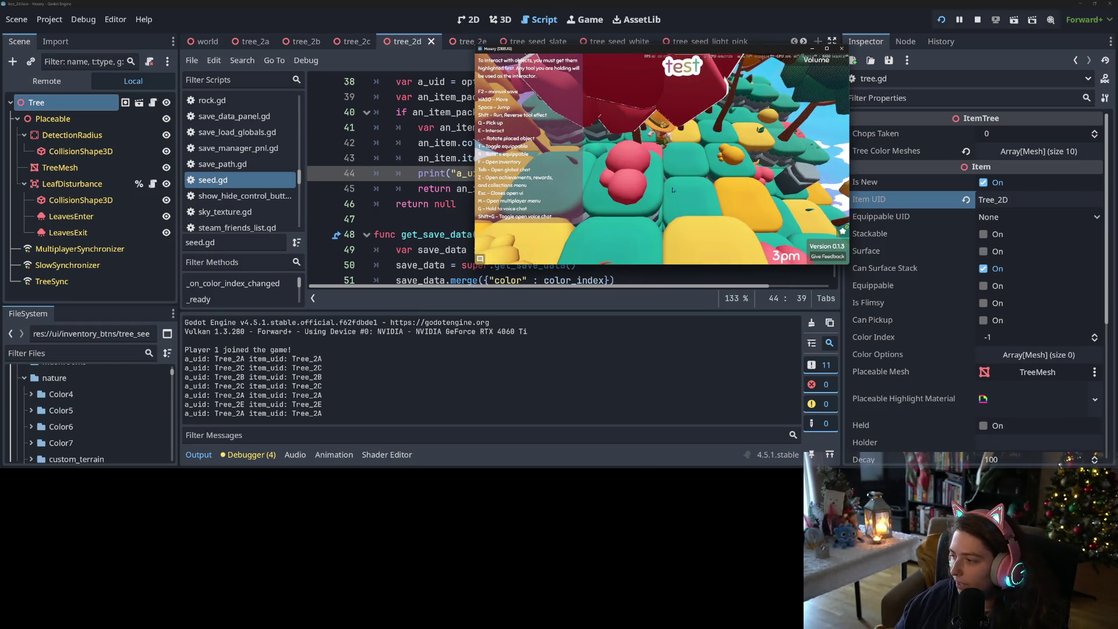
{"action": "key", "text": "w"}
{"action": "key", "text": "w"}
{"action": "key", "text": "s"}
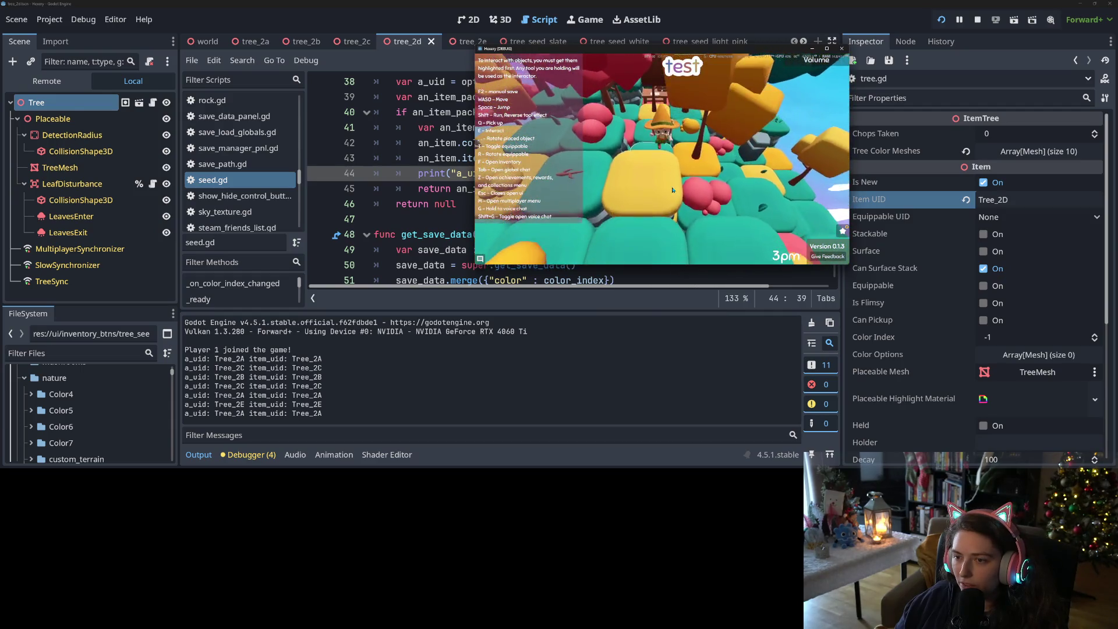
{"action": "key", "text": "w"}
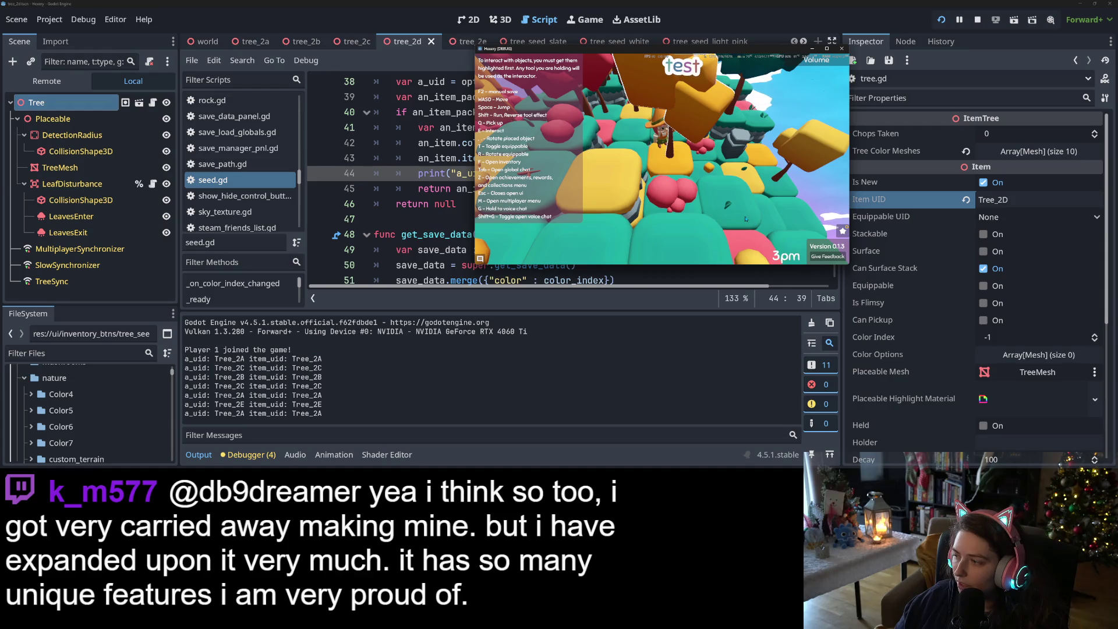
{"action": "key", "text": "w"}
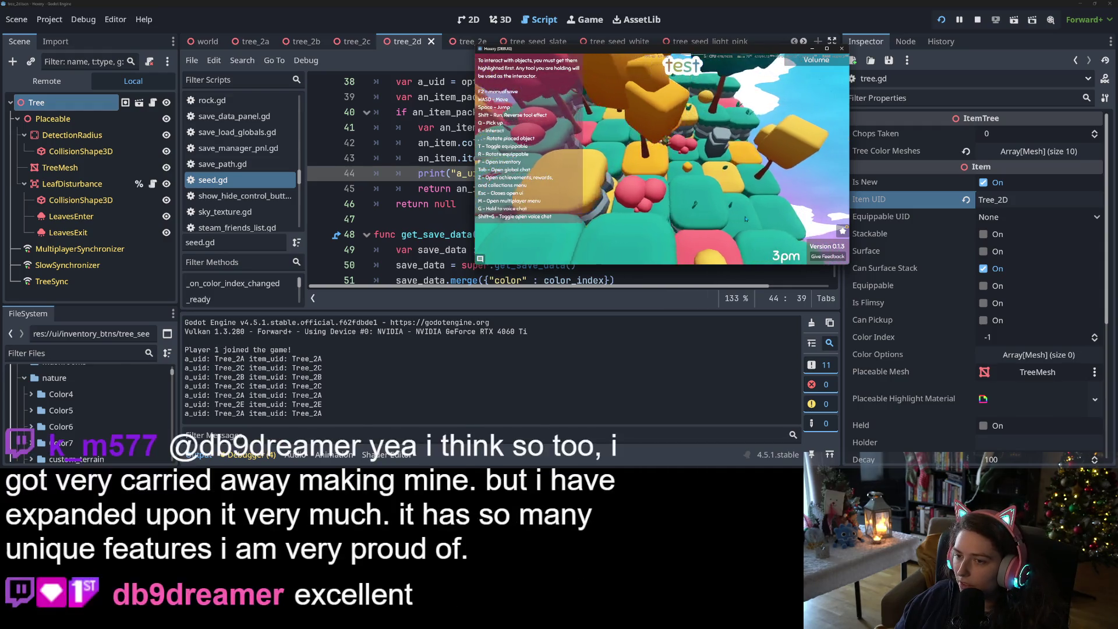
{"action": "key", "text": "w"}
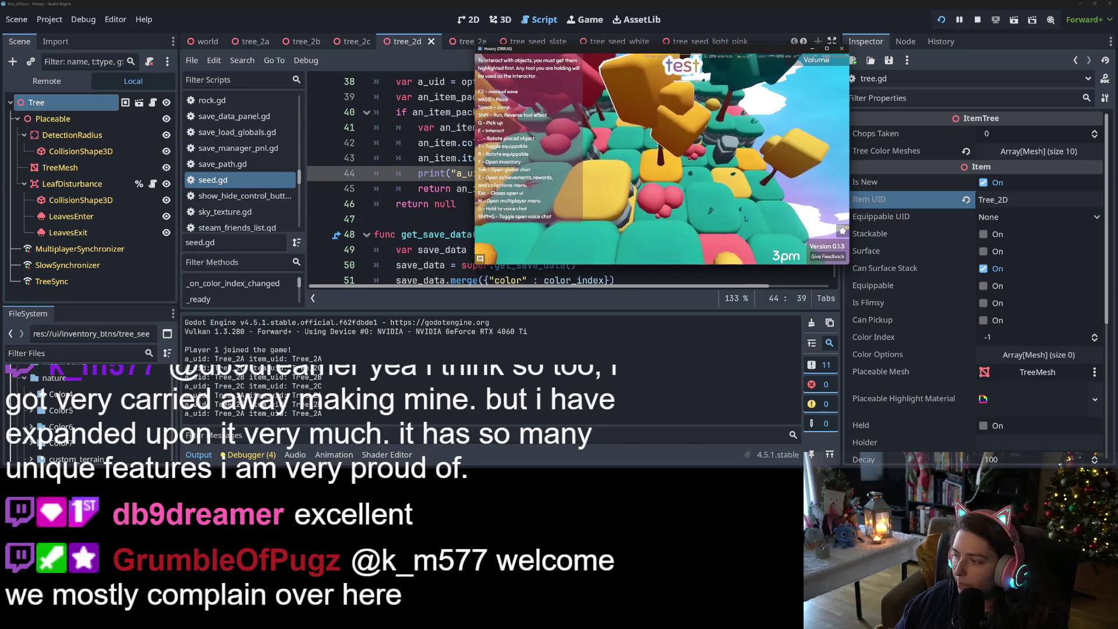
{"action": "key", "text": "w"}
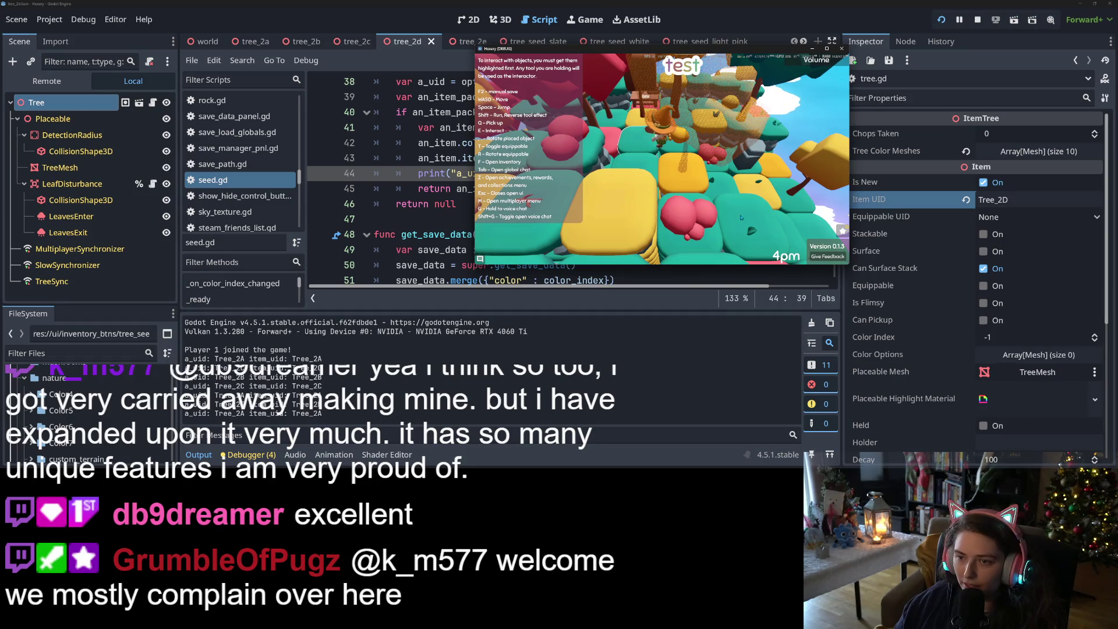
- Use the held item at the character's spot and walk back across the tiles
{"action": "key", "text": "f"}
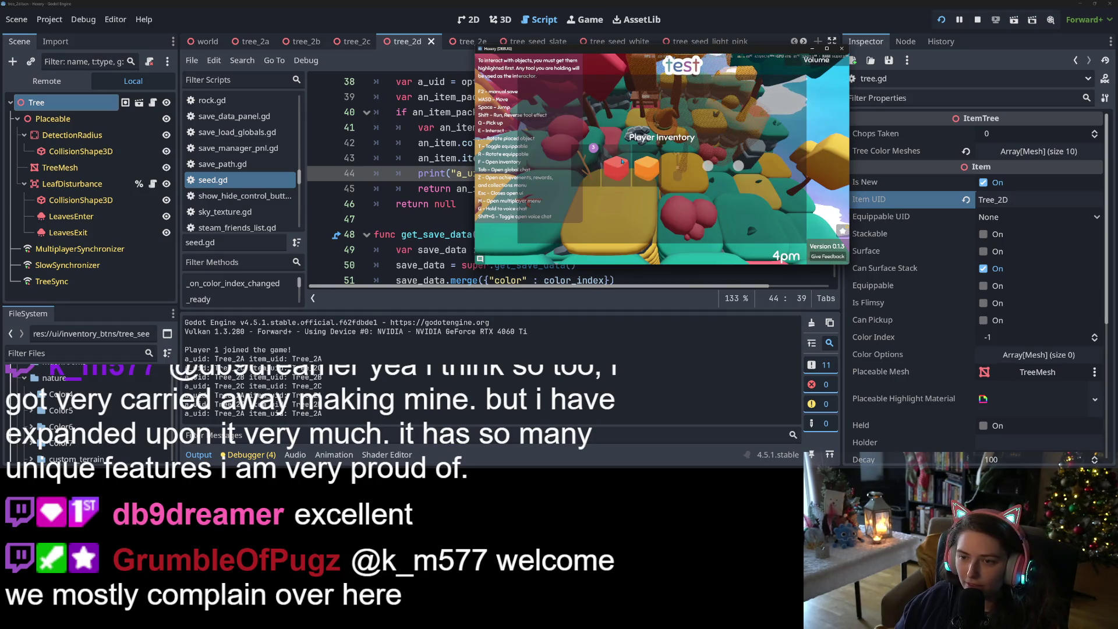
{"action": "left_click", "coordinate": [622, 161]}
{"action": "key", "text": "a"}
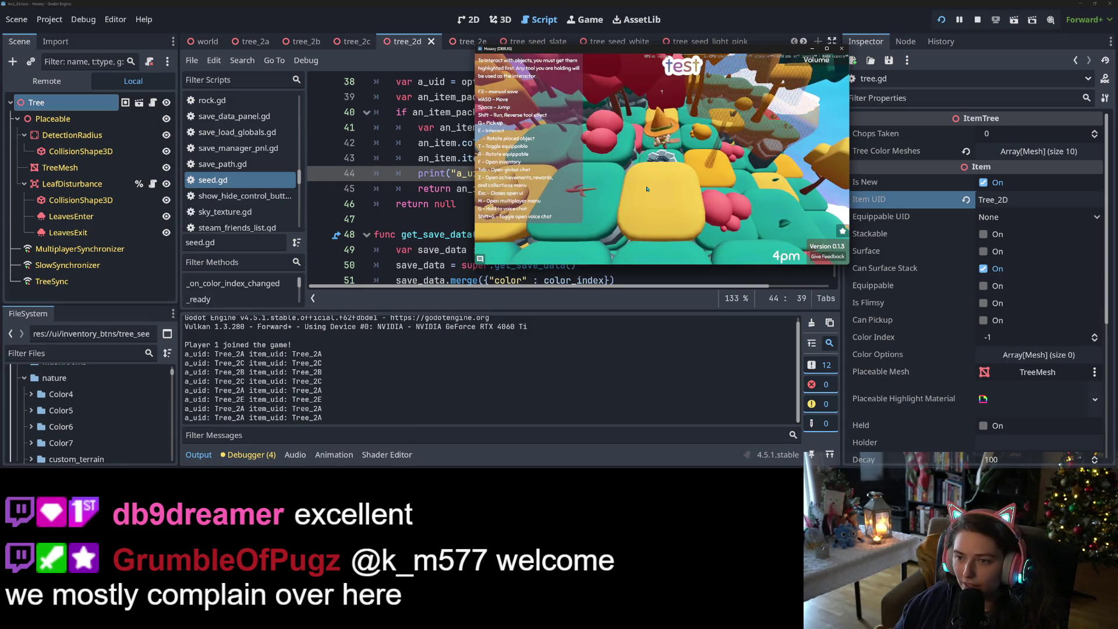
{"action": "key", "text": "f"}
{"action": "left_click", "coordinate": [631, 171]}
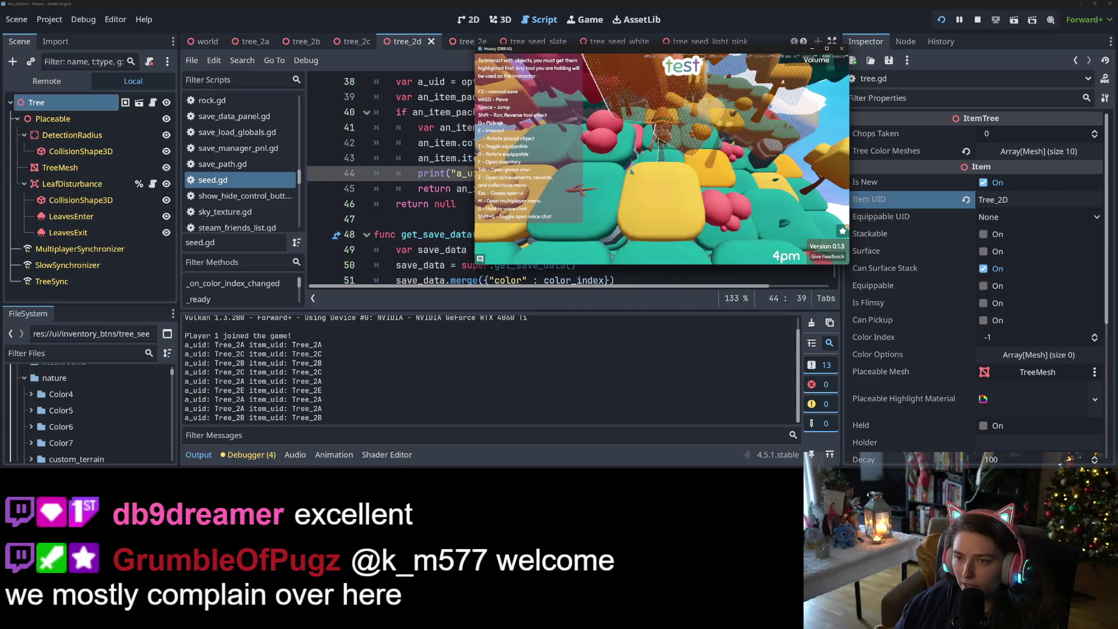
{"action": "key", "text": "w"}
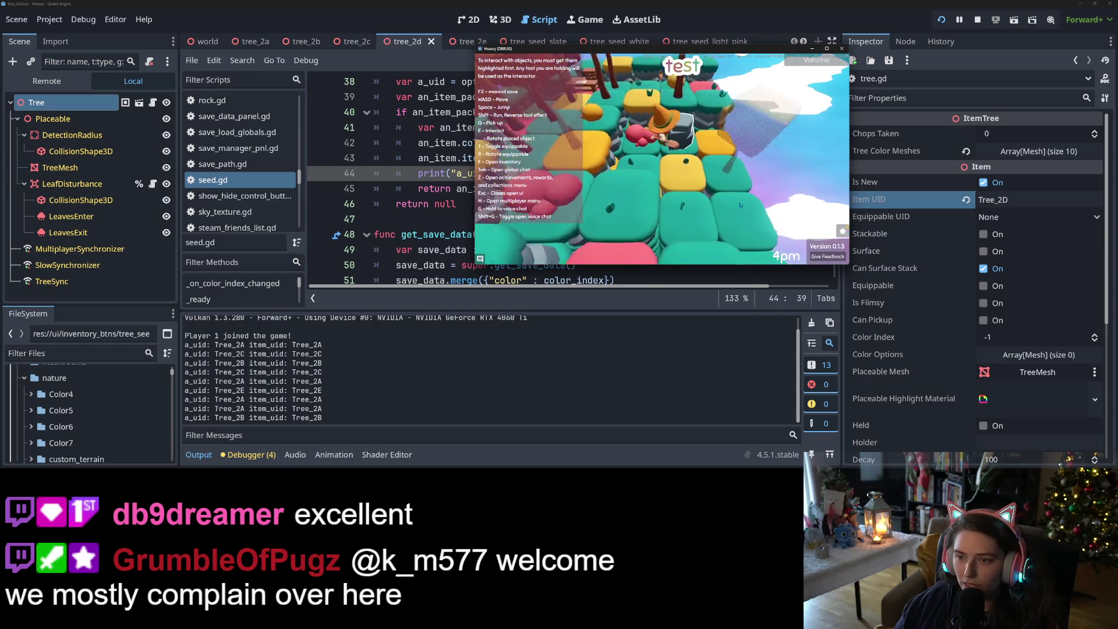
{"action": "key", "text": "w"}
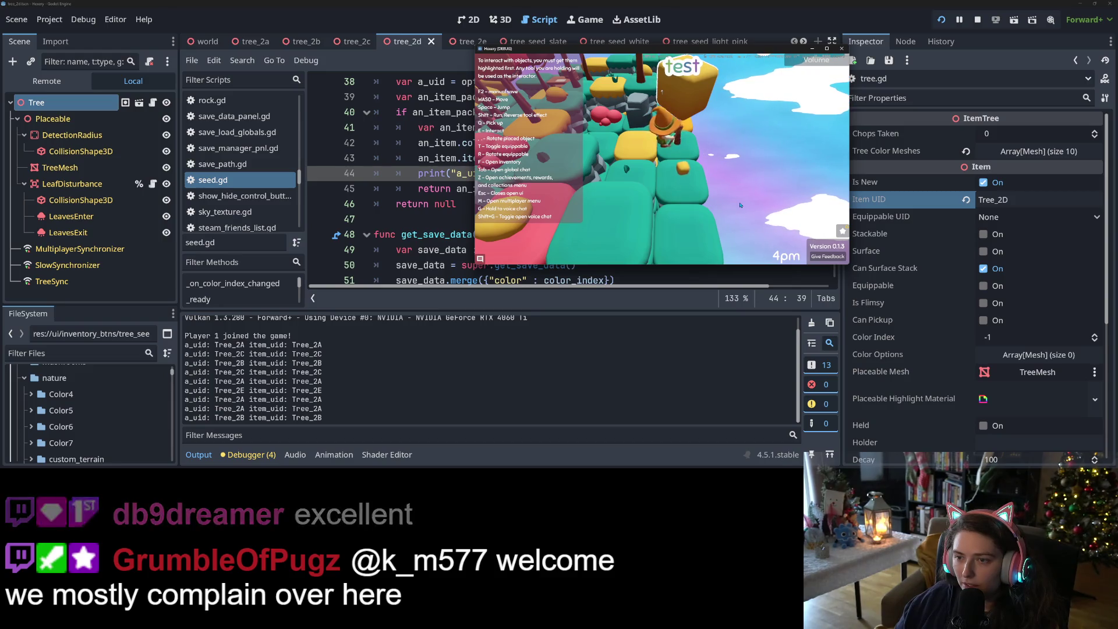
{"action": "key", "text": "w"}
{"action": "key", "text": "w"}
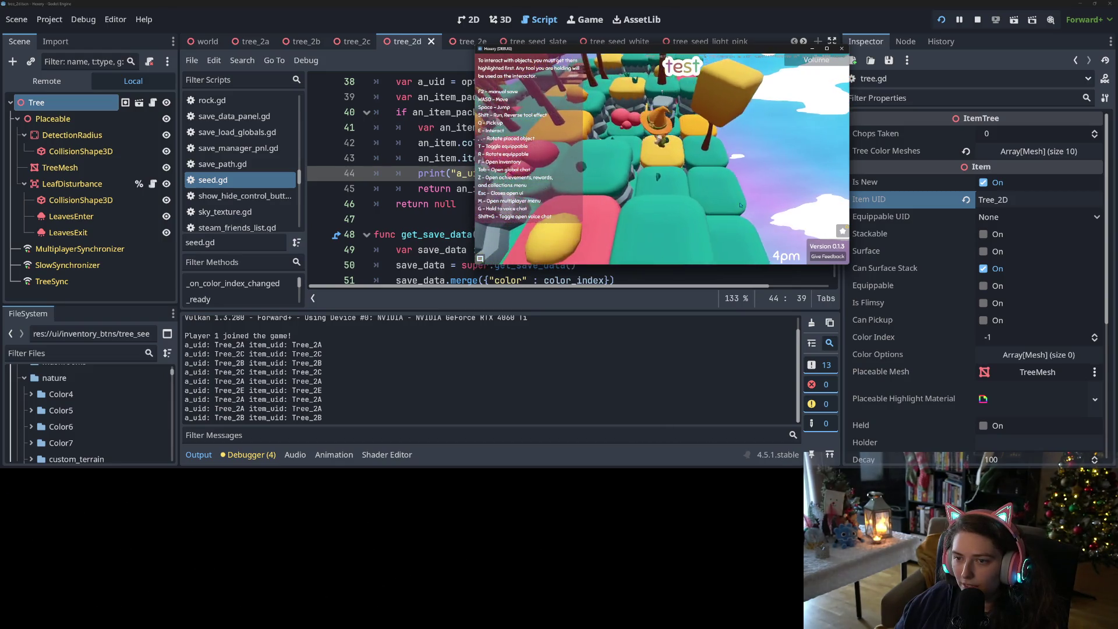
- Pick the yellow item from the inventory and place it on the yellow tile
{"action": "key", "text": "f"}
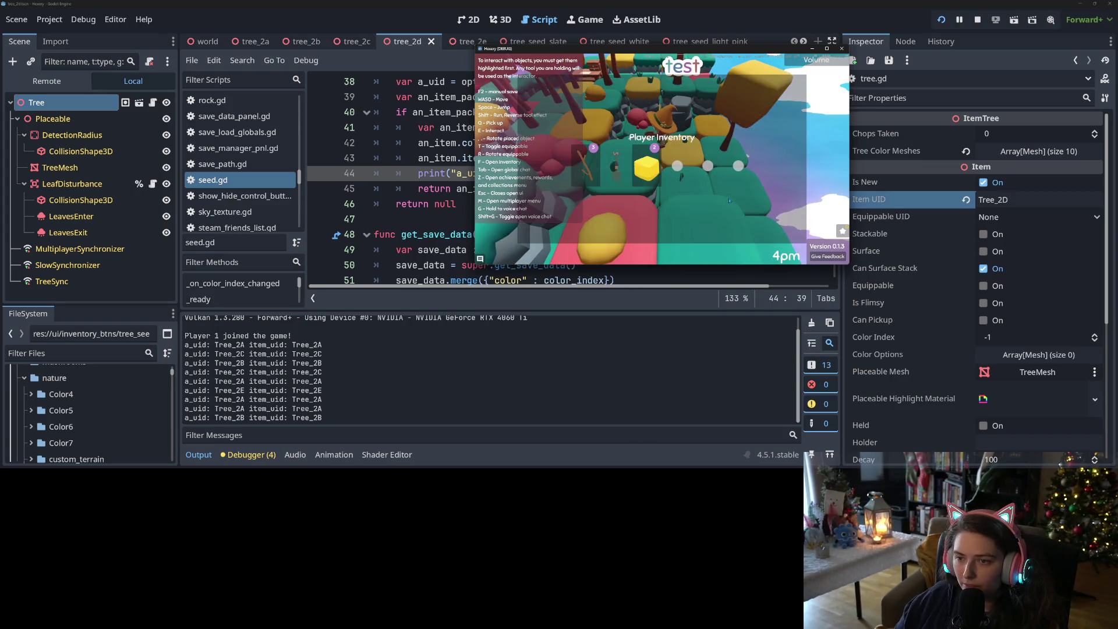
{"action": "left_click", "coordinate": [647, 167]}
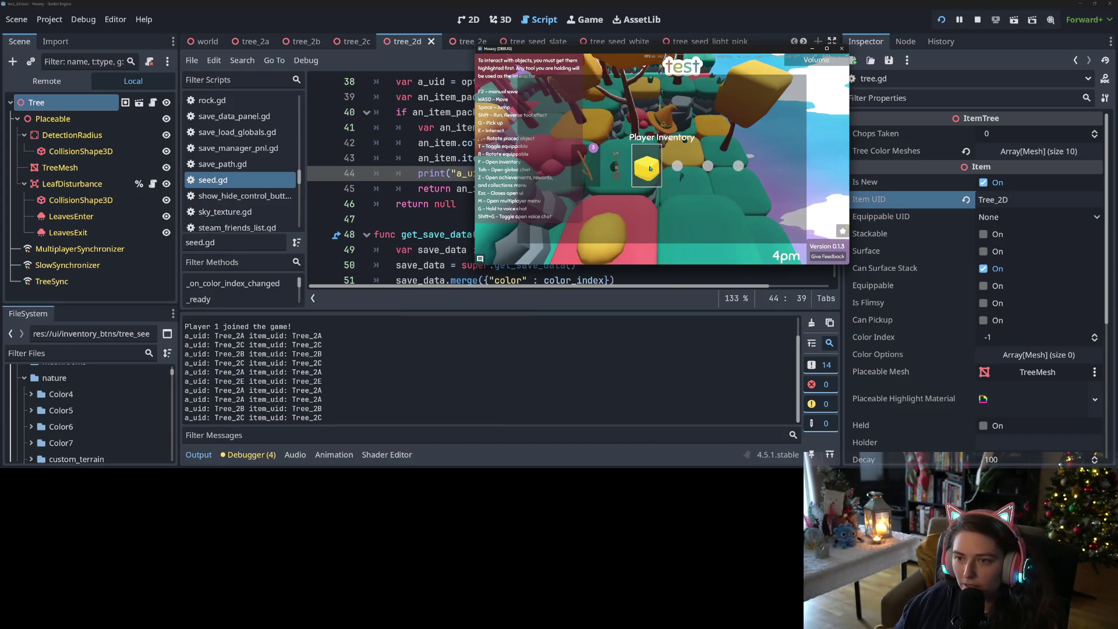
{"action": "key", "text": "Escape"}
{"action": "left_click", "coordinate": [724, 209]}
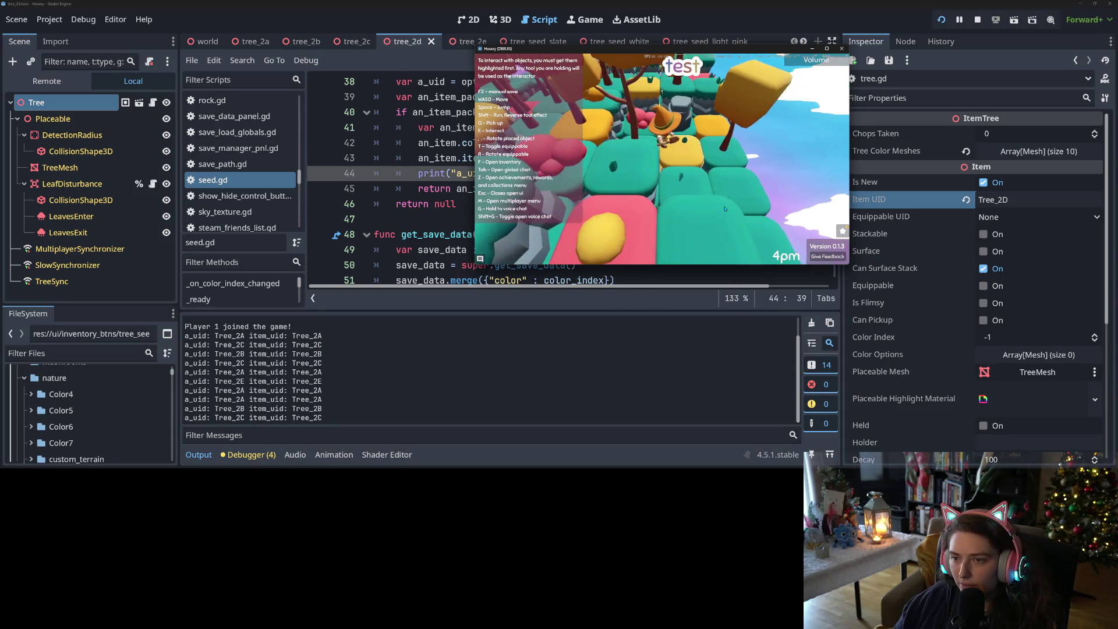
{"action": "key", "text": "f"}
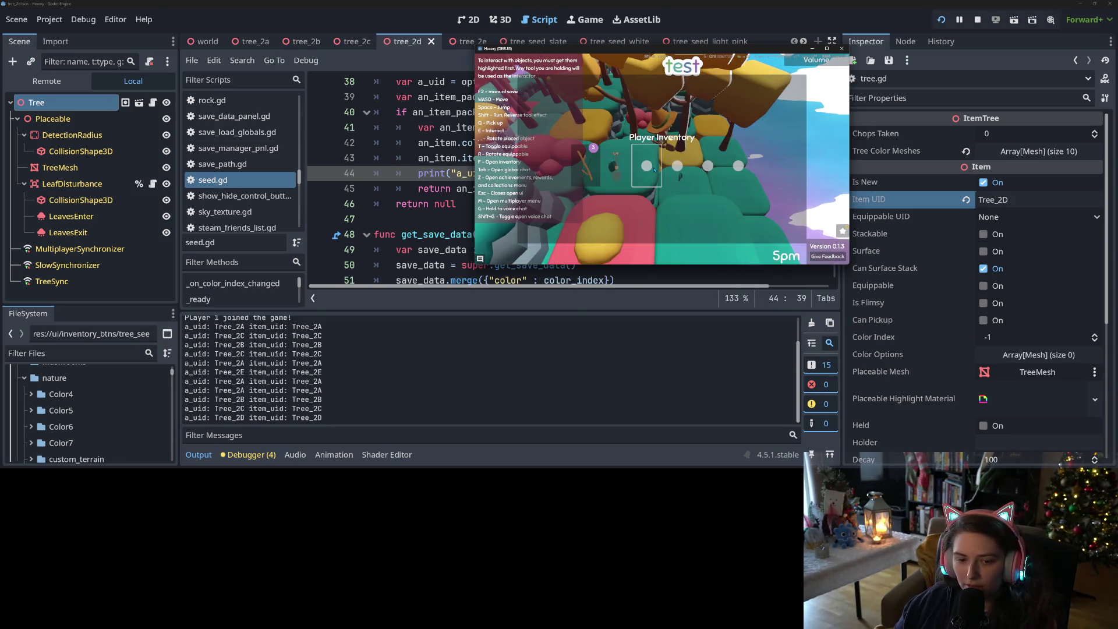
{"action": "key", "text": "Escape"}
{"action": "scroll", "coordinate": [718, 208], "scroll_direction": "down", "scroll_amount": 5}
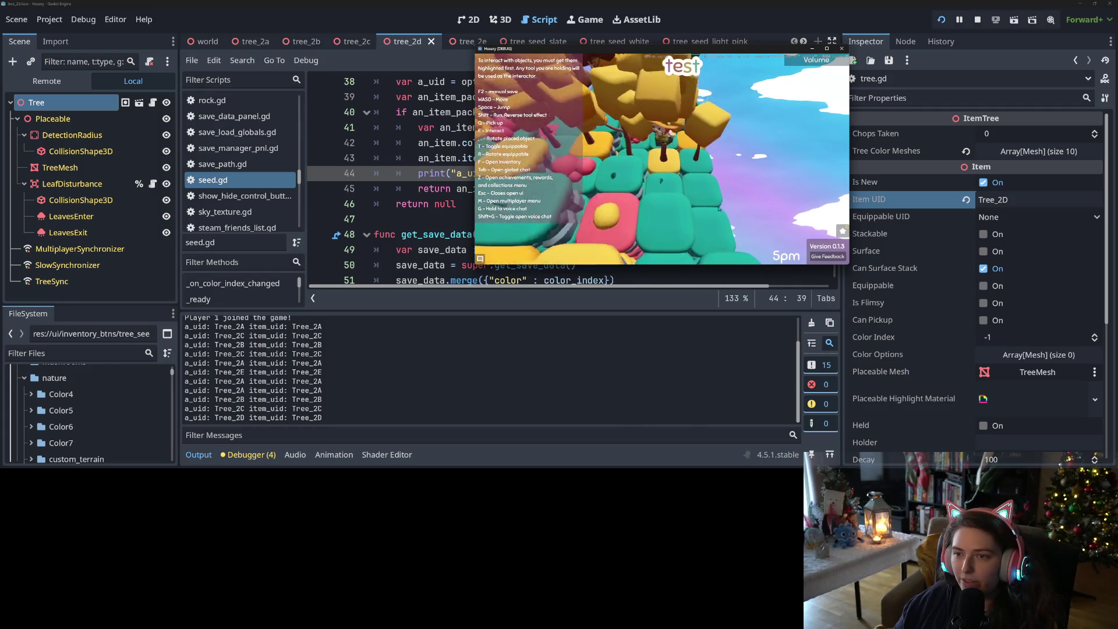
{"action": "scroll", "coordinate": [718, 208], "scroll_direction": "up", "scroll_amount": 5}
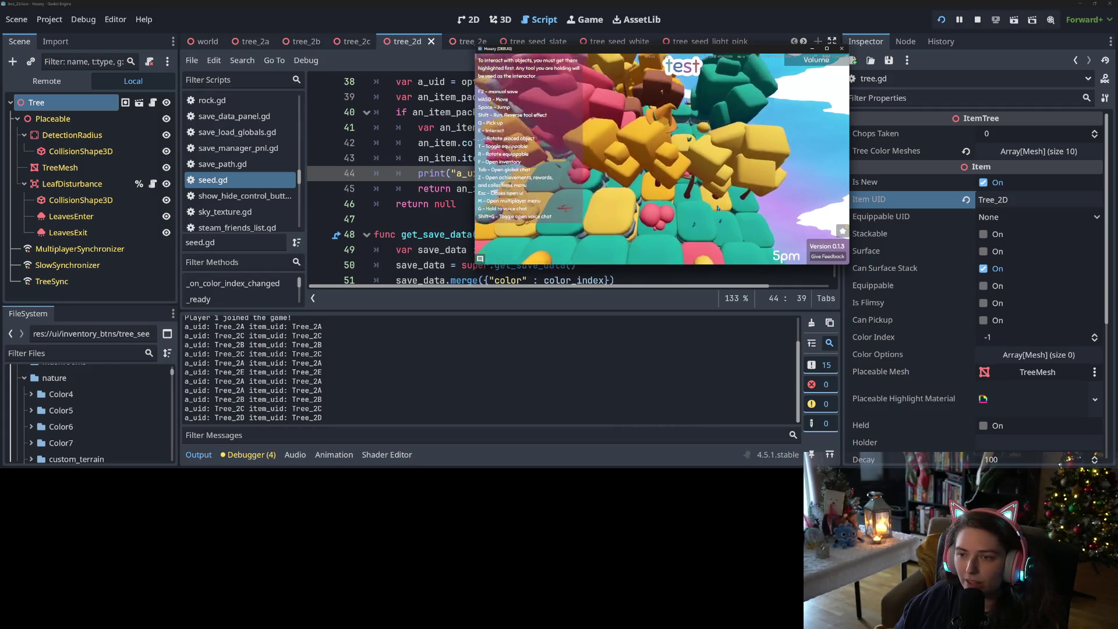
{"action": "scroll", "coordinate": [718, 208], "scroll_direction": "down", "scroll_amount": 5}
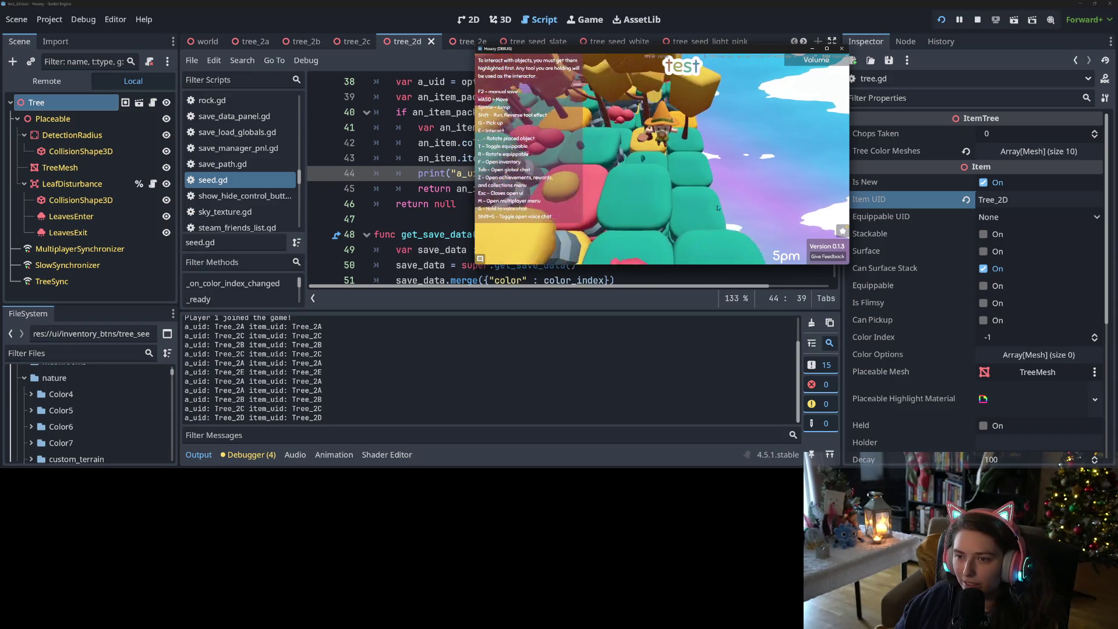
{"action": "scroll", "coordinate": [717, 208], "scroll_direction": "up", "scroll_amount": 5}
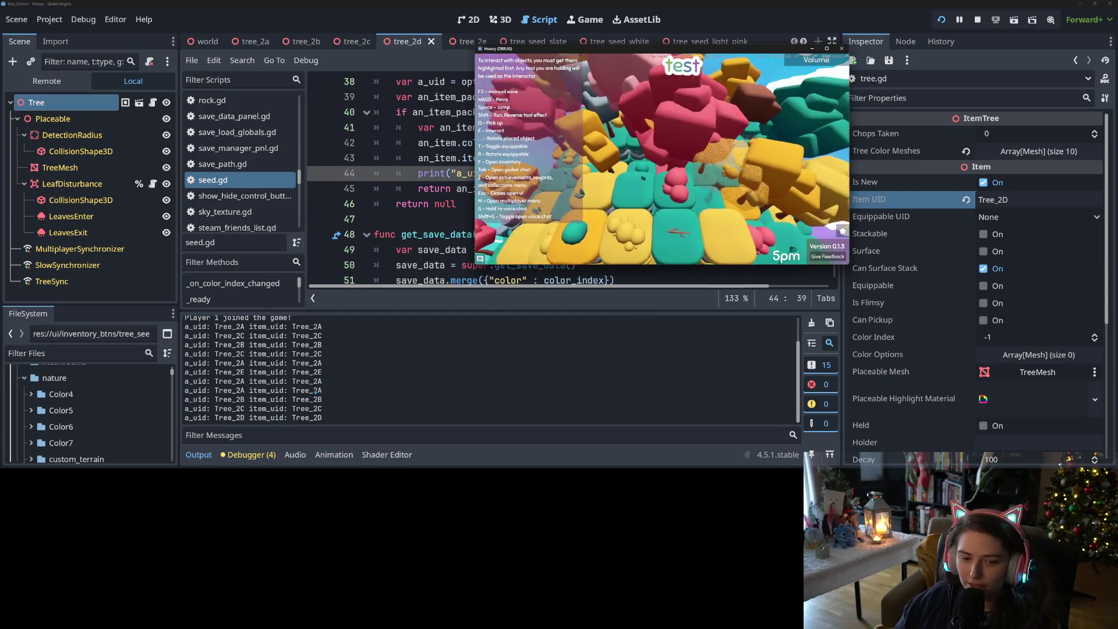
{"action": "scroll", "coordinate": [661, 158], "scroll_direction": "down", "scroll_amount": 5}
{"action": "scroll", "coordinate": [662, 158], "scroll_direction": "up", "scroll_amount": 5}
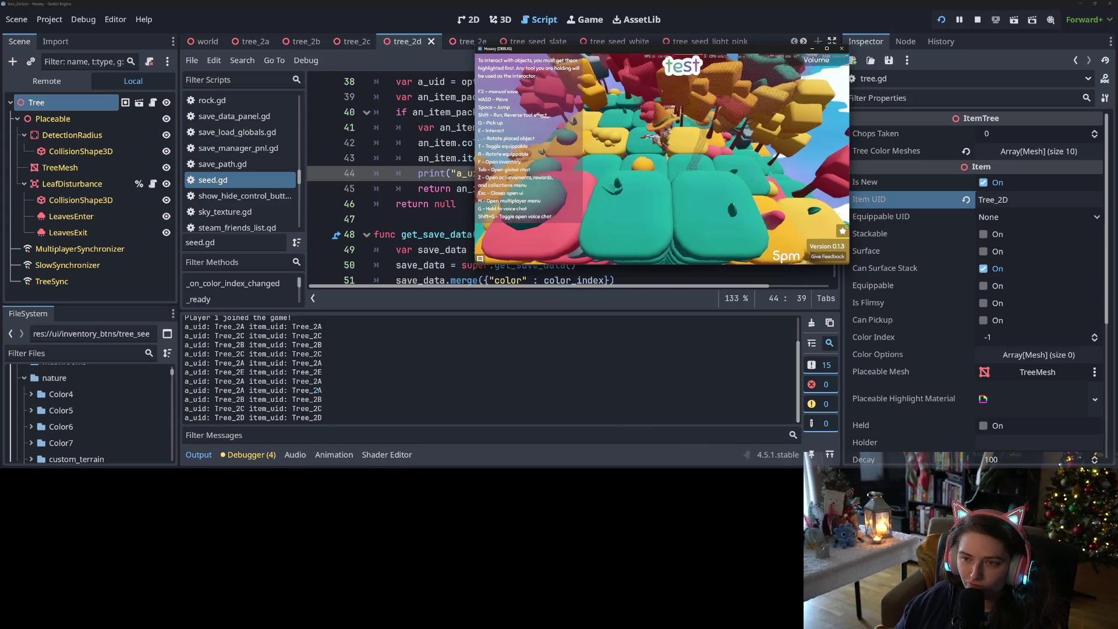
{"action": "scroll", "coordinate": [662, 158], "scroll_direction": "down", "scroll_amount": 5}
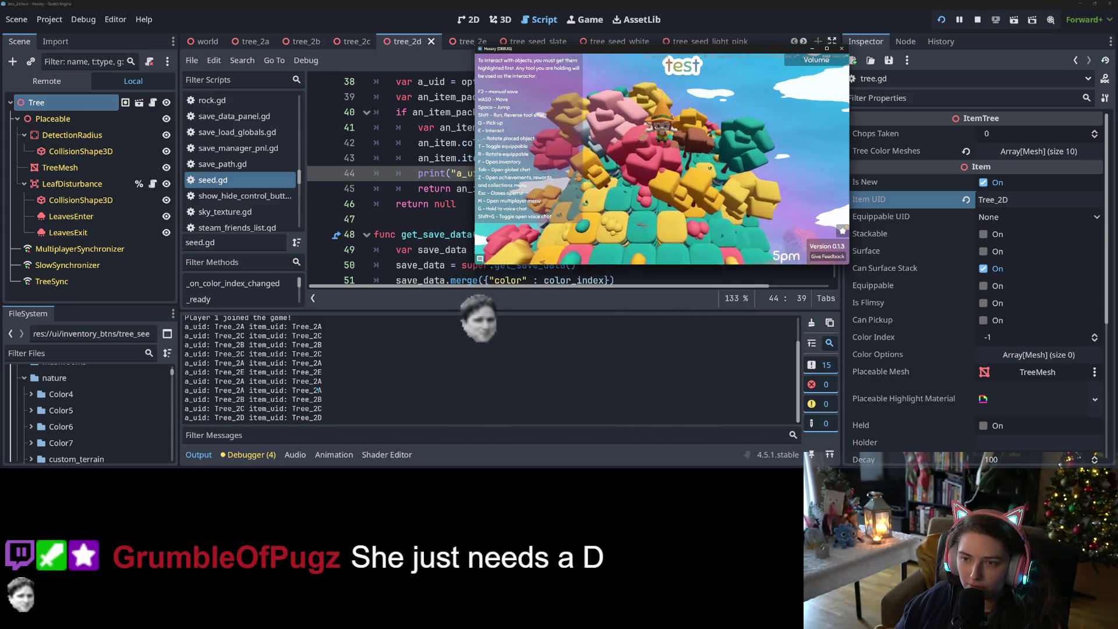
{"action": "scroll", "coordinate": [662, 158], "scroll_direction": "up", "scroll_amount": 5}
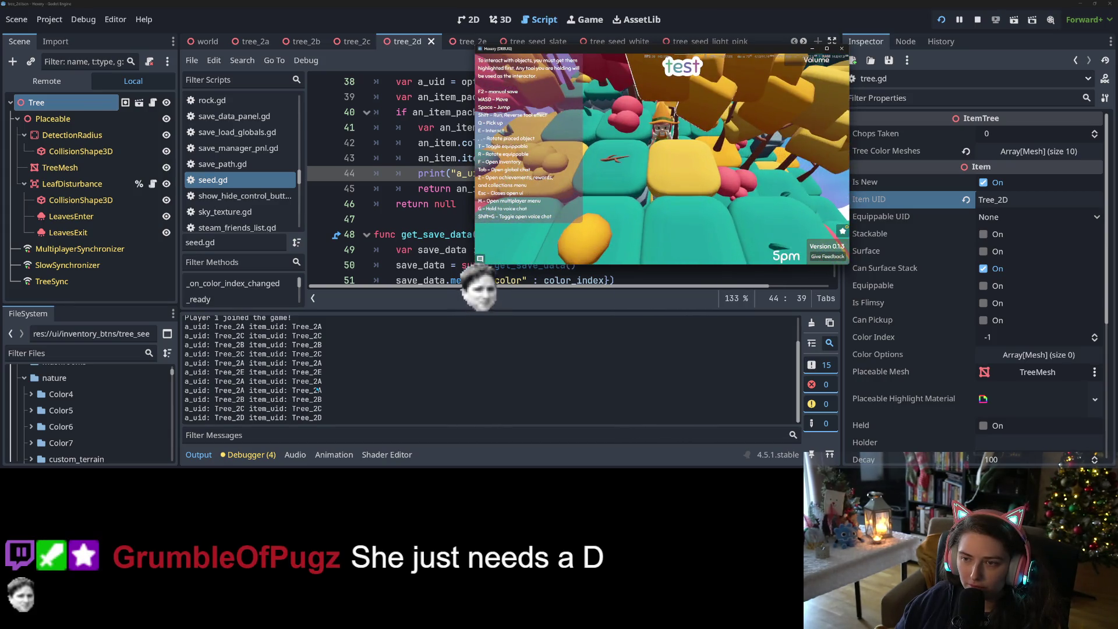
{"action": "scroll", "coordinate": [662, 158], "scroll_direction": "down", "scroll_amount": 5}
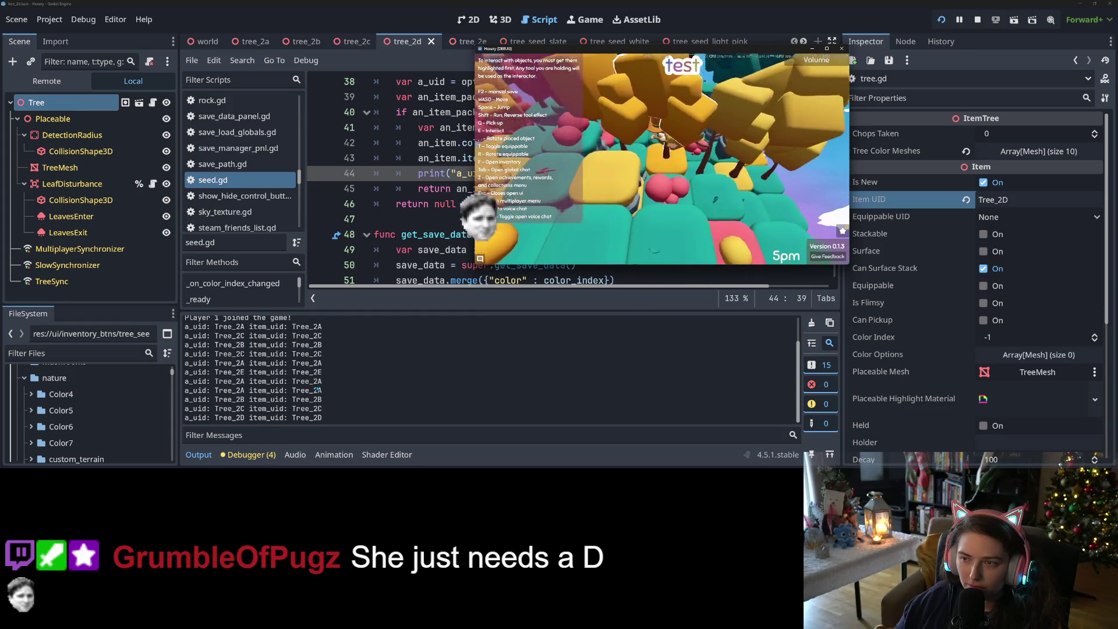
{"action": "scroll", "coordinate": [662, 158], "scroll_direction": "up", "scroll_amount": 5}
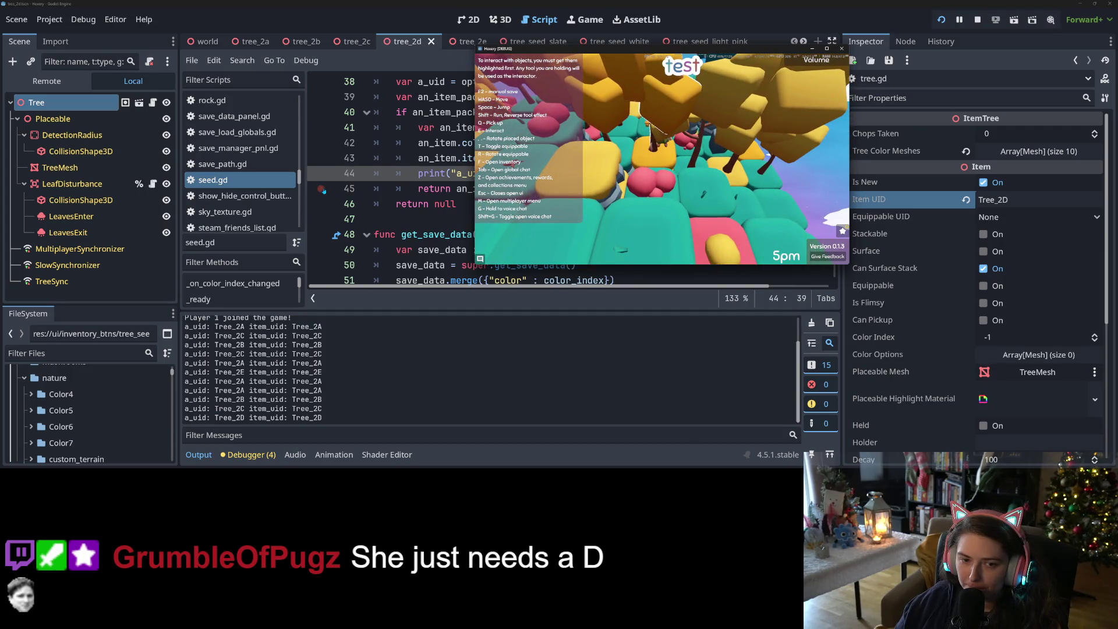
- Set a breakpoint on seed.gd line 45's return an_item and switch back to the game
{"action": "left_click", "coordinate": [324, 191]}
{"action": "left_click", "coordinate": [494, 188]}
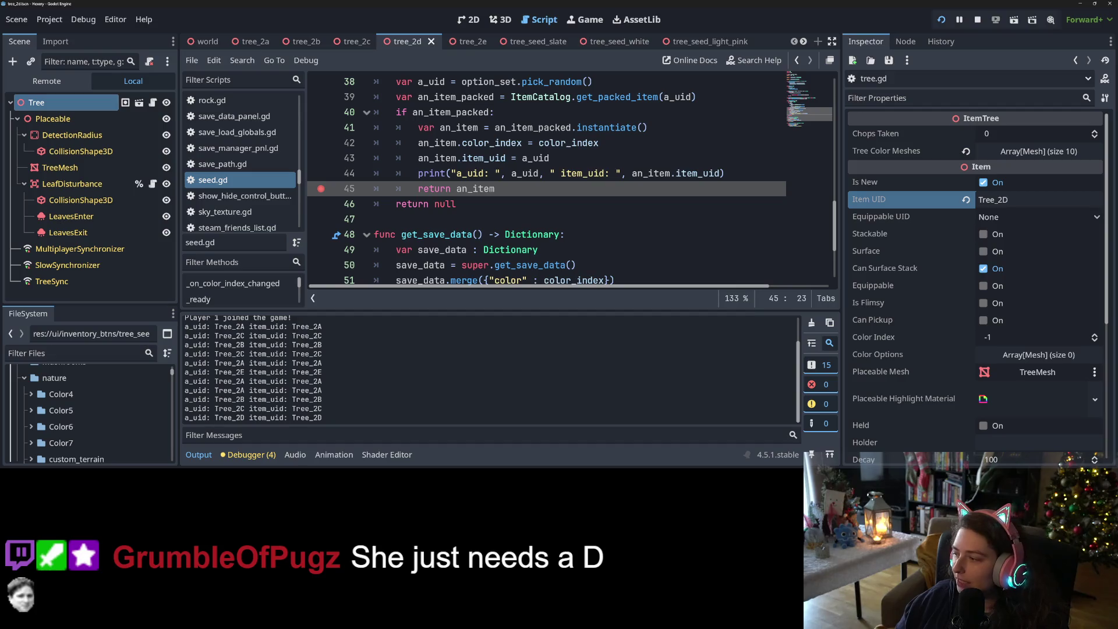
{"action": "key", "text": "alt+Tab"}
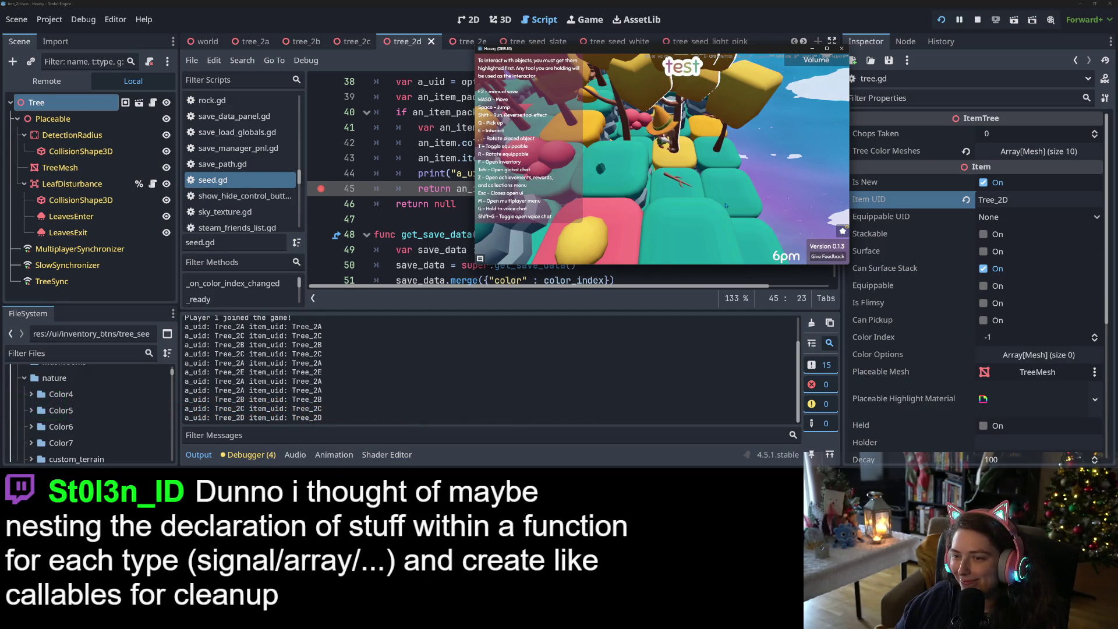
- Walk forward, place an object, then use the seed from the inventory to hit line 45's breakpoint
{"action": "key", "text": "w"}
{"action": "key", "text": "space"}
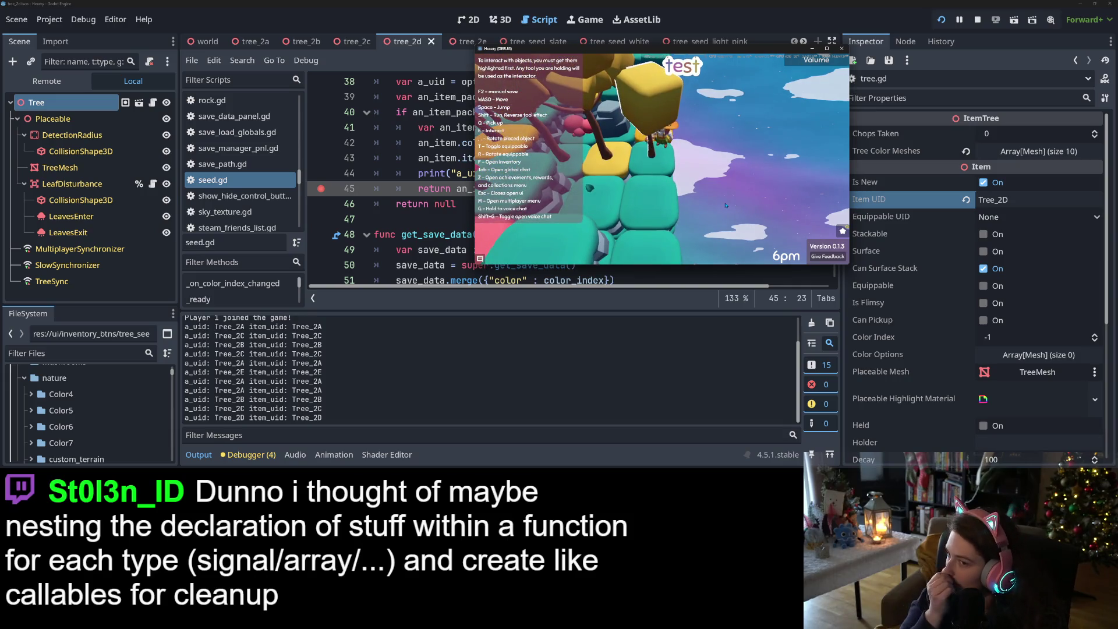
{"action": "key", "text": "w"}
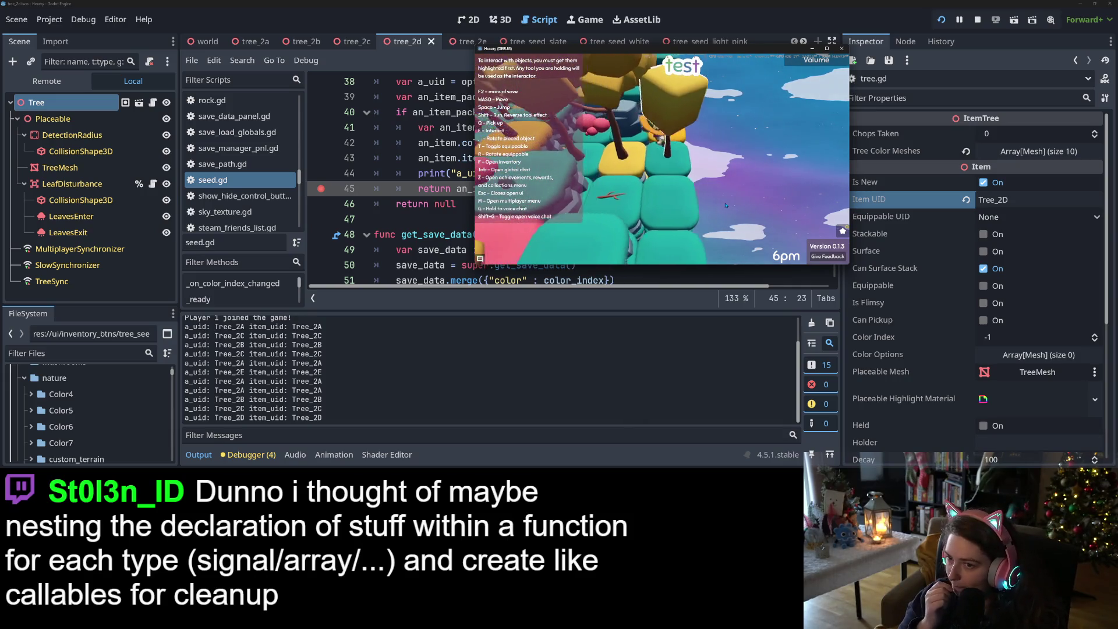
{"action": "key", "text": "w"}
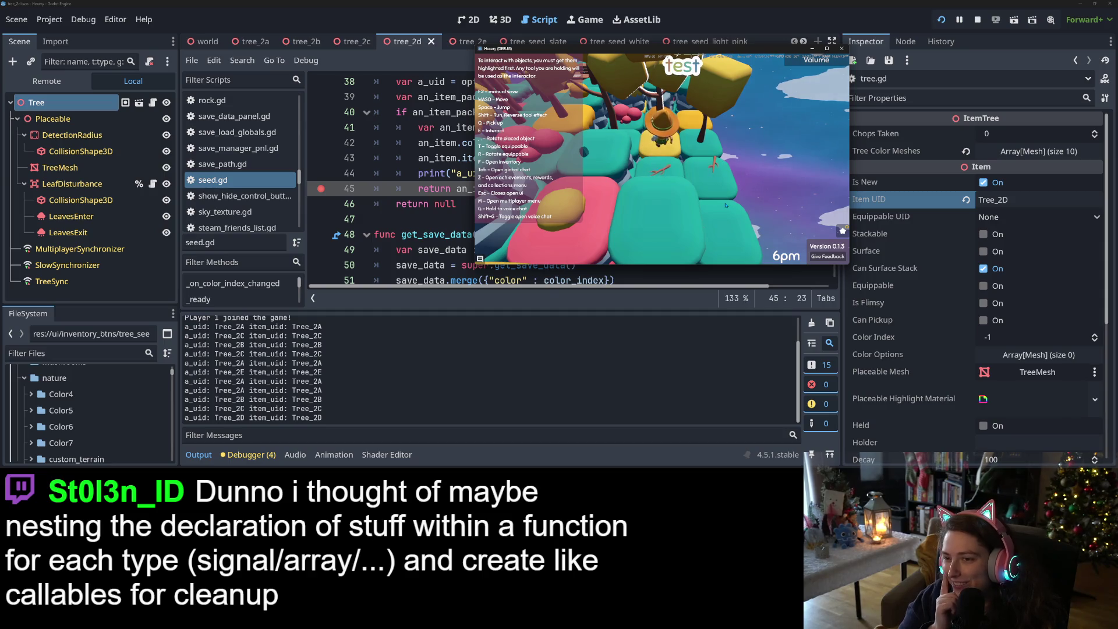
{"action": "key", "text": "w"}
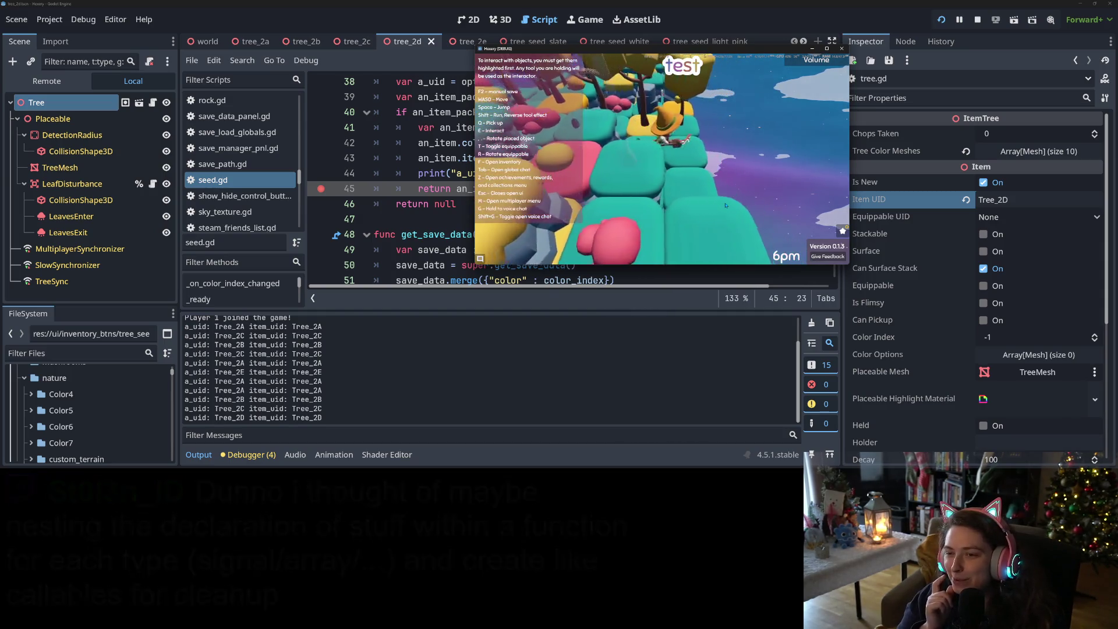
{"action": "key", "text": "w"}
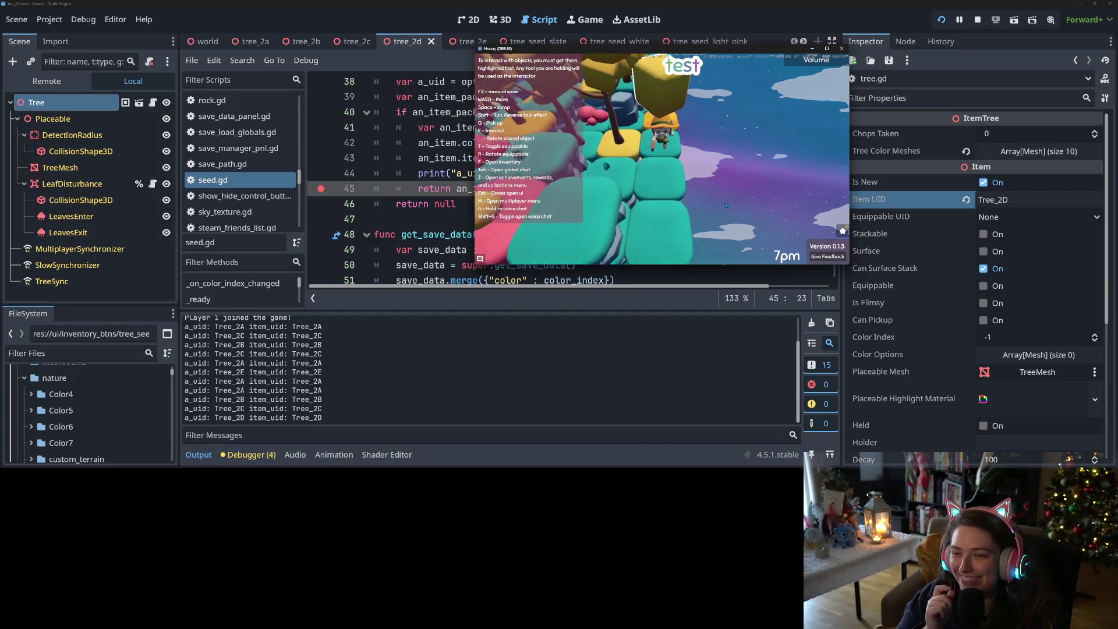
{"action": "left_click", "coordinate": [725, 205]}
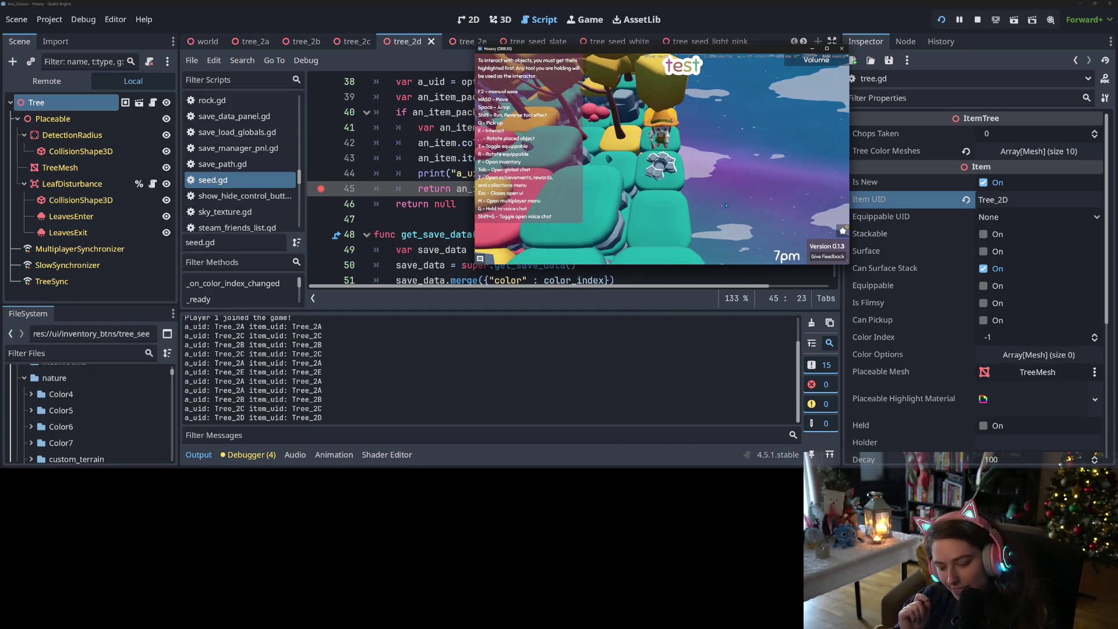
{"action": "key", "text": "f"}
{"action": "left_click", "coordinate": [643, 172]}
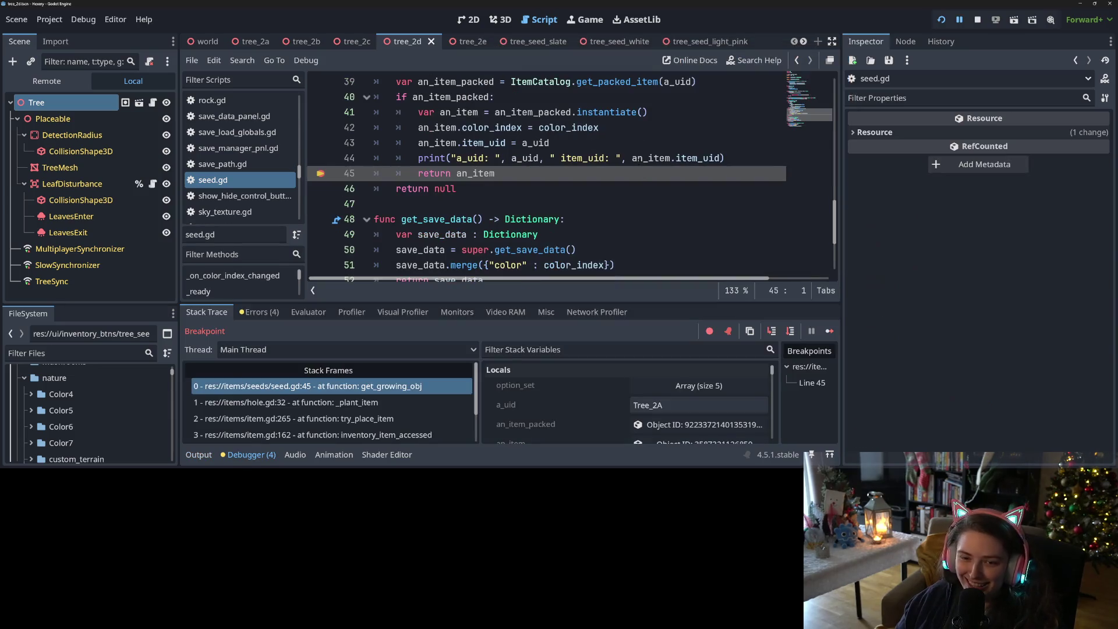
- Step from seed.gd into item_spawner.gd's add_item_child and on to the is_temporary check
{"action": "left_click", "coordinate": [771, 331]}
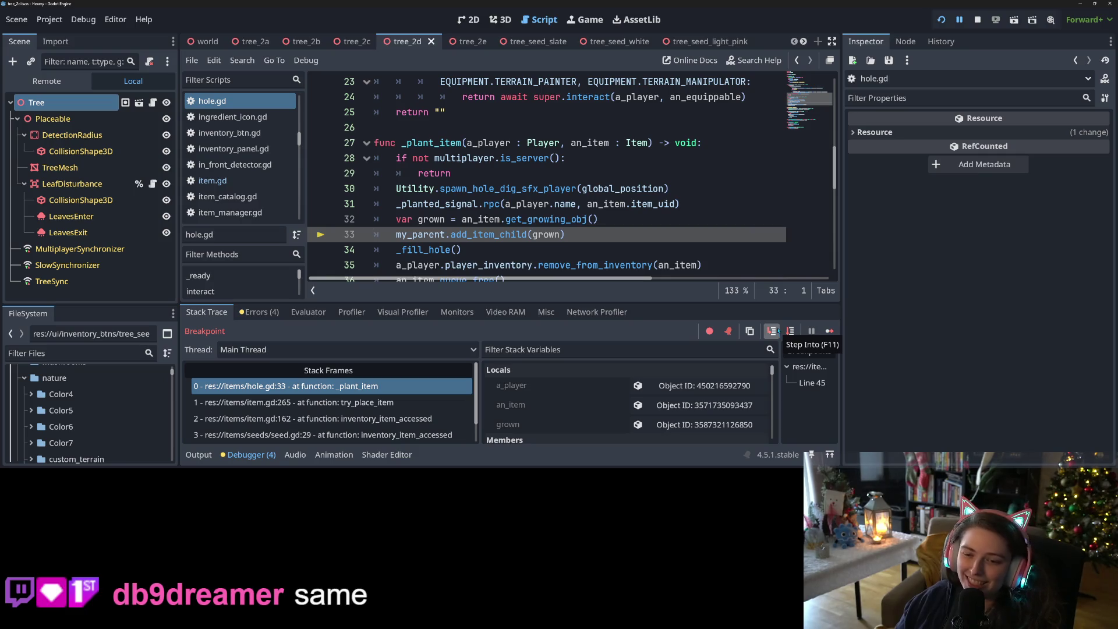
{"action": "left_click", "coordinate": [771, 331]}
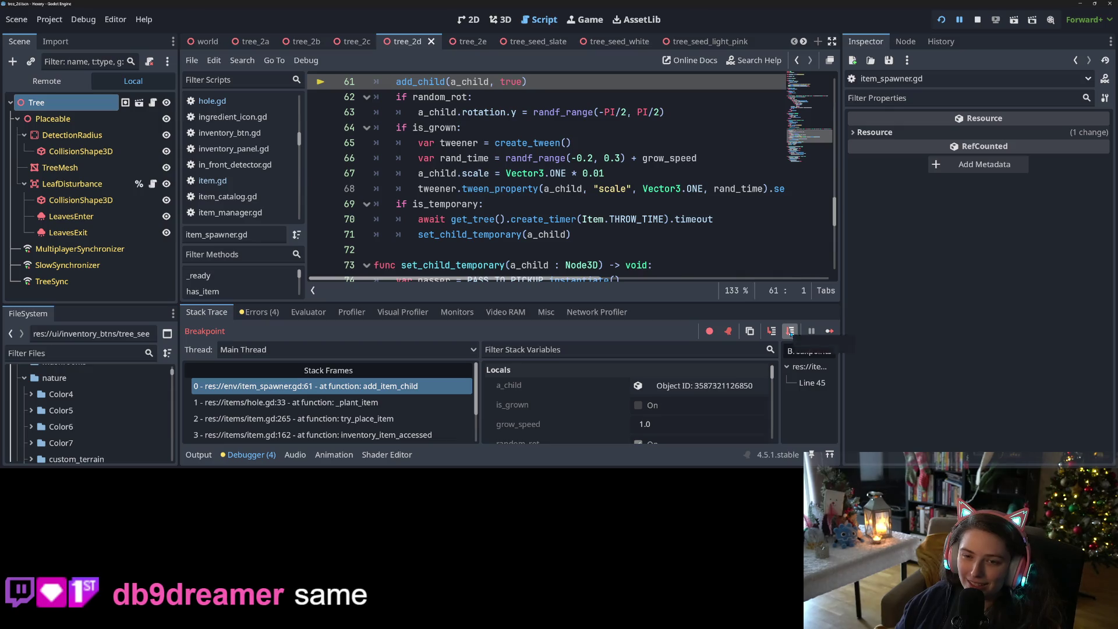
{"action": "left_click", "coordinate": [790, 331]}
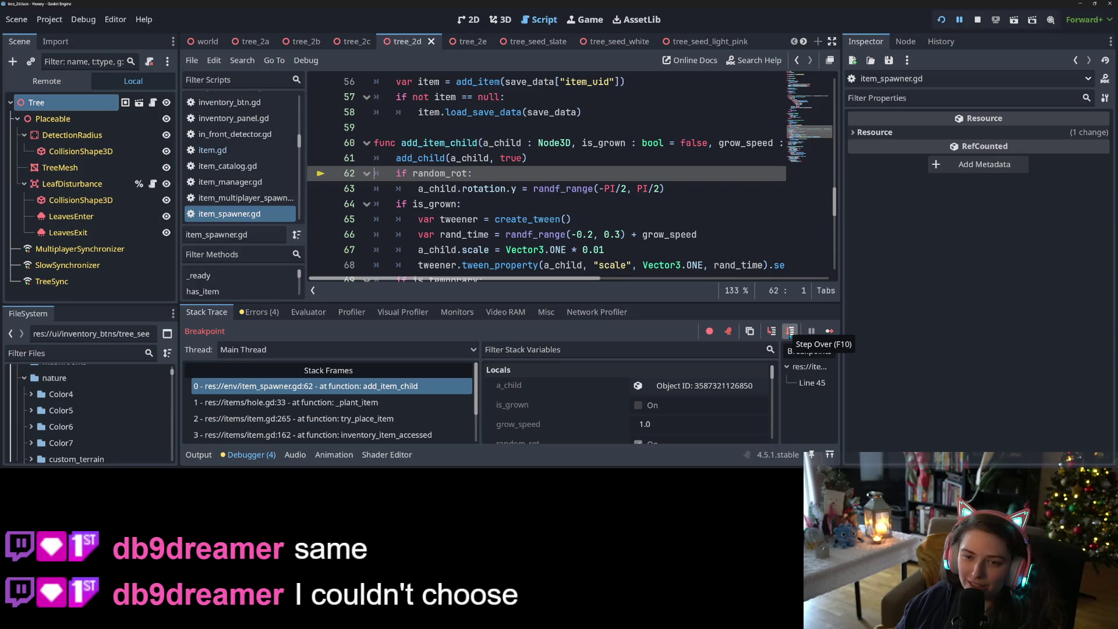
{"action": "left_click", "coordinate": [790, 331]}
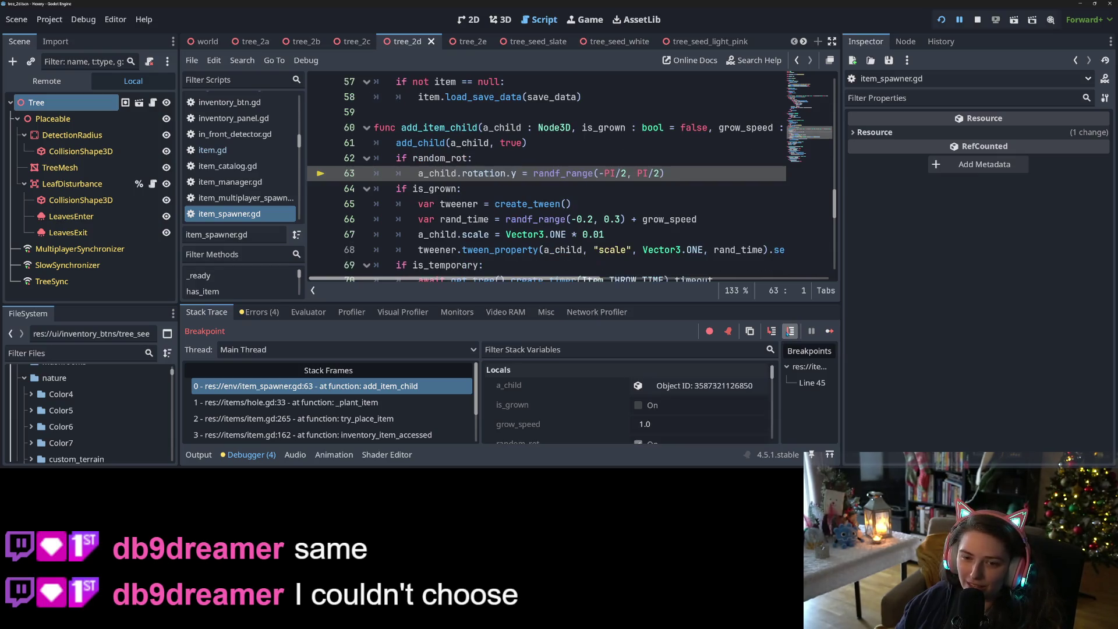
{"action": "left_click", "coordinate": [789, 331]}
{"action": "left_click", "coordinate": [789, 331]}
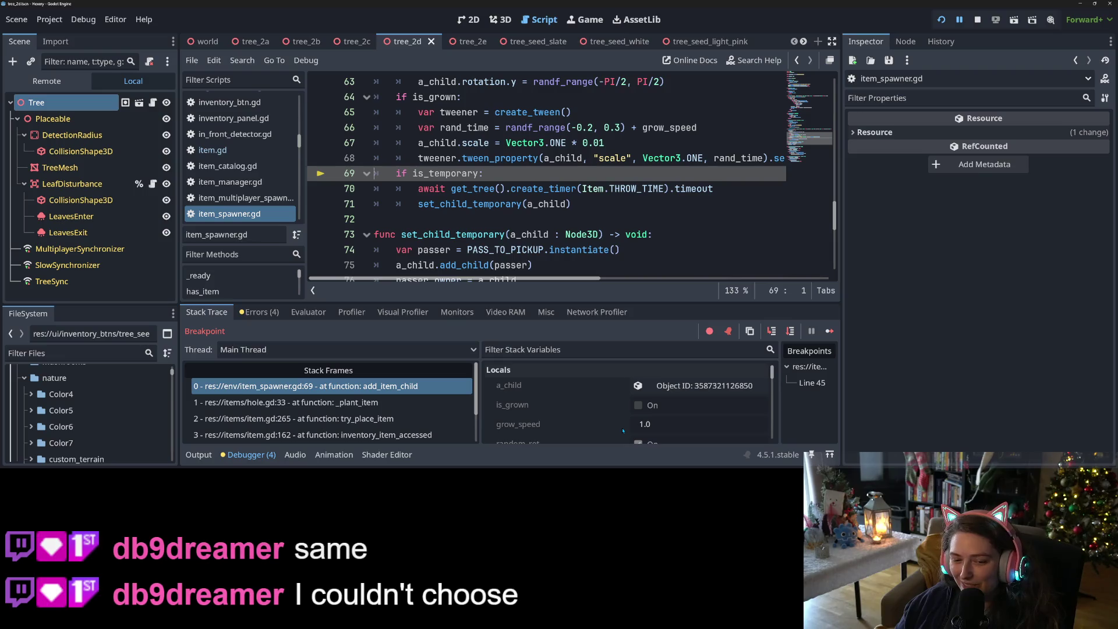
- Inspect my_parent in Stack Variables, then continue execution
{"action": "scroll", "coordinate": [622, 431], "scroll_direction": "down", "scroll_amount": 3}
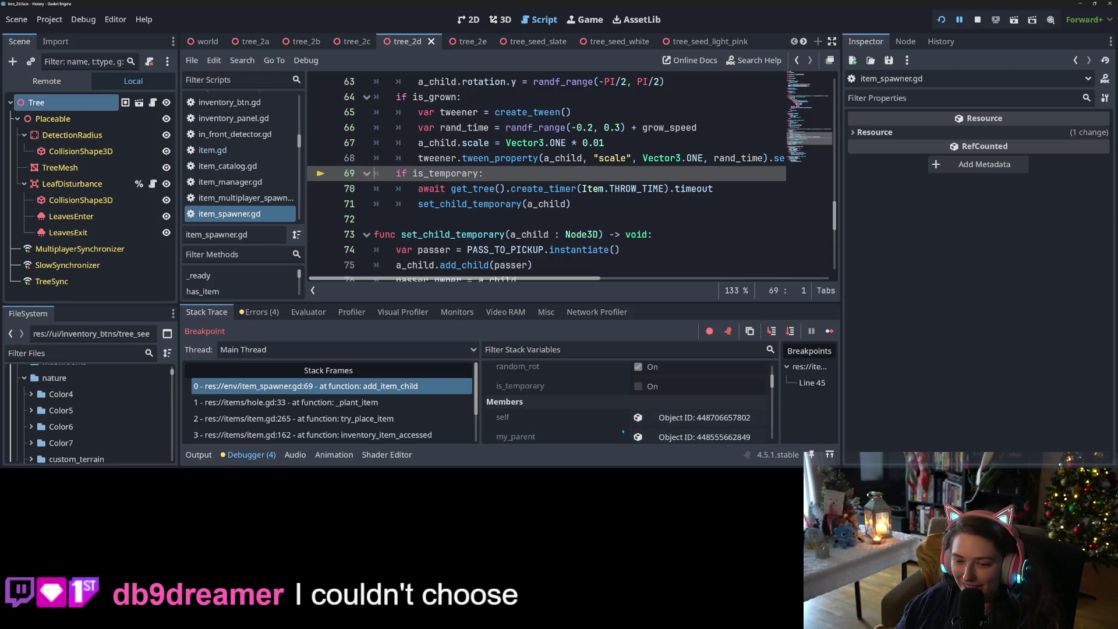
{"action": "left_click", "coordinate": [678, 436]}
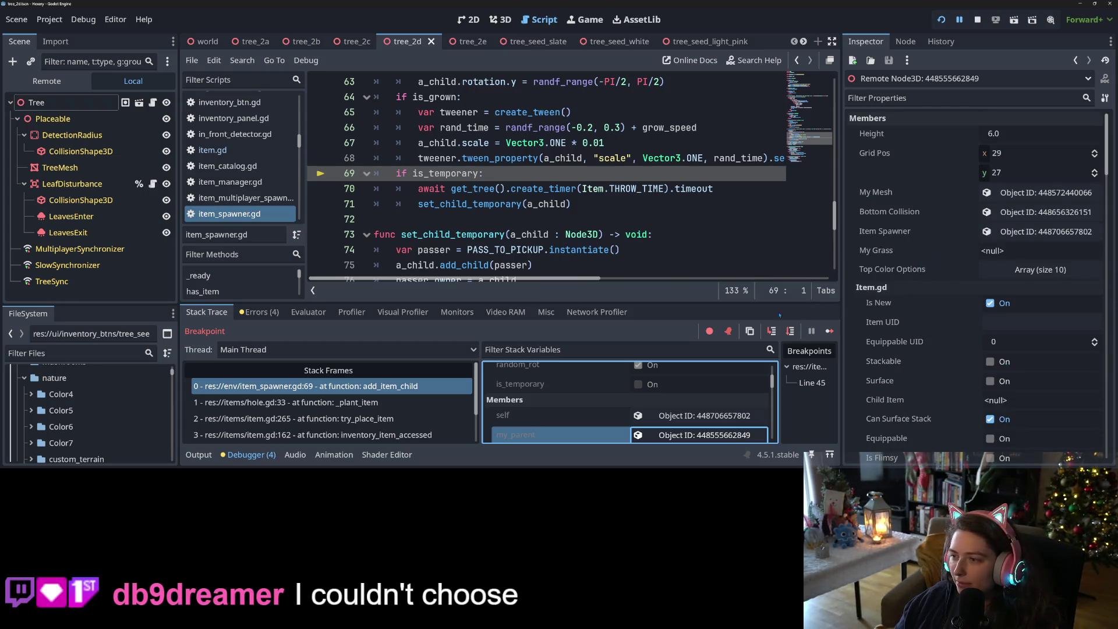
{"action": "left_click", "coordinate": [829, 331]}
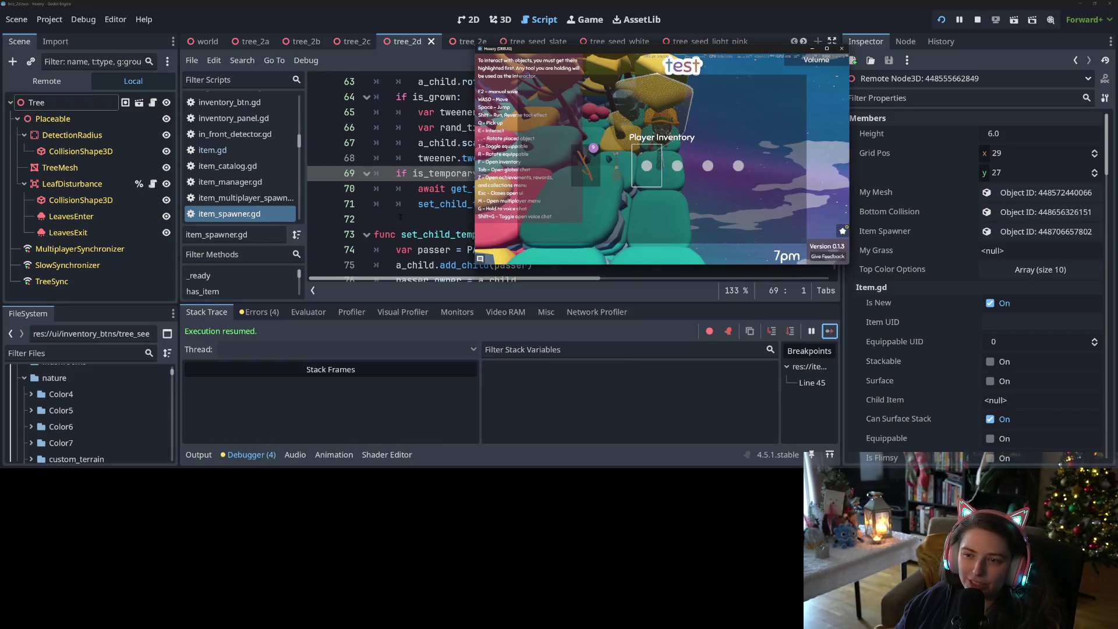
- Show the Remote scene tree and select Tree2A under GroundPiece898's ItemSpawner
{"action": "left_click", "coordinate": [80, 151]}
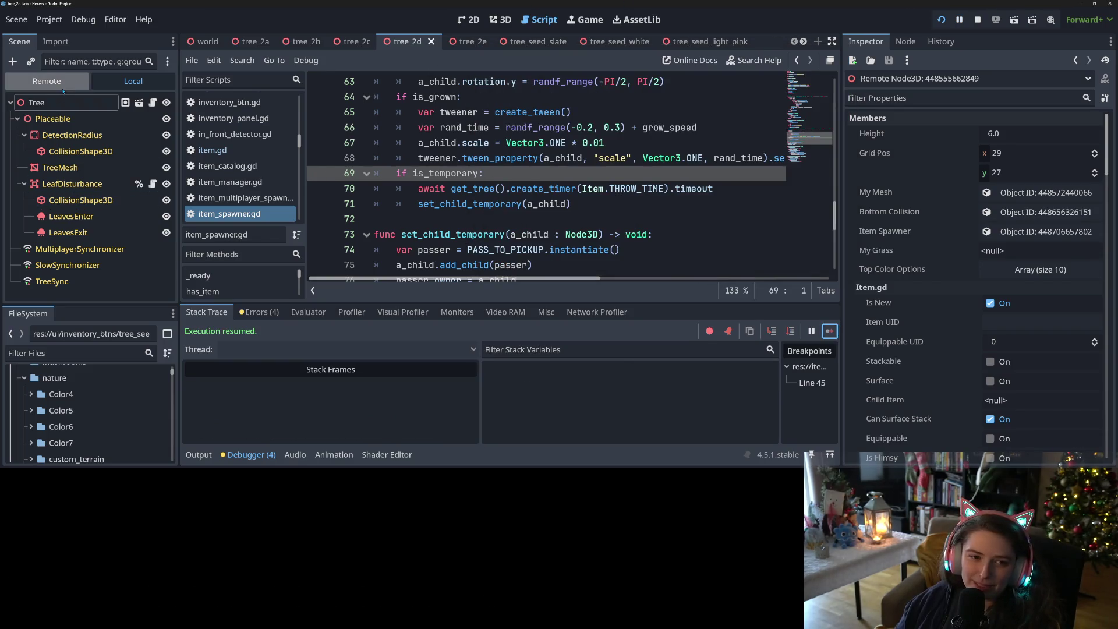
{"action": "left_click", "coordinate": [47, 81]}
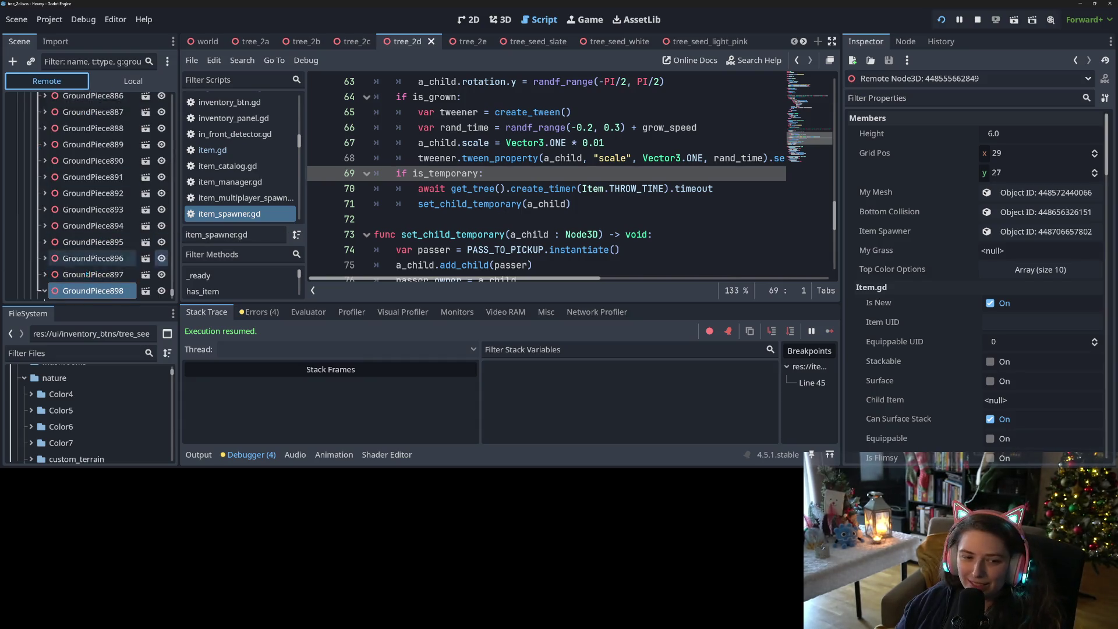
{"action": "scroll", "coordinate": [91, 256], "scroll_direction": "down", "scroll_amount": 3}
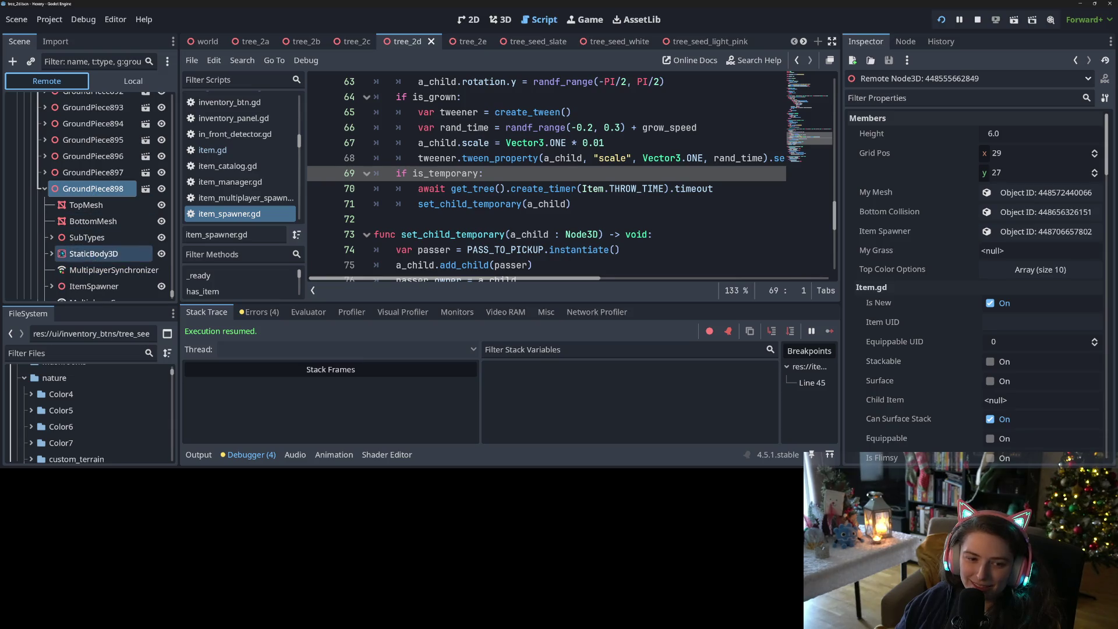
{"action": "scroll", "coordinate": [69, 254], "scroll_direction": "down", "scroll_amount": 3}
{"action": "left_click", "coordinate": [51, 209]}
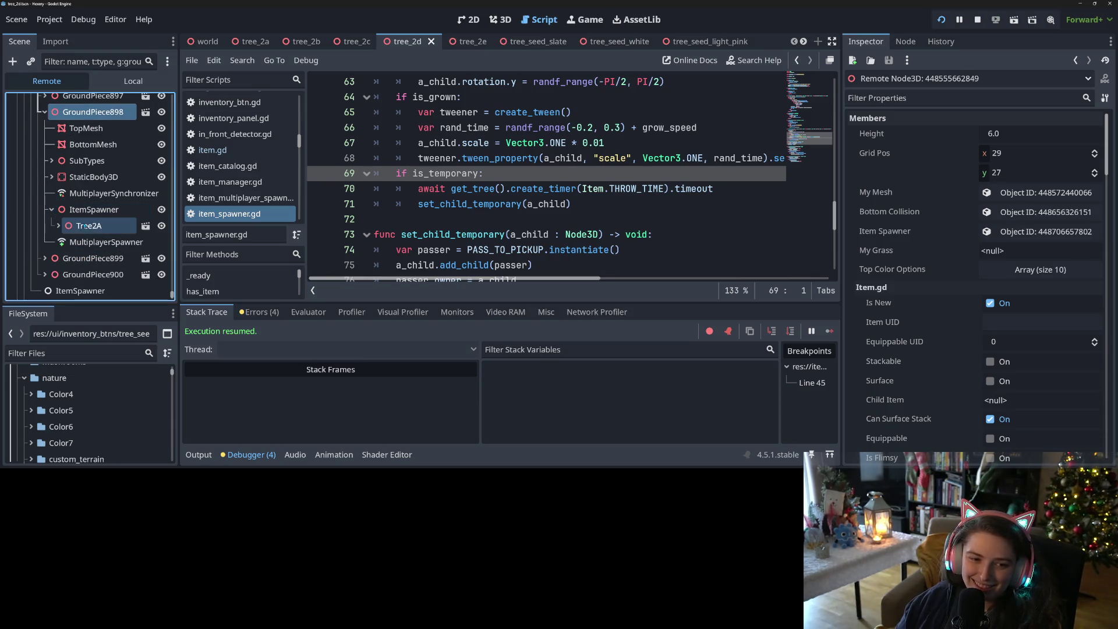
{"action": "left_click", "coordinate": [89, 227]}
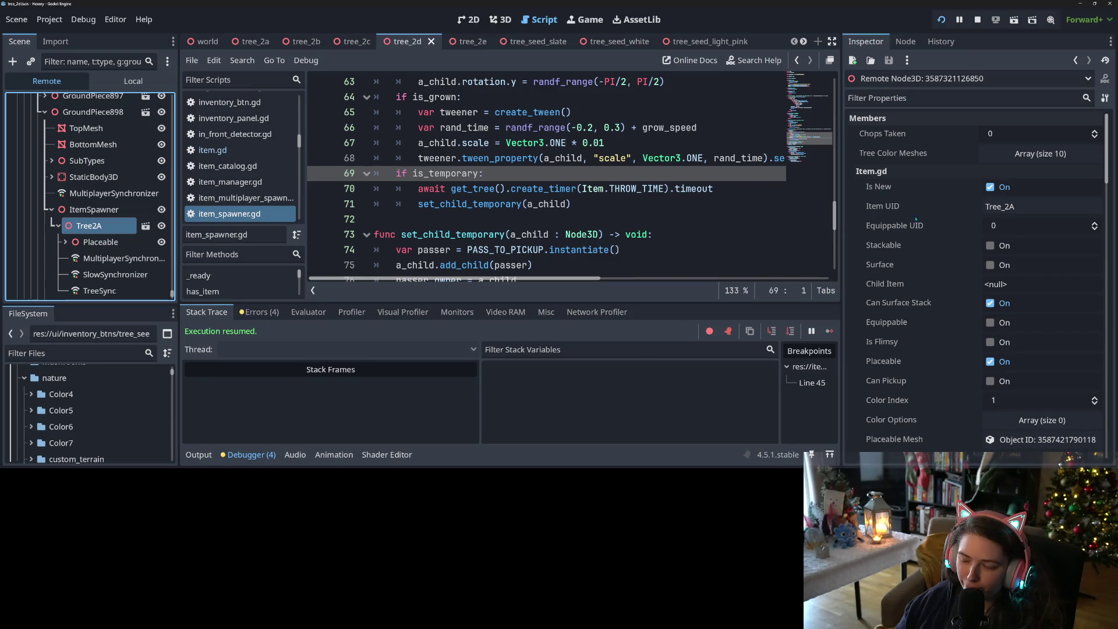
- Review Tree2A's Inspector properties, stop the game and switch to the Notepad++ save files
{"action": "scroll", "coordinate": [915, 218], "scroll_direction": "down", "scroll_amount": 2}
{"action": "scroll", "coordinate": [915, 224], "scroll_direction": "up", "scroll_amount": 2}
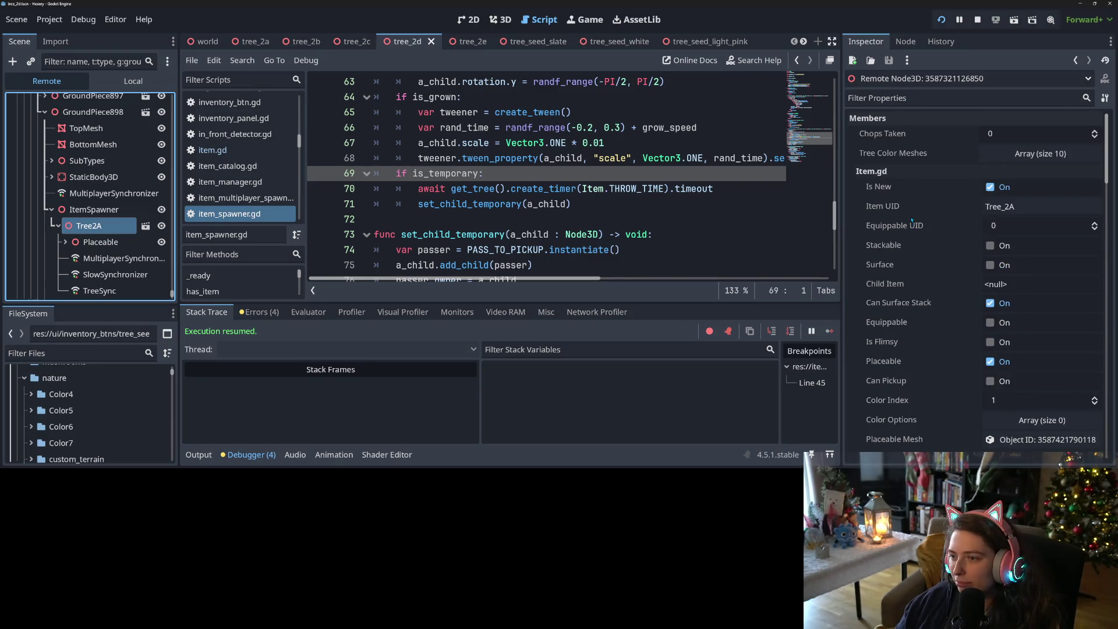
{"action": "scroll", "coordinate": [912, 221], "scroll_direction": "down", "scroll_amount": 4}
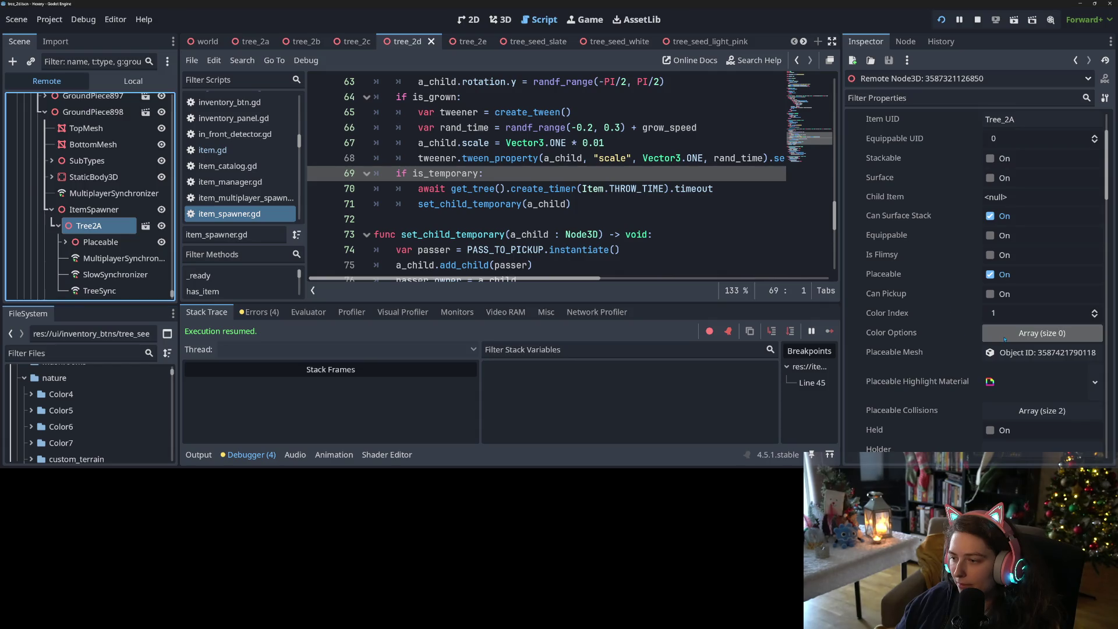
{"action": "scroll", "coordinate": [937, 341], "scroll_direction": "down", "scroll_amount": 4}
{"action": "scroll", "coordinate": [938, 341], "scroll_direction": "down", "scroll_amount": 4}
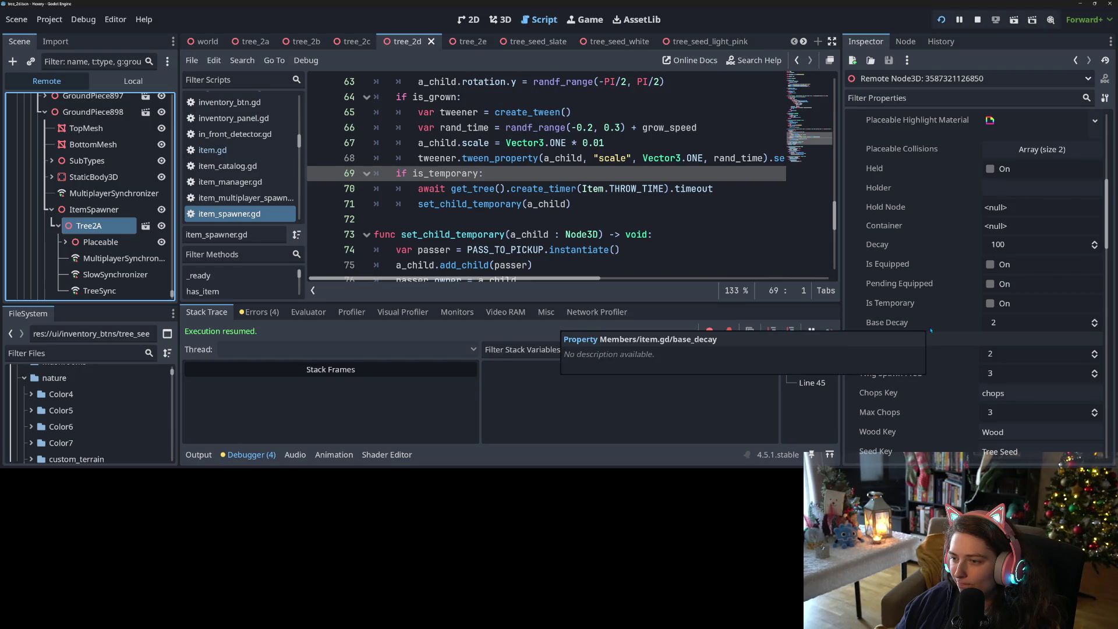
{"action": "scroll", "coordinate": [930, 330], "scroll_direction": "up", "scroll_amount": 8}
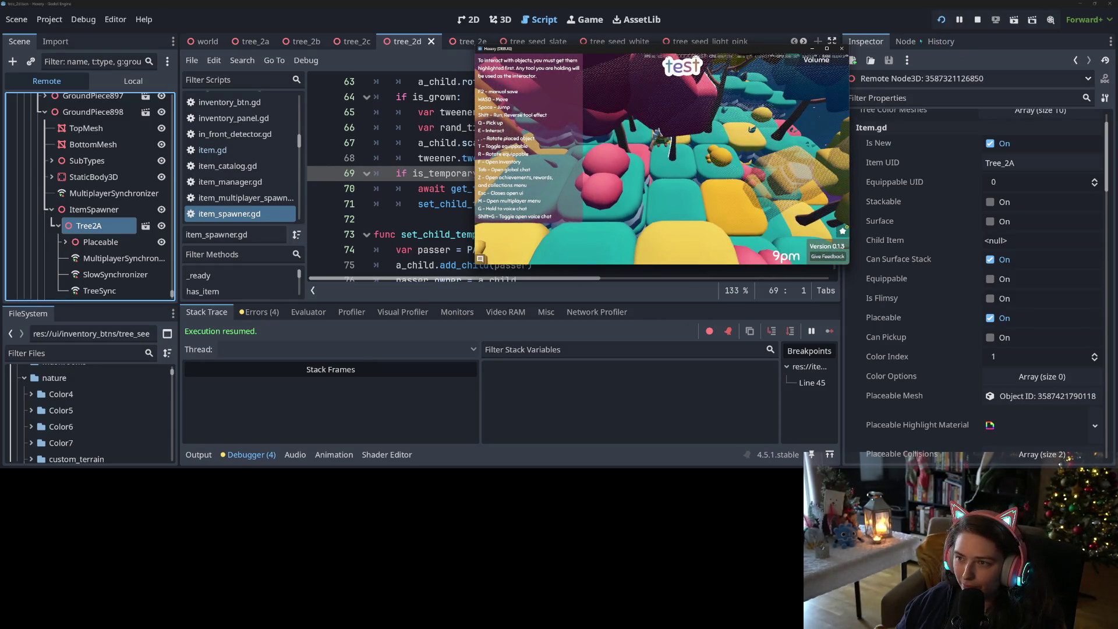
{"action": "left_click", "coordinate": [841, 48]}
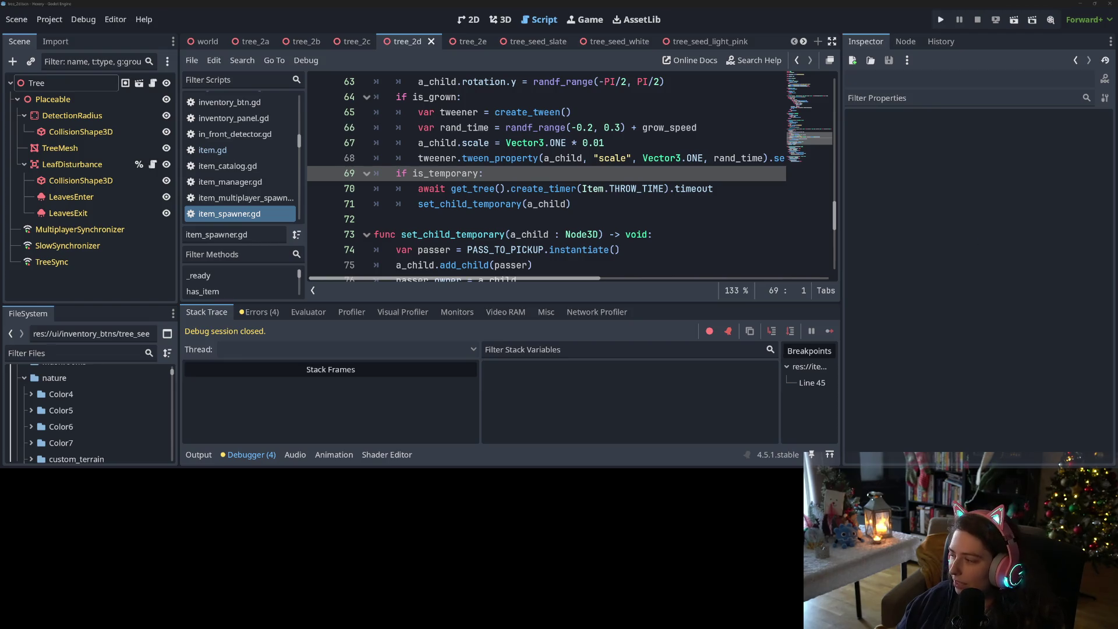
{"action": "key", "text": "alt+Tab"}
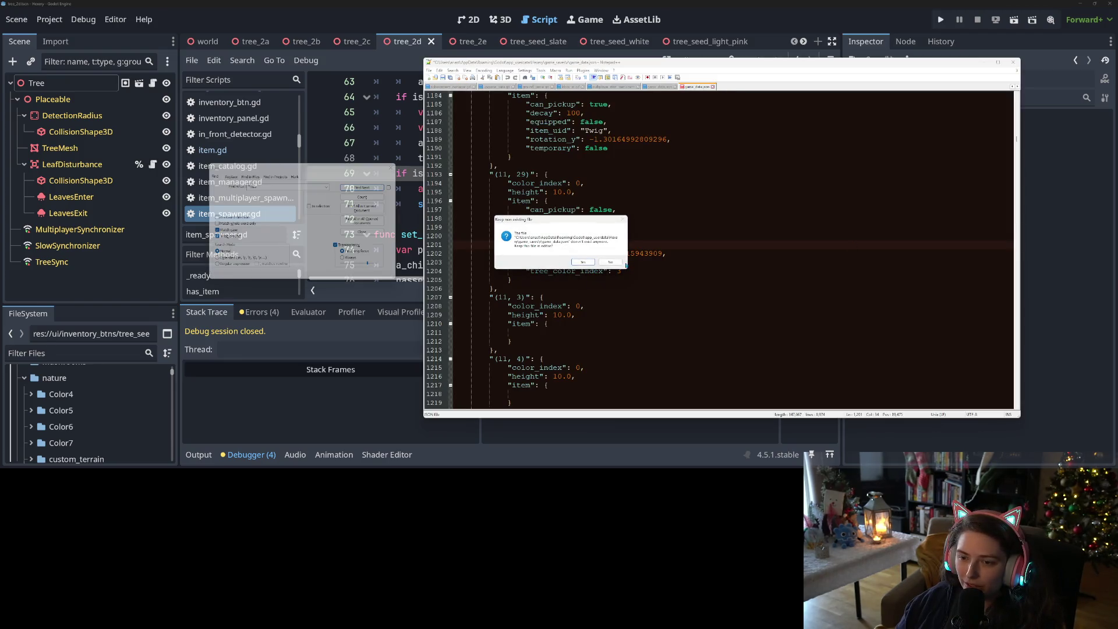
- Dismiss the missing game_data.json prompts and open game_data.json from the new save folder
{"action": "left_click", "coordinate": [610, 261]}
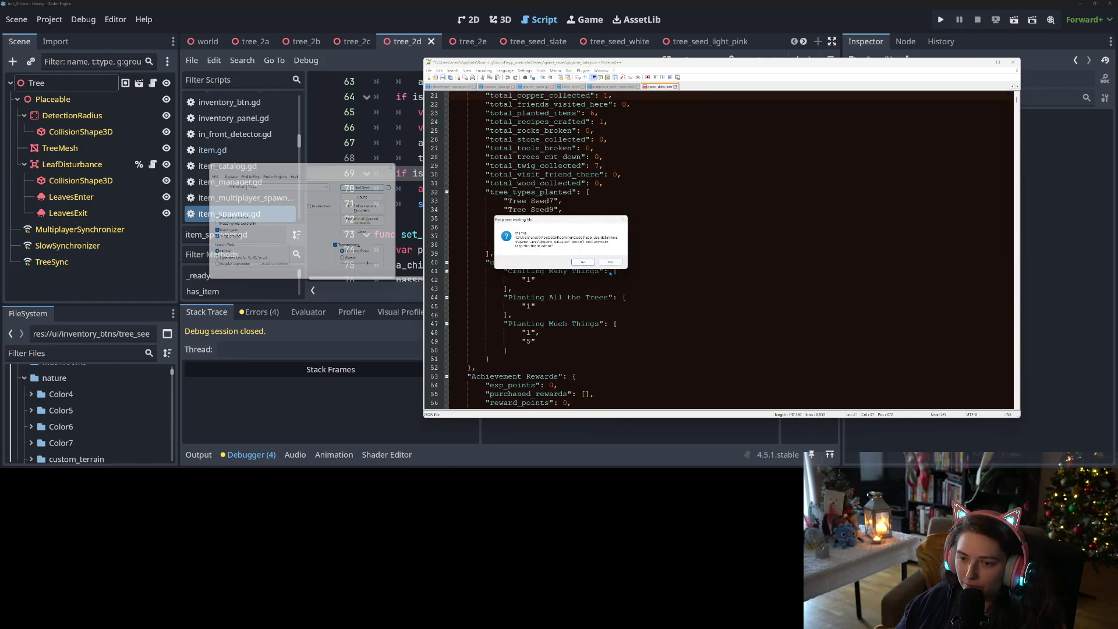
{"action": "left_click", "coordinate": [610, 262]}
{"action": "left_click", "coordinate": [610, 262]}
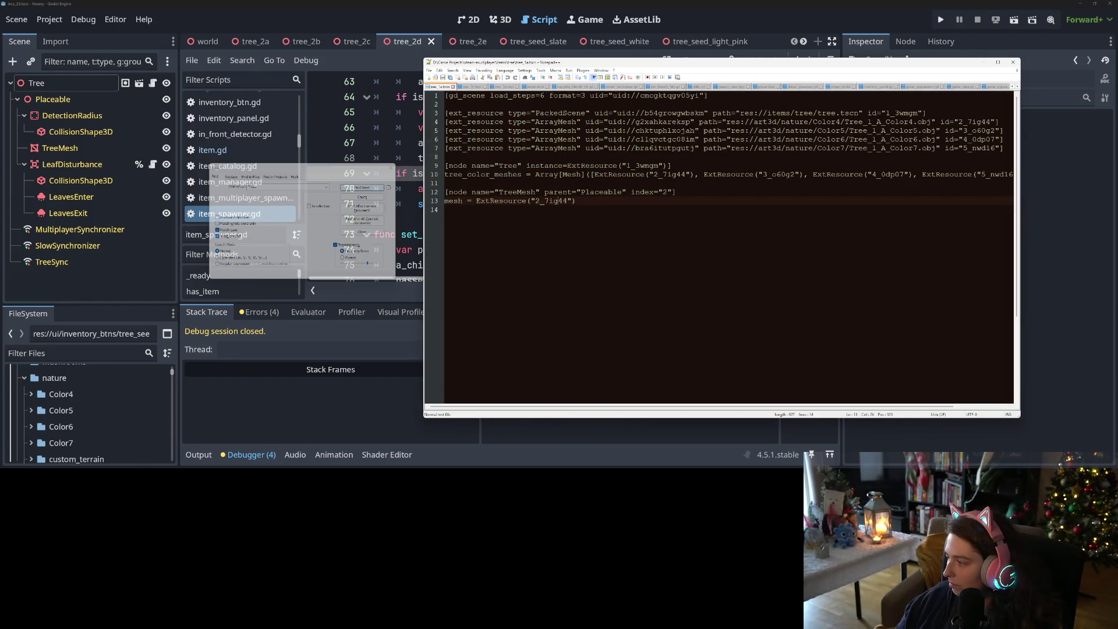
{"action": "key", "text": "alt+Tab"}
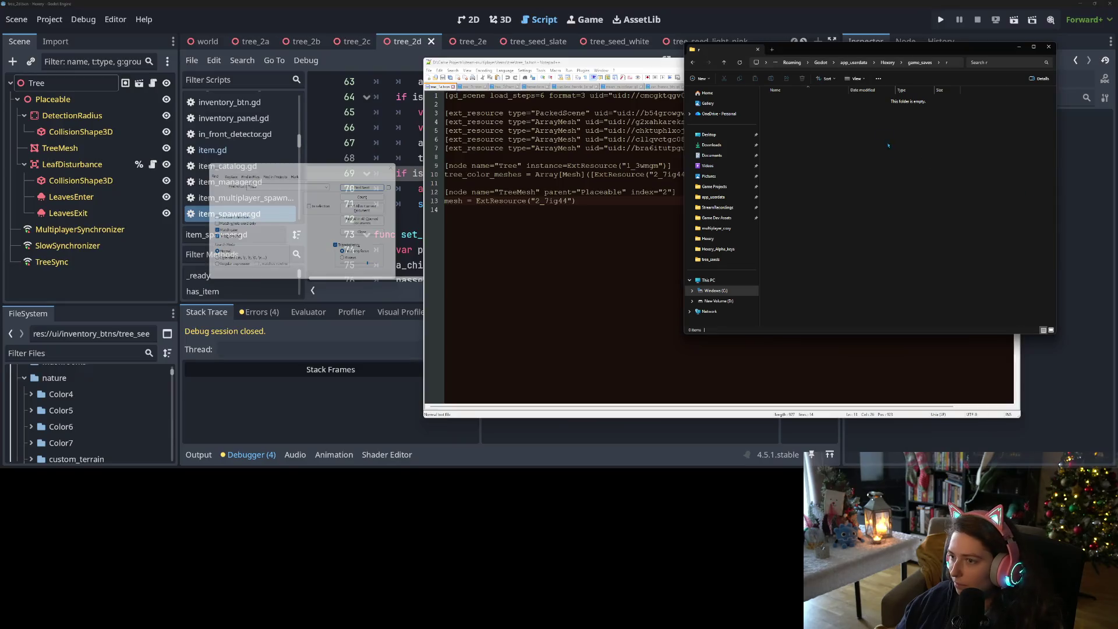
{"action": "left_click", "coordinate": [919, 63]}
{"action": "double_click", "coordinate": [790, 101]}
{"action": "double_click", "coordinate": [790, 101]}
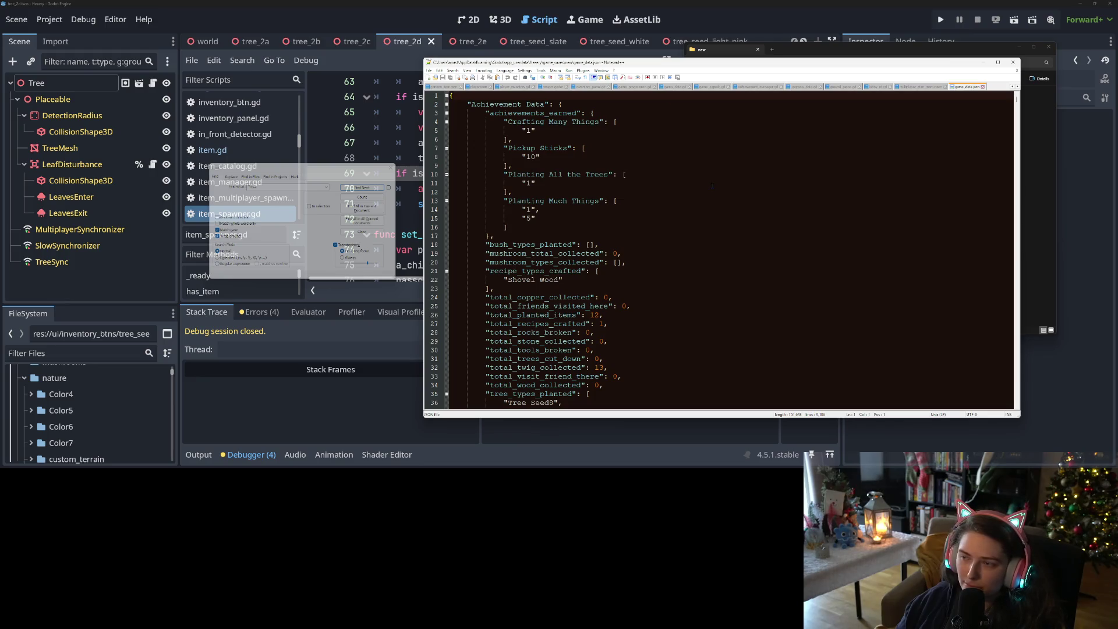
- Step through the save's Tree matches, past the Tree_2A, Tree_2C, Tree_2D and Tree_2E entries, to Tree_2B
{"action": "left_click", "coordinate": [313, 184]}
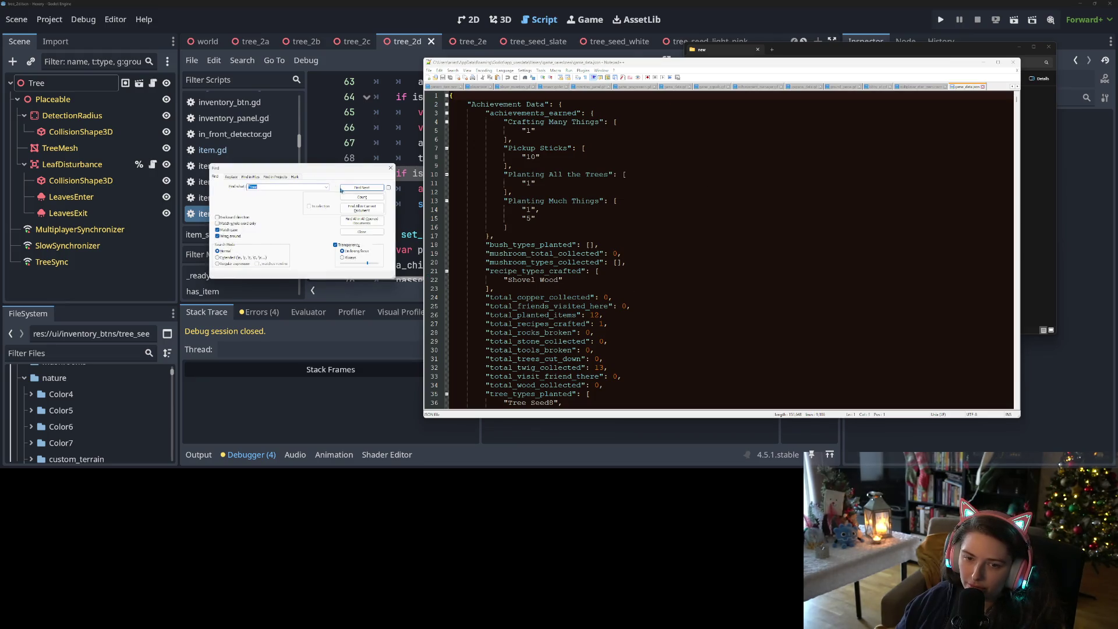
{"action": "left_click", "coordinate": [349, 188]}
{"action": "left_click", "coordinate": [349, 188]}
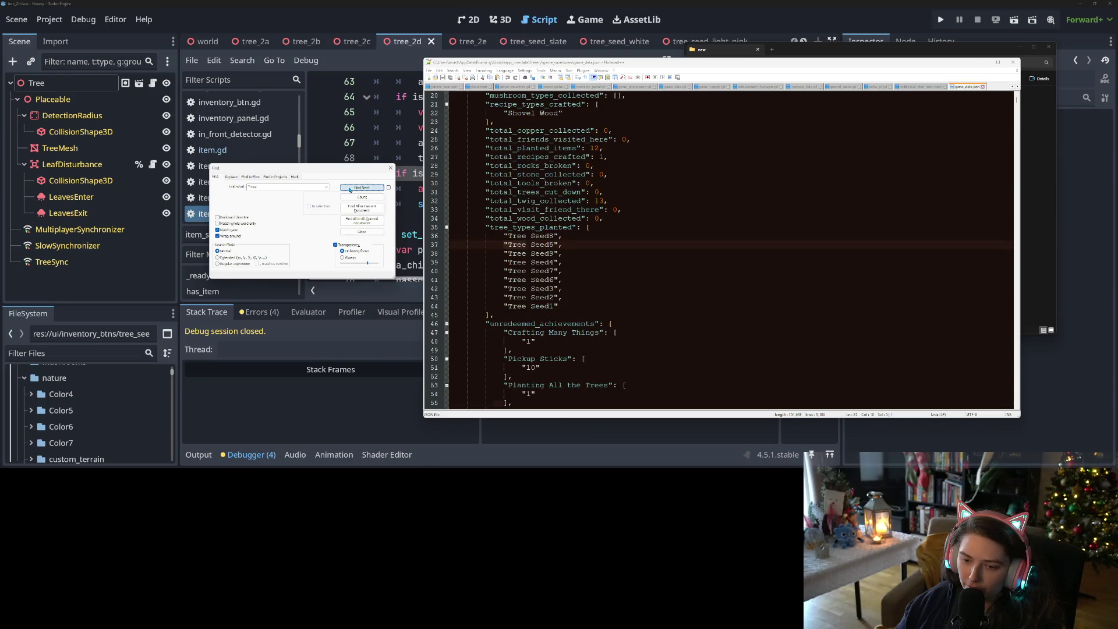
{"action": "left_click", "coordinate": [350, 188]}
{"action": "left_click", "coordinate": [350, 188]}
{"action": "left_click", "coordinate": [349, 188]}
{"action": "left_click", "coordinate": [349, 188]}
{"action": "left_click", "coordinate": [349, 188]}
{"action": "left_click", "coordinate": [349, 189]}
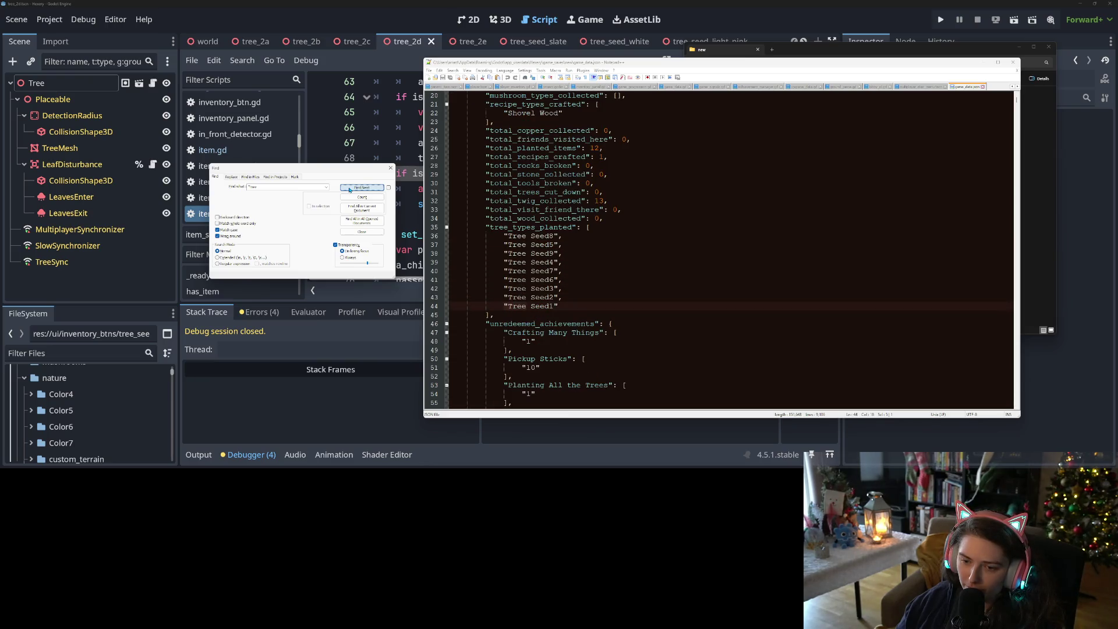
{"action": "left_click", "coordinate": [349, 188]}
{"action": "left_click", "coordinate": [349, 188]}
{"action": "left_click", "coordinate": [349, 188]}
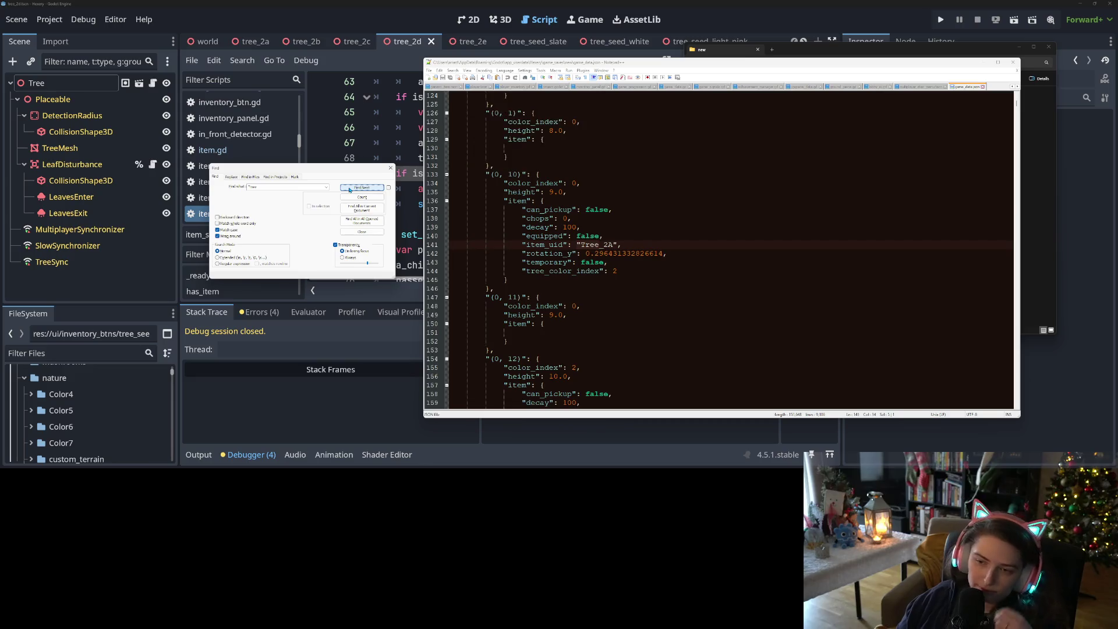
{"action": "left_click", "coordinate": [349, 188]}
{"action": "left_click", "coordinate": [349, 188]}
{"action": "left_click", "coordinate": [350, 188]}
{"action": "left_click", "coordinate": [349, 188]}
{"action": "left_click", "coordinate": [349, 188]}
{"action": "left_click", "coordinate": [349, 188]}
{"action": "left_click", "coordinate": [349, 188]}
{"action": "left_click", "coordinate": [349, 188]}
{"action": "left_click", "coordinate": [350, 188]}
{"action": "left_click", "coordinate": [349, 188]}
{"action": "left_click", "coordinate": [349, 188]}
{"action": "left_click", "coordinate": [349, 188]}
{"action": "left_click", "coordinate": [349, 188]}
{"action": "left_click", "coordinate": [349, 188]}
{"action": "left_click", "coordinate": [349, 188]}
{"action": "left_click", "coordinate": [349, 188]}
{"action": "left_click", "coordinate": [349, 188]}
{"action": "left_click", "coordinate": [350, 188]}
{"action": "left_click", "coordinate": [350, 188]}
{"action": "left_click", "coordinate": [350, 188]}
{"action": "left_click", "coordinate": [349, 188]}
{"action": "left_click", "coordinate": [349, 188]}
{"action": "left_click", "coordinate": [350, 188]}
{"action": "left_click", "coordinate": [349, 188]}
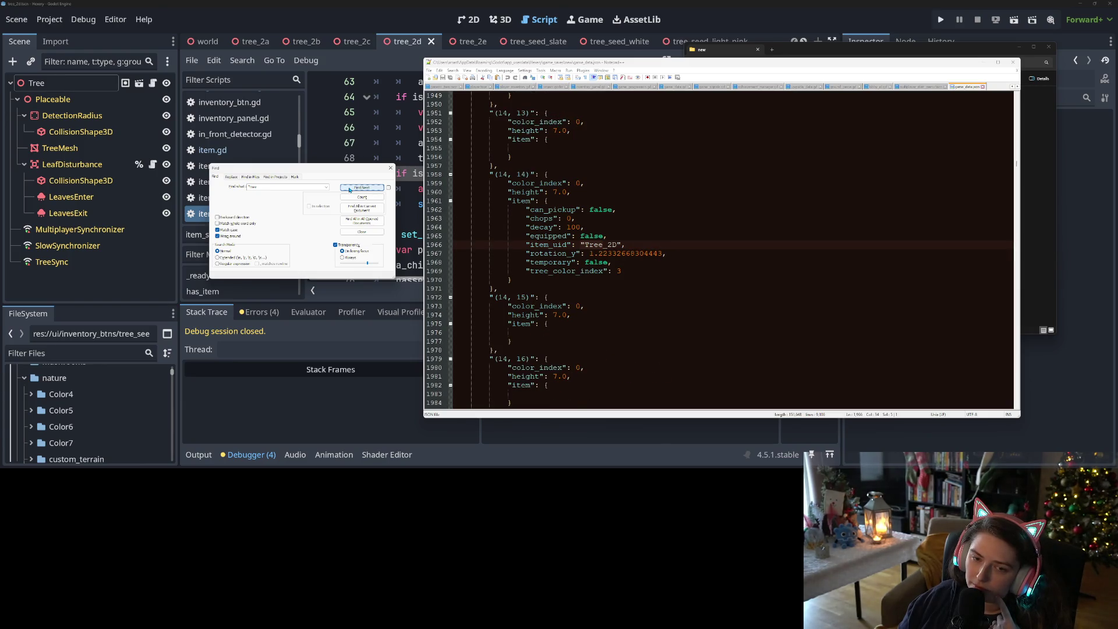
- Continue through the remaining Tree entries until the search finds no more matches
{"action": "left_click", "coordinate": [349, 189]}
{"action": "left_click", "coordinate": [349, 190]}
{"action": "left_click", "coordinate": [349, 190]}
{"action": "left_click", "coordinate": [349, 190]}
{"action": "left_click", "coordinate": [349, 190]}
{"action": "left_click", "coordinate": [350, 190]}
{"action": "left_click", "coordinate": [350, 190]}
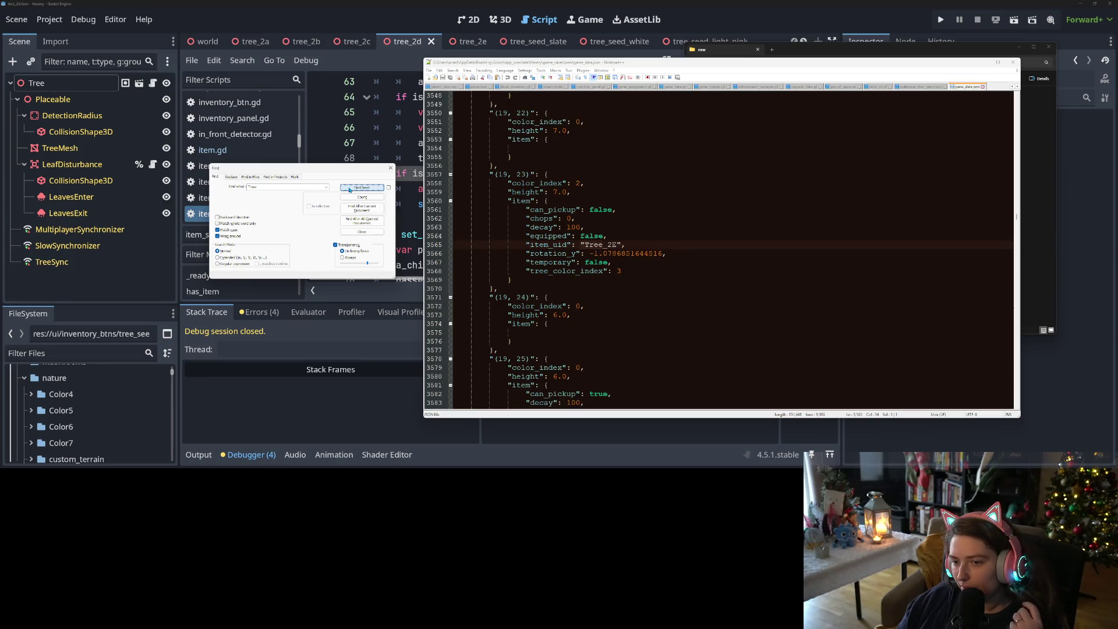
{"action": "left_click", "coordinate": [349, 190]}
{"action": "left_click", "coordinate": [349, 190]}
{"action": "left_click", "coordinate": [350, 190]}
{"action": "left_click", "coordinate": [349, 190]}
{"action": "left_click", "coordinate": [349, 190]}
{"action": "left_click", "coordinate": [349, 190]}
{"action": "left_click", "coordinate": [350, 190]}
{"action": "left_click", "coordinate": [349, 189]}
{"action": "left_click", "coordinate": [350, 190]}
{"action": "left_click", "coordinate": [349, 189]}
{"action": "left_click", "coordinate": [350, 190]}
{"action": "left_click", "coordinate": [349, 189]}
{"action": "left_click", "coordinate": [349, 189]}
{"action": "left_click", "coordinate": [349, 190]}
{"action": "left_click", "coordinate": [349, 190]}
{"action": "left_click", "coordinate": [350, 189]}
{"action": "left_click", "coordinate": [349, 190]}
{"action": "left_click", "coordinate": [349, 190]}
{"action": "left_click", "coordinate": [349, 189]}
{"action": "left_click", "coordinate": [349, 190]}
{"action": "left_click", "coordinate": [349, 190]}
{"action": "left_click", "coordinate": [349, 189]}
{"action": "left_click", "coordinate": [349, 190]}
{"action": "left_click", "coordinate": [349, 190]}
{"action": "left_click", "coordinate": [350, 190]}
{"action": "left_click", "coordinate": [350, 190]}
{"action": "left_click", "coordinate": [349, 190]}
{"action": "left_click", "coordinate": [349, 190]}
{"action": "left_click", "coordinate": [349, 190]}
{"action": "left_click", "coordinate": [349, 189]}
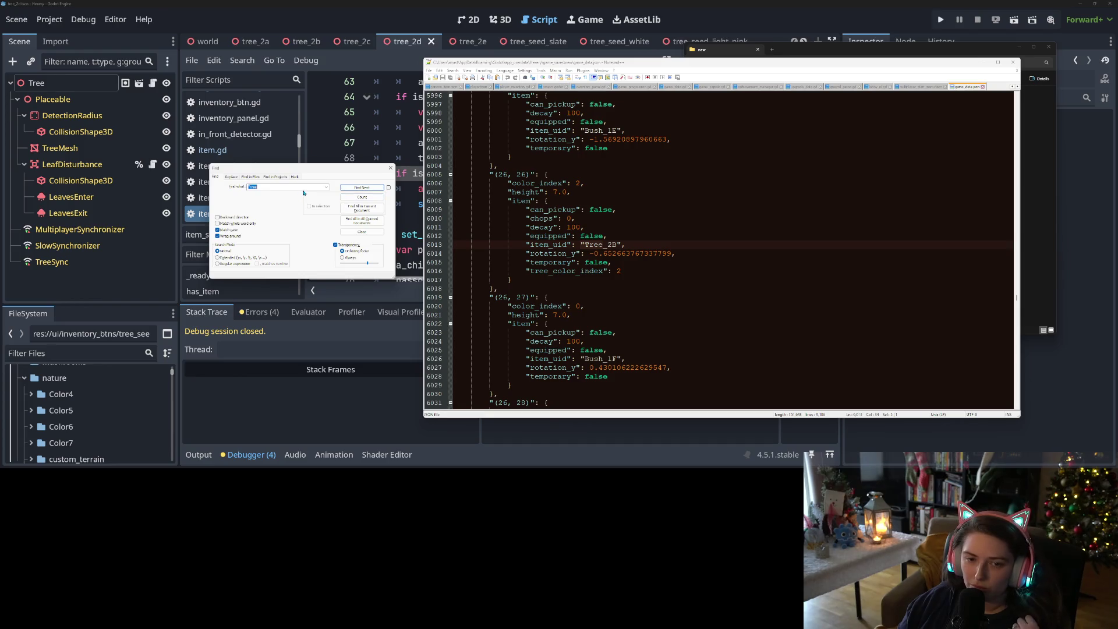
{"action": "key", "text": "Return"}
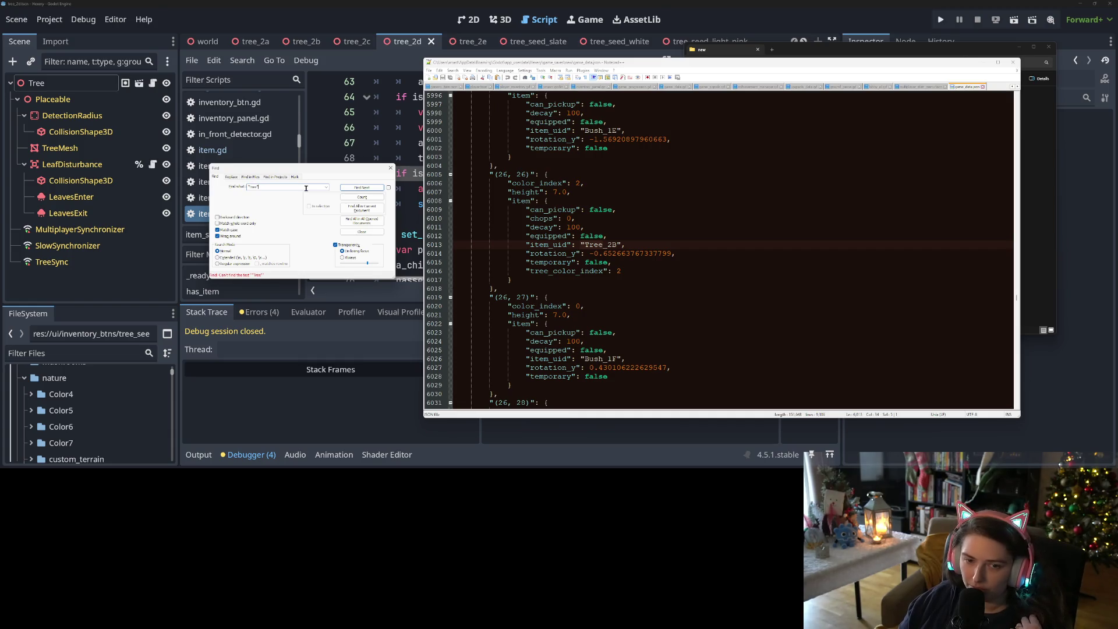
{"action": "left_click", "coordinate": [791, 146]}
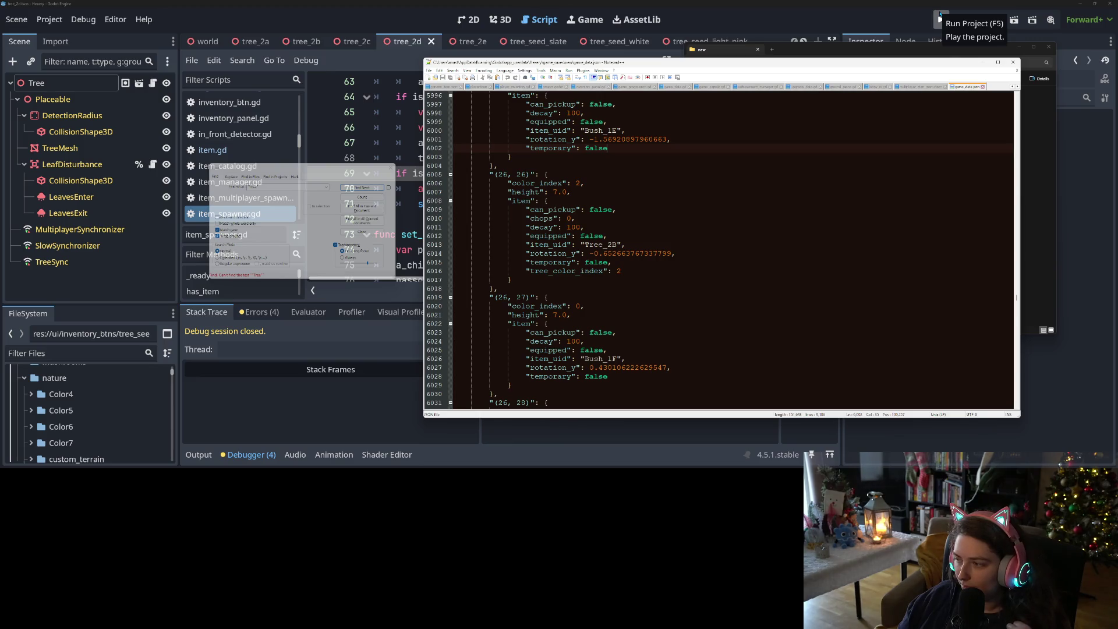
- Run the game, load the 'new' save to view the world, then stop it and return to game_data.json
{"action": "left_click", "coordinate": [939, 16]}
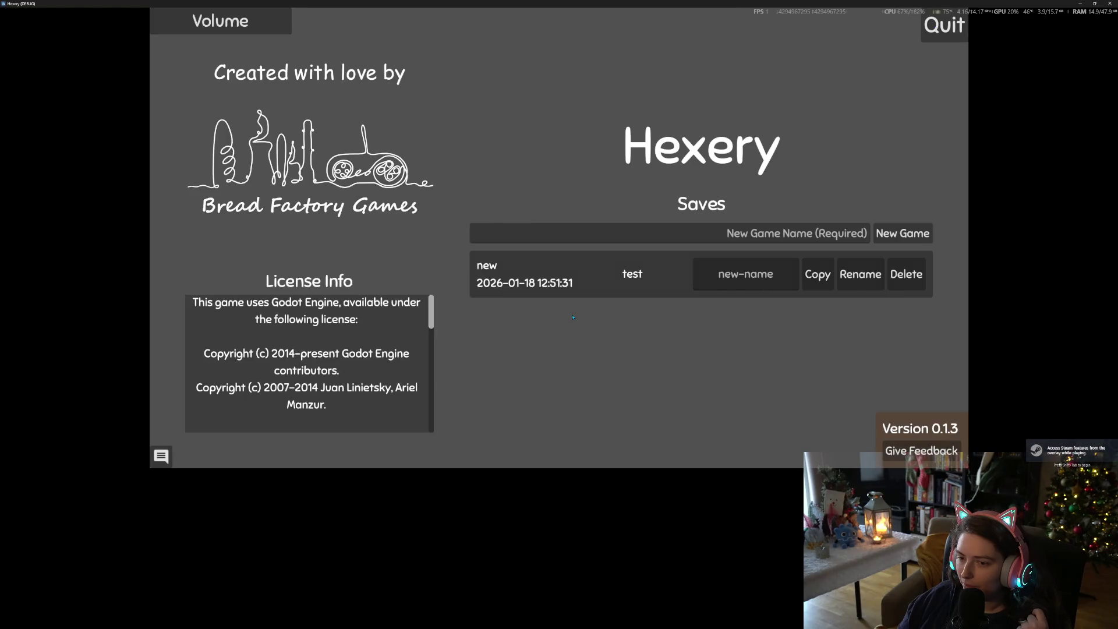
{"action": "left_click", "coordinate": [559, 283]}
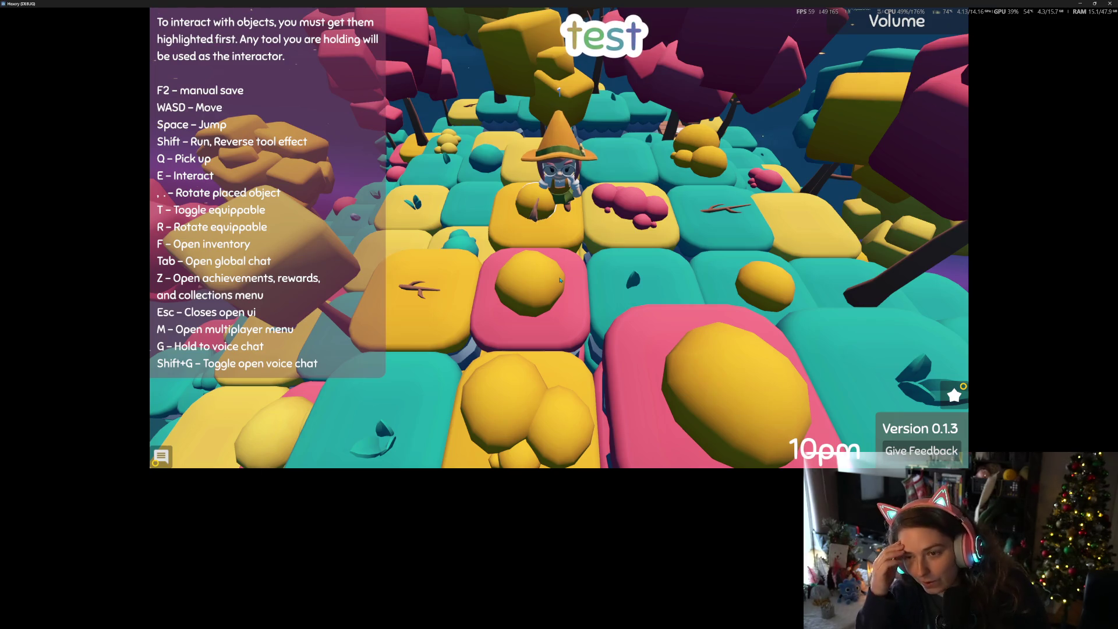
{"action": "key", "text": "w"}
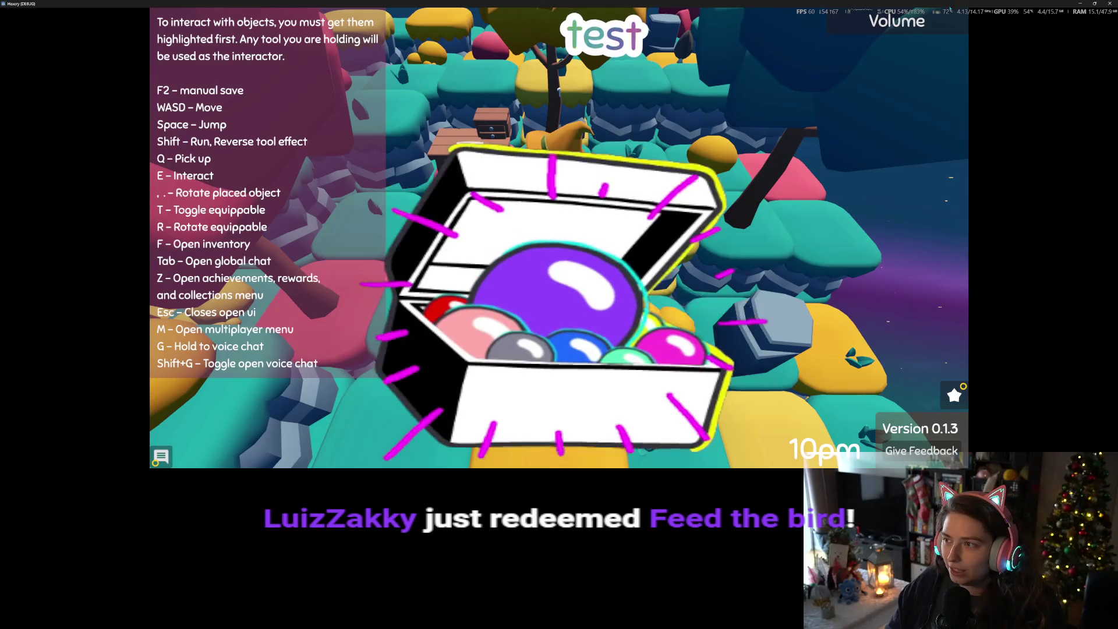
{"action": "key", "text": "super+Down"}
{"action": "key", "text": "F8"}
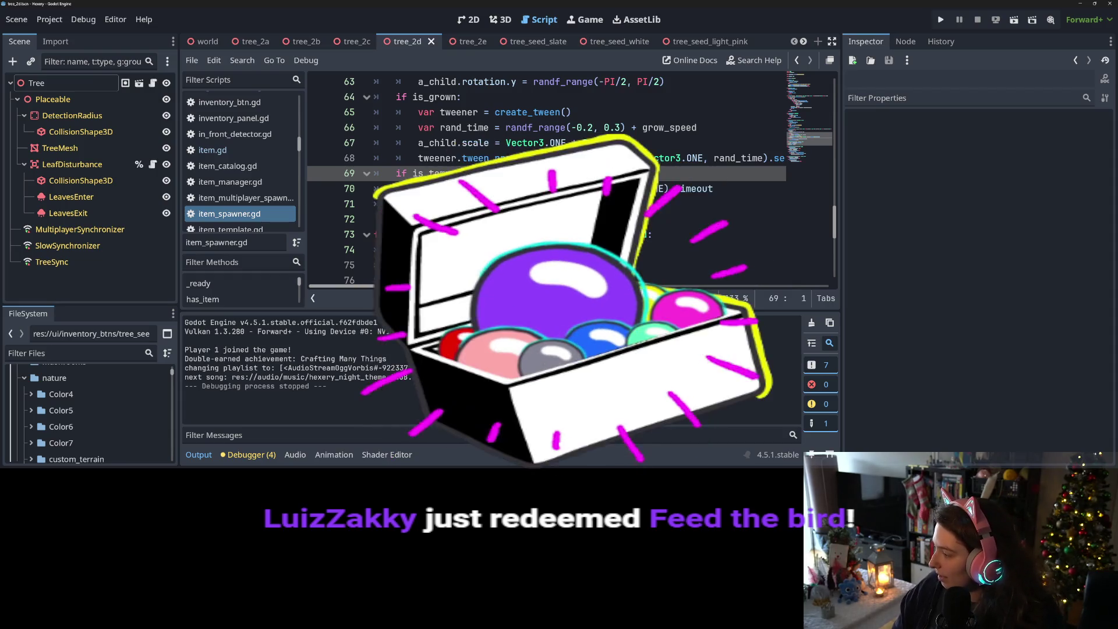
{"action": "key", "text": "alt+Tab"}
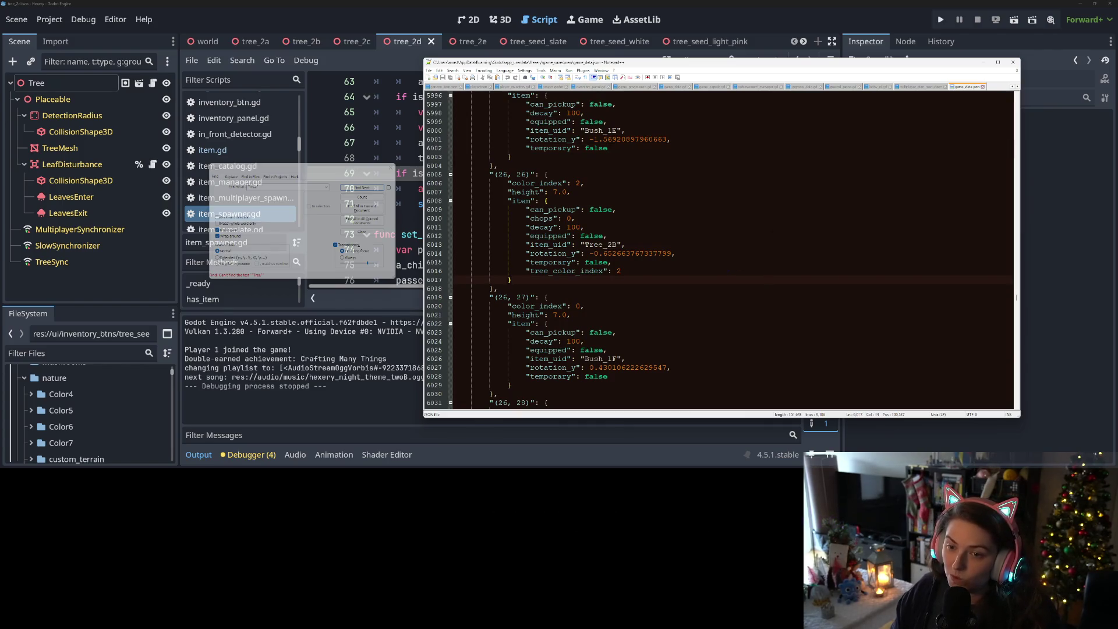
- Step through the last Tree matches in the save, ending at the planted tree seeds list
{"action": "scroll", "coordinate": [725, 248], "scroll_direction": "down", "scroll_amount": 10}
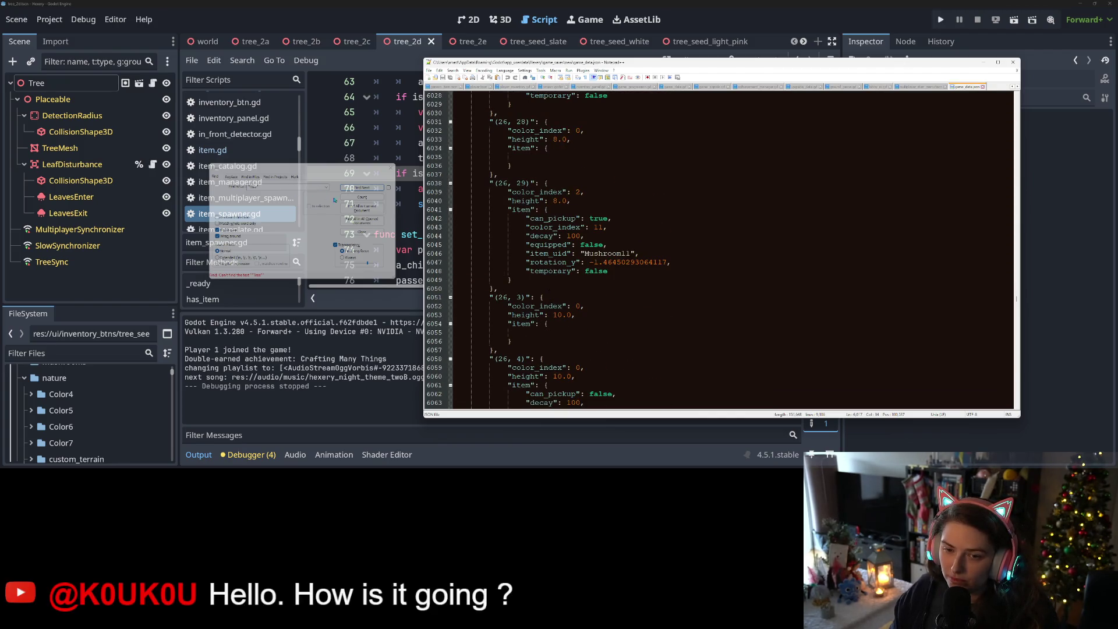
{"action": "left_click", "coordinate": [301, 187]}
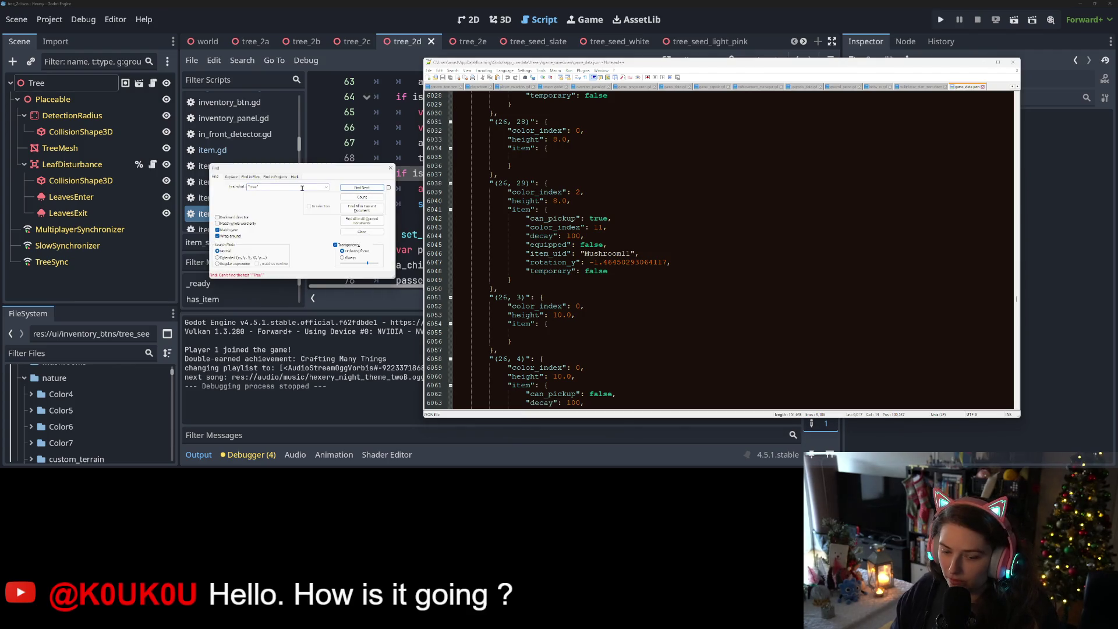
{"action": "left_click", "coordinate": [351, 188]}
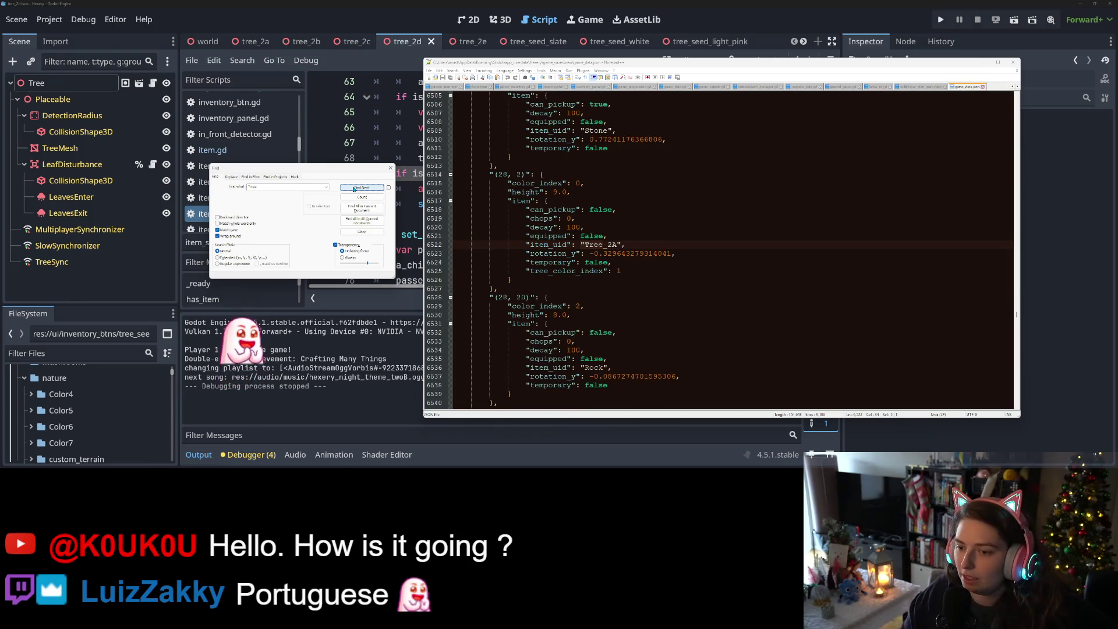
{"action": "left_click", "coordinate": [354, 188]}
{"action": "left_click", "coordinate": [353, 188]}
{"action": "left_click", "coordinate": [353, 189]}
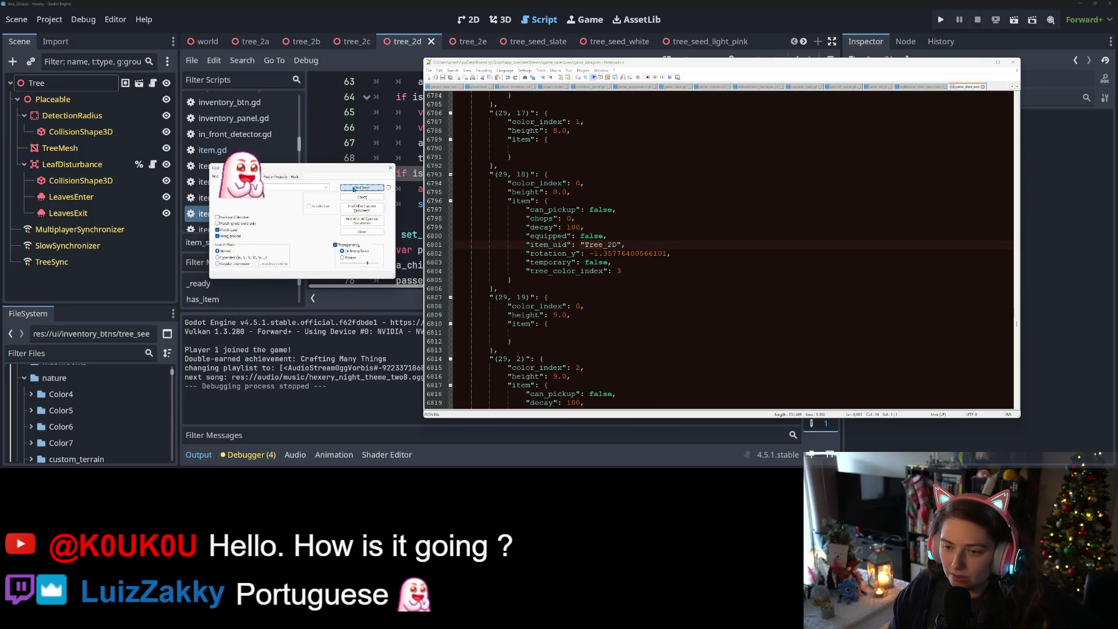
{"action": "left_click", "coordinate": [353, 189]}
{"action": "left_click", "coordinate": [353, 189]}
{"action": "left_click", "coordinate": [354, 188]}
{"action": "left_click", "coordinate": [353, 189]}
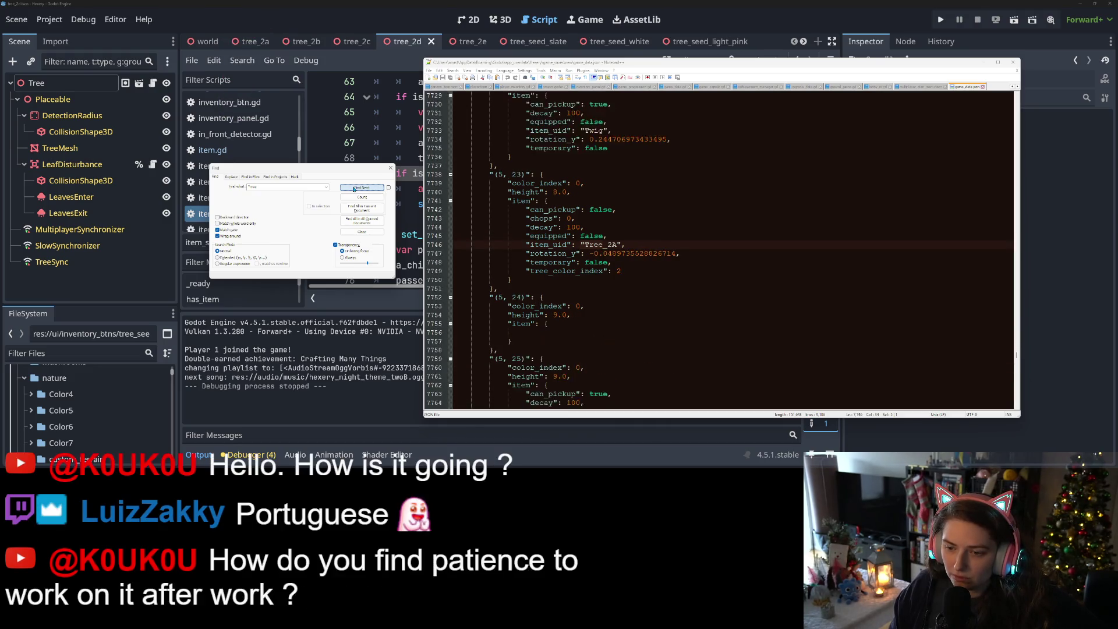
{"action": "left_click", "coordinate": [353, 188]}
{"action": "left_click", "coordinate": [353, 188]}
{"action": "left_click", "coordinate": [353, 189]}
{"action": "left_click", "coordinate": [353, 189]}
{"action": "left_click", "coordinate": [353, 188]}
{"action": "left_click", "coordinate": [354, 189]}
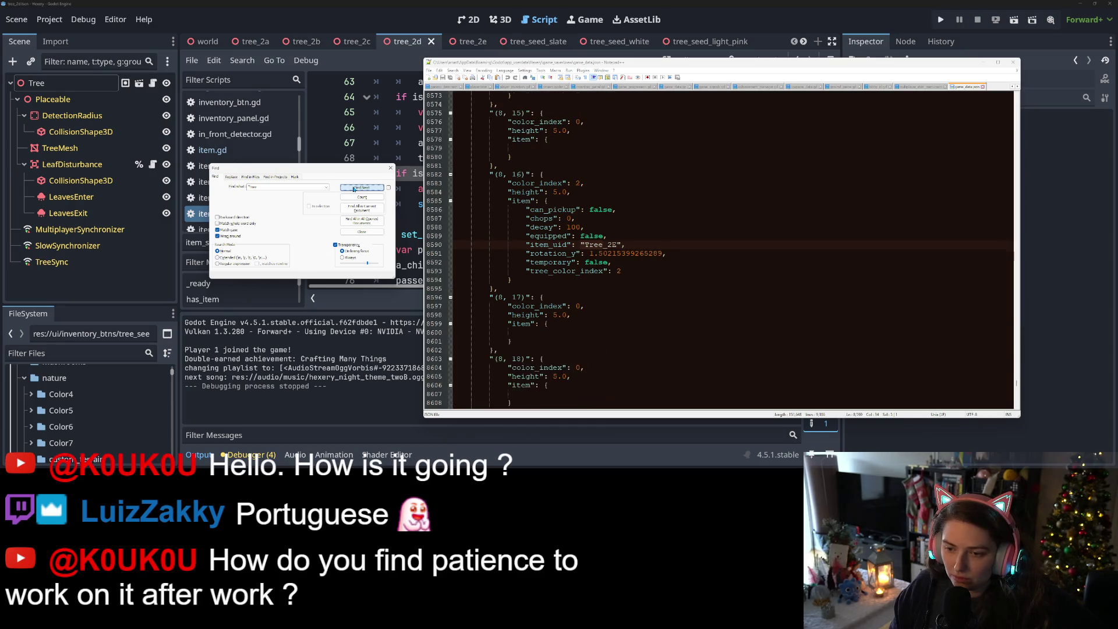
{"action": "left_click", "coordinate": [353, 189]}
{"action": "left_click", "coordinate": [354, 189]}
{"action": "left_click", "coordinate": [354, 188]}
{"action": "left_click", "coordinate": [353, 189]}
{"action": "left_click", "coordinate": [354, 189]}
{"action": "left_click", "coordinate": [353, 189]}
{"action": "left_click", "coordinate": [353, 189]}
{"action": "left_click", "coordinate": [353, 189]}
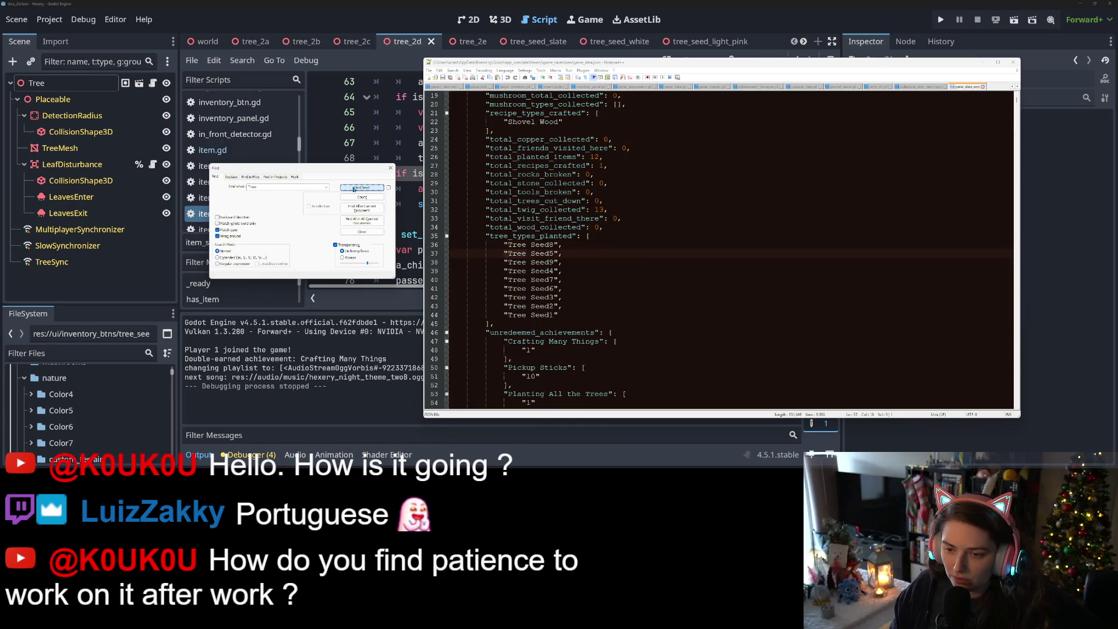
{"action": "left_click", "coordinate": [562, 262]}
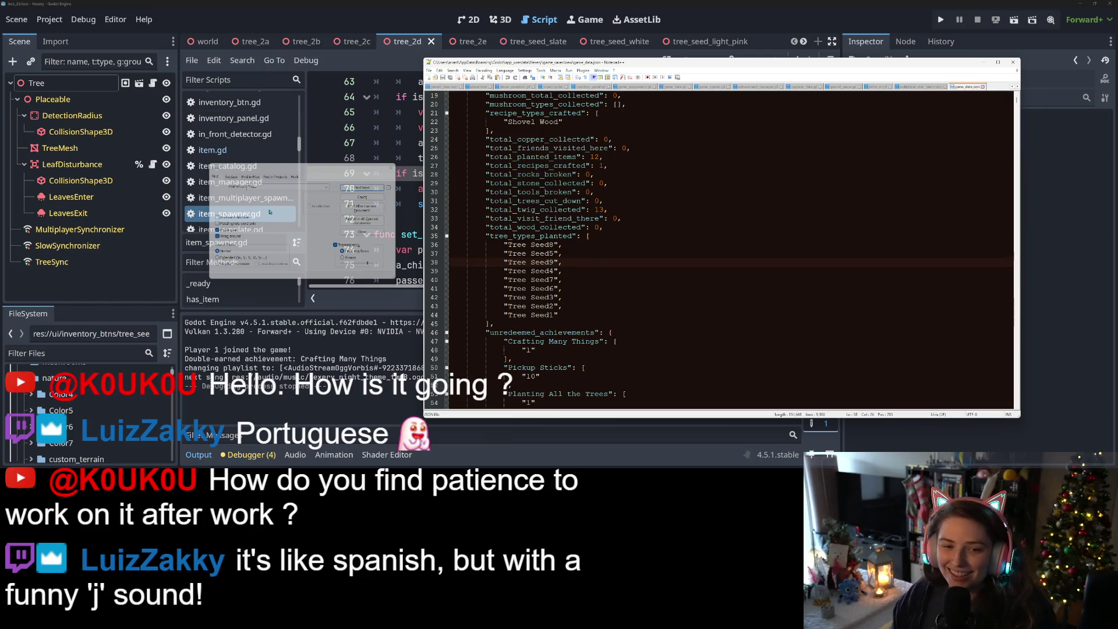
- Replace the search term Tree with "color_index": 7 and find the first match
{"action": "left_click", "coordinate": [284, 190]}
{"action": "double_click", "coordinate": [284, 189]}
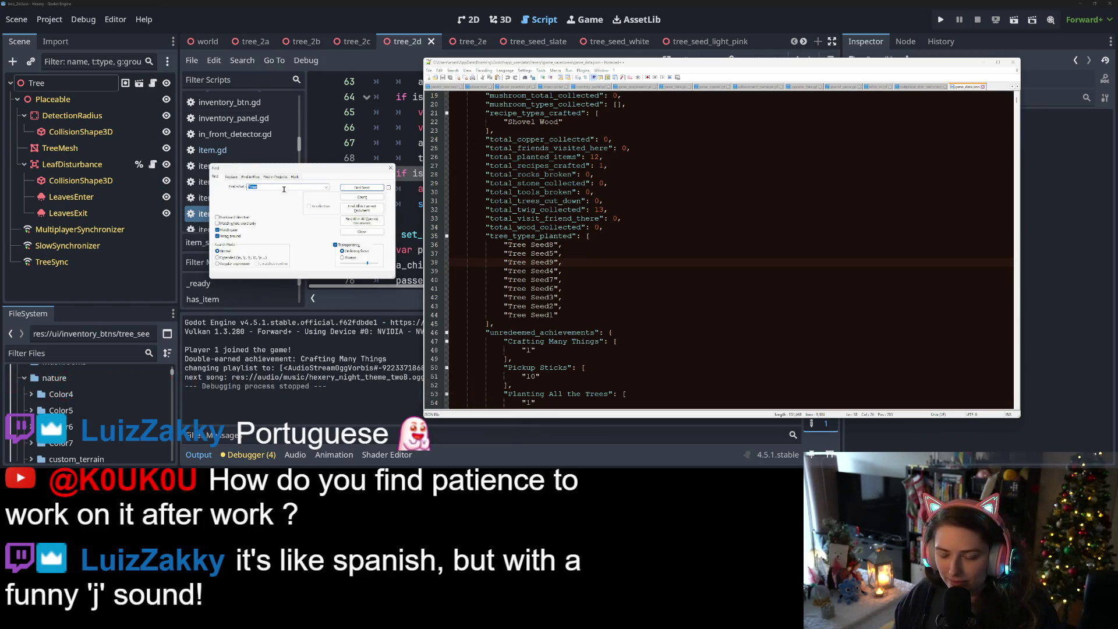
{"action": "scroll", "coordinate": [722, 250], "scroll_direction": "down", "scroll_amount": 13}
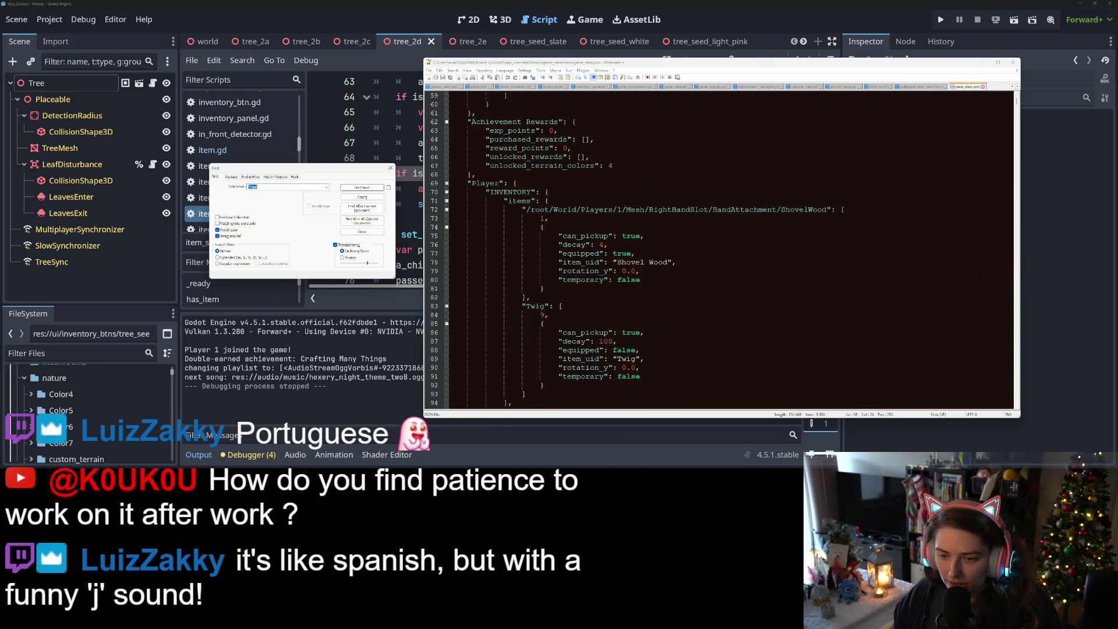
{"action": "scroll", "coordinate": [722, 251], "scroll_direction": "down", "scroll_amount": 20}
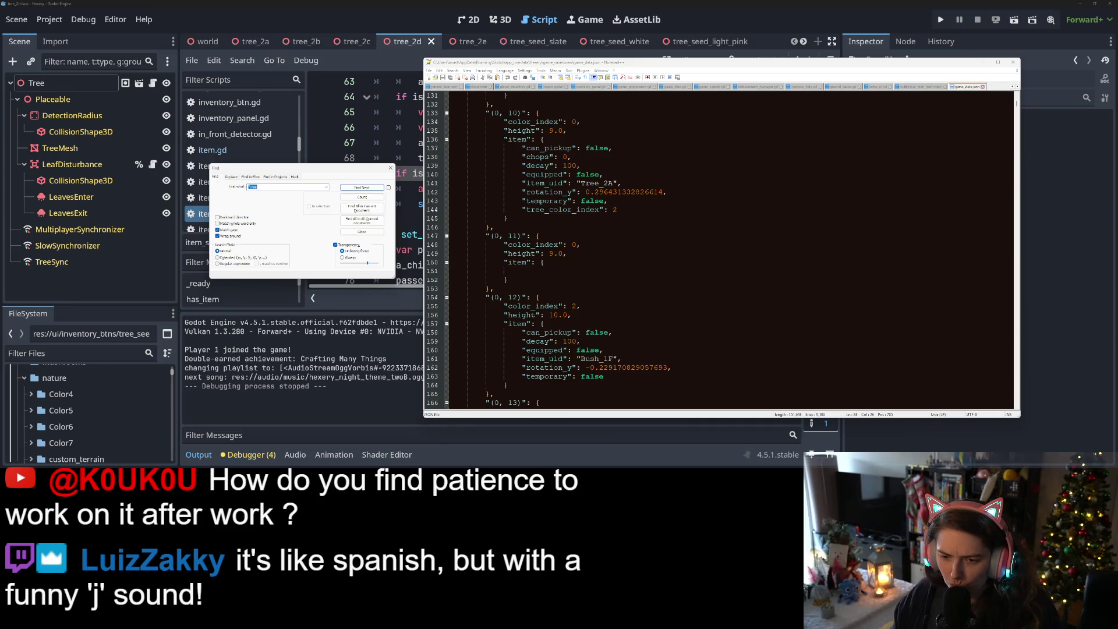
{"action": "left_click", "coordinate": [604, 308]}
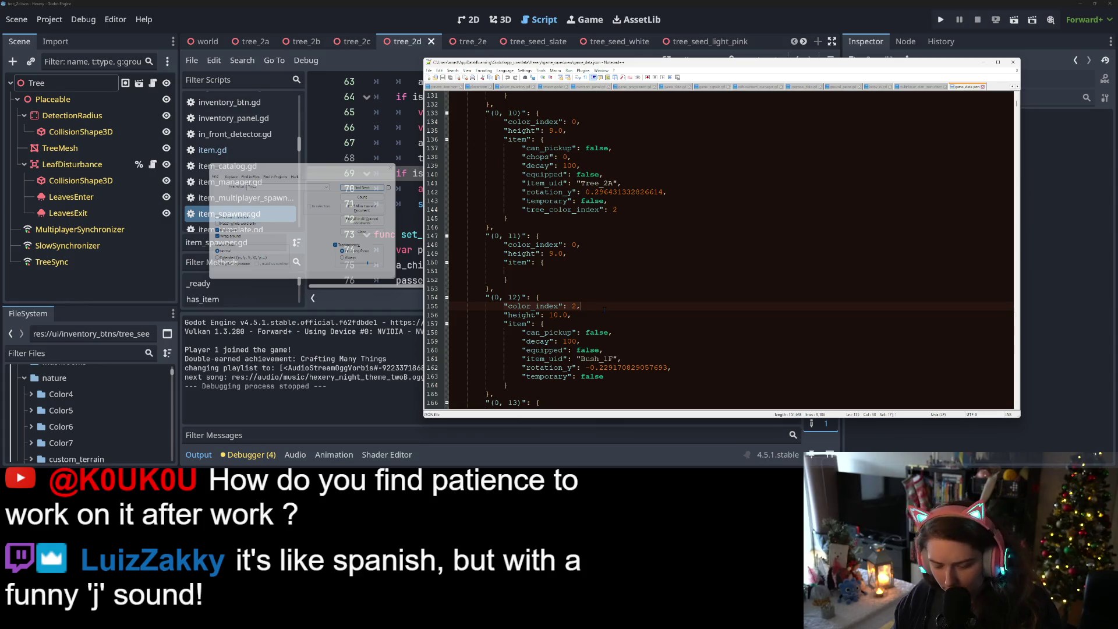
{"action": "left_click", "coordinate": [293, 194]}
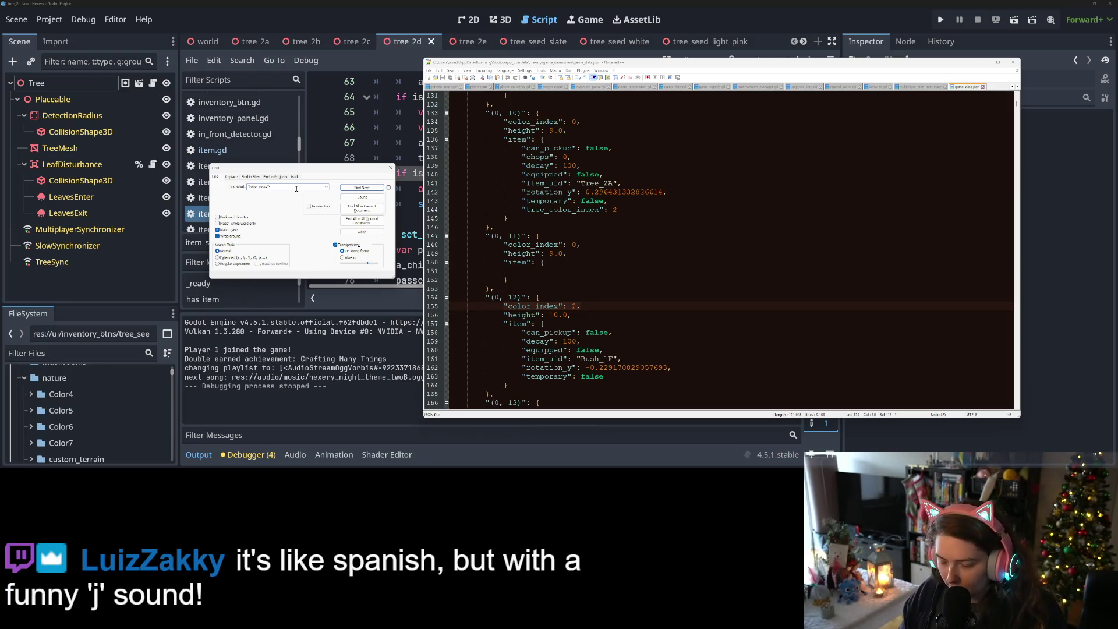
{"action": "type", "text": ": 2"}
{"action": "key", "text": "Return"}
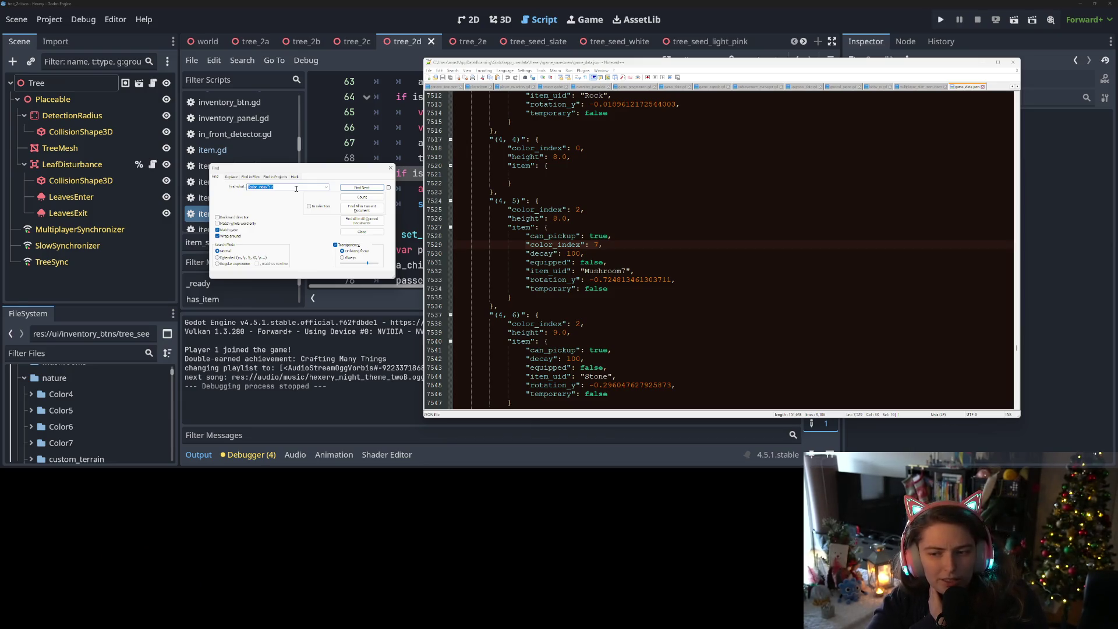
- Cycle through the "color_index": 7 matches, including the (4, 5) Mushroom7 entry
{"action": "left_click", "coordinate": [359, 187]}
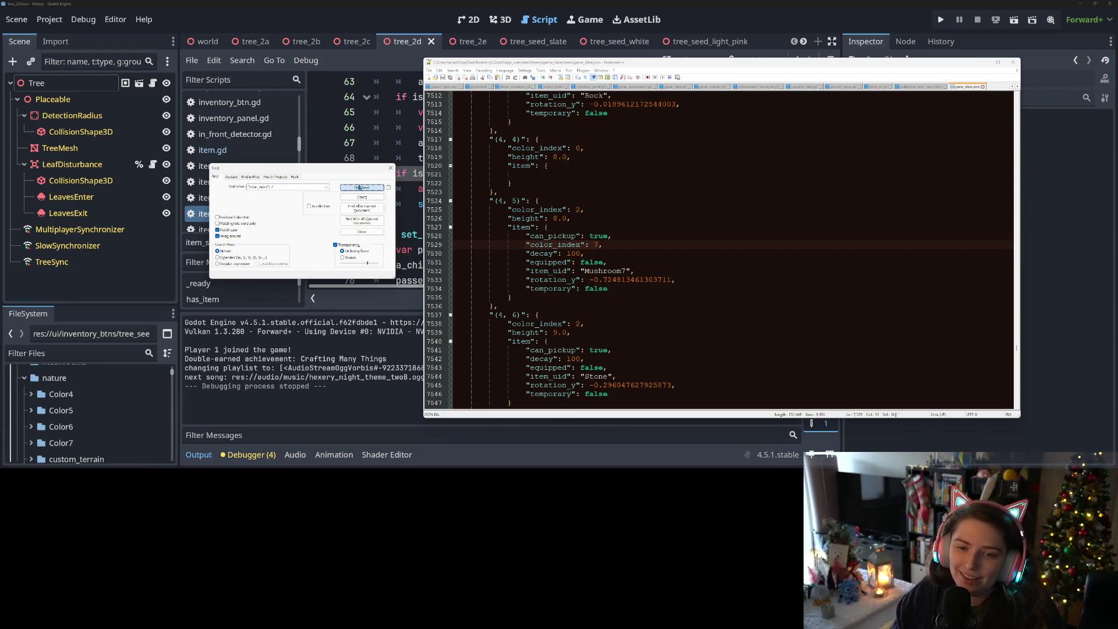
{"action": "left_click", "coordinate": [359, 187]}
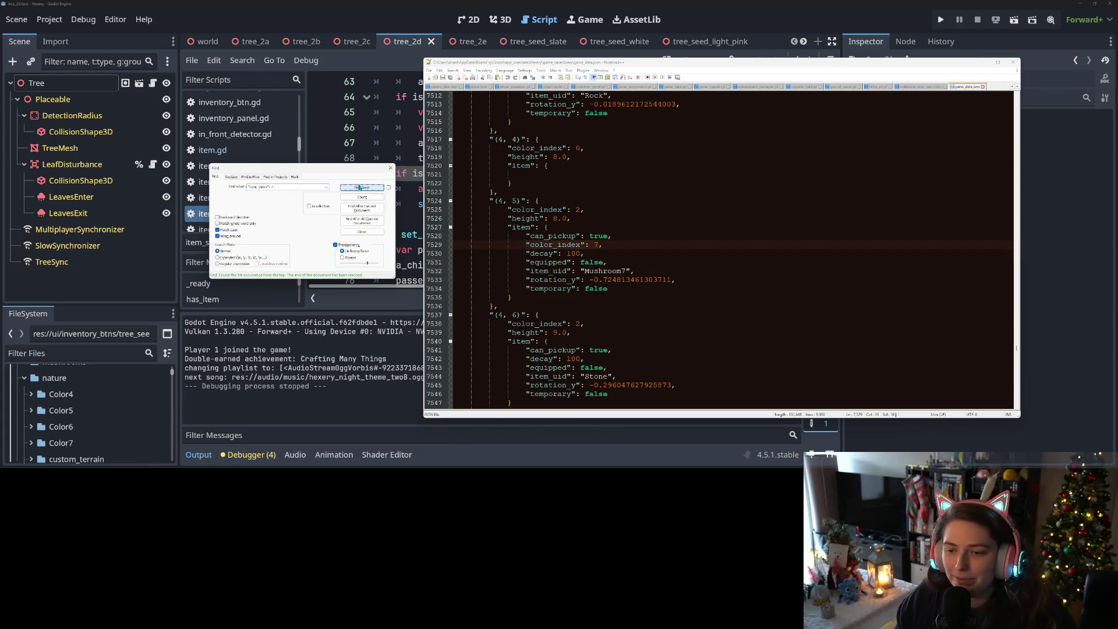
{"action": "left_click", "coordinate": [360, 187]}
{"action": "left_click", "coordinate": [359, 188]}
{"action": "left_click", "coordinate": [359, 187]}
{"action": "left_click", "coordinate": [359, 188]}
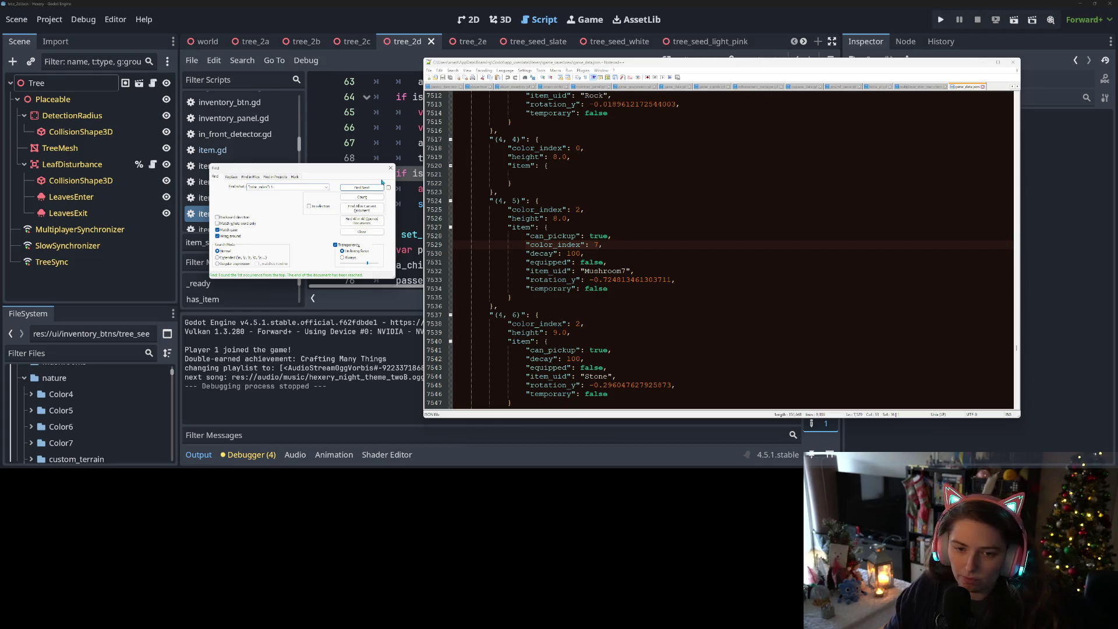
{"action": "left_click", "coordinate": [364, 188]}
- Close the Find dialog and clear the selection in the save file
{"action": "left_click", "coordinate": [298, 185]}
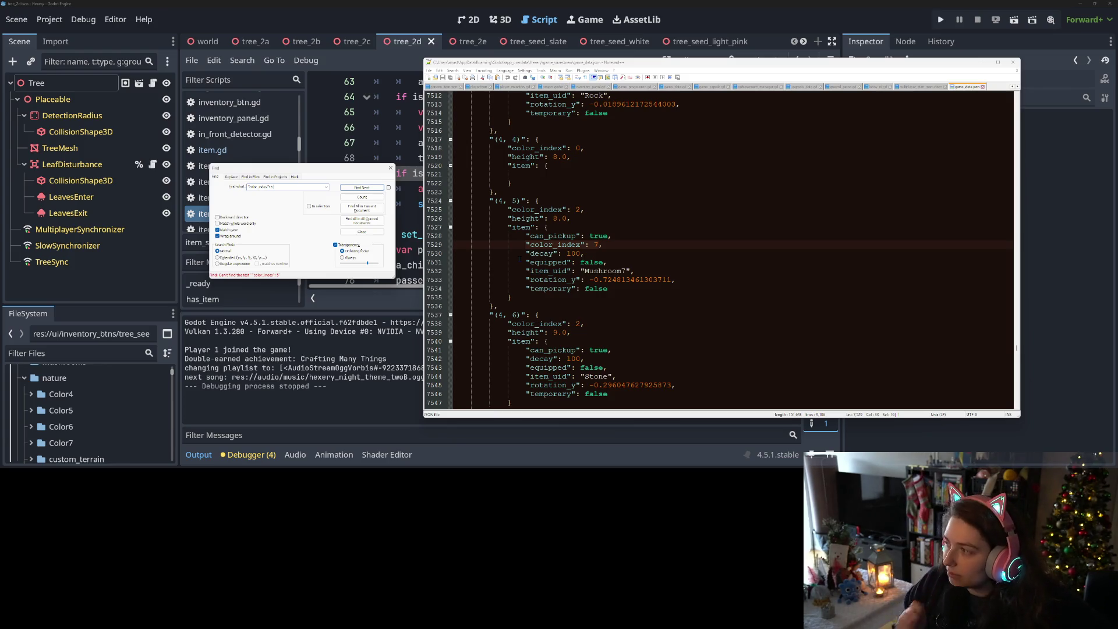
{"action": "left_click", "coordinate": [389, 169]}
{"action": "left_click", "coordinate": [633, 249]}
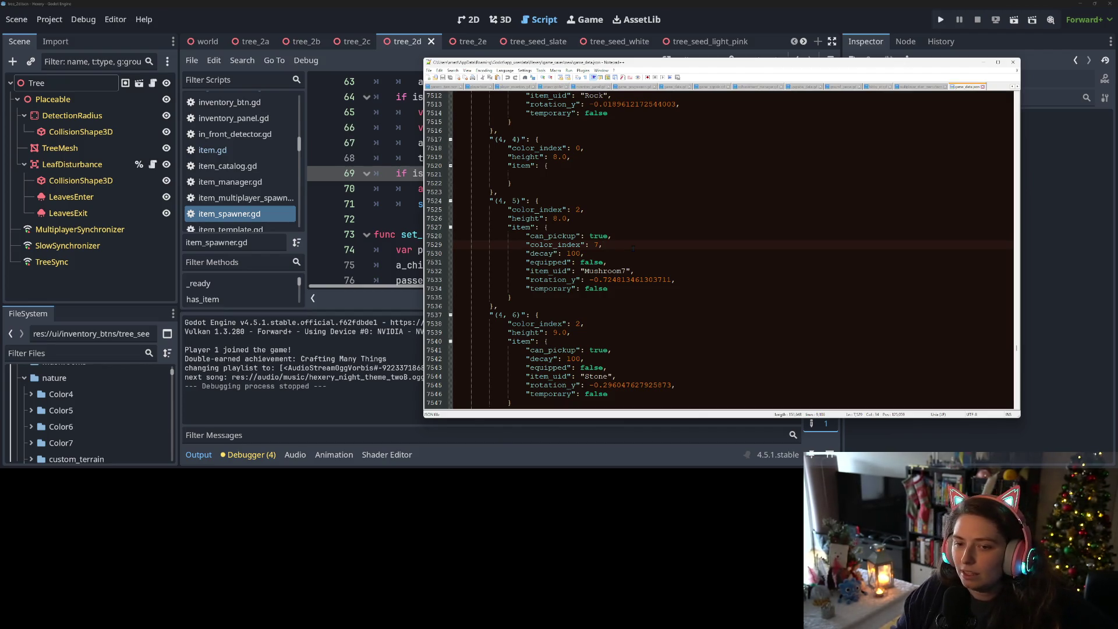
- Switch from Notepad++ to Firefox, open a new tab and load the Duolingo profile page
{"action": "left_click", "coordinate": [982, 61]}
{"action": "left_click", "coordinate": [954, 261]}
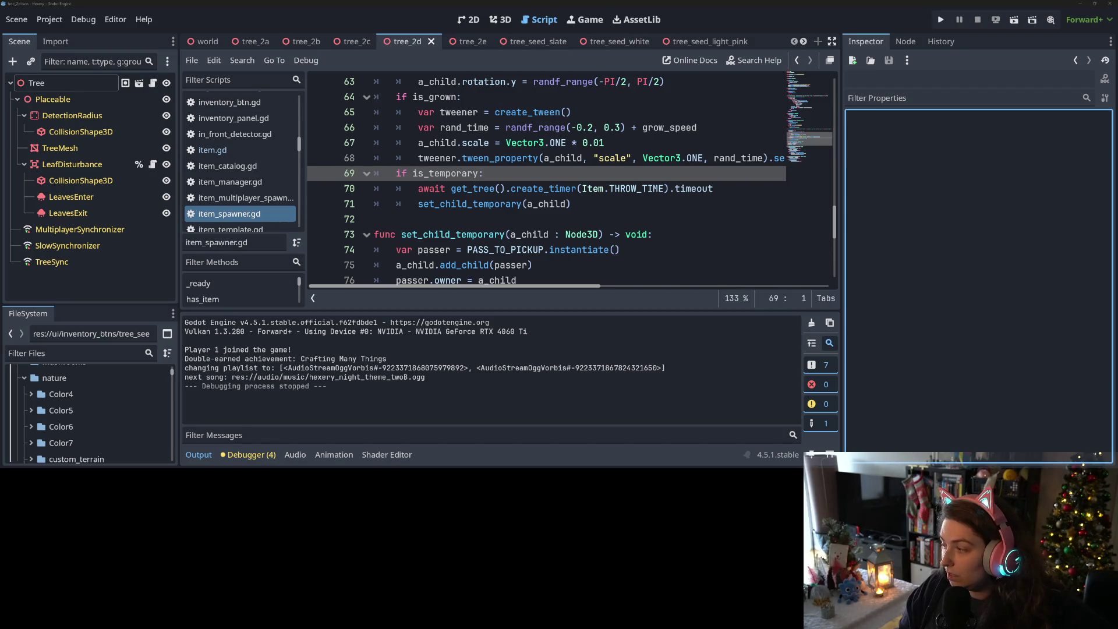
{"action": "key", "text": "alt+Tab"}
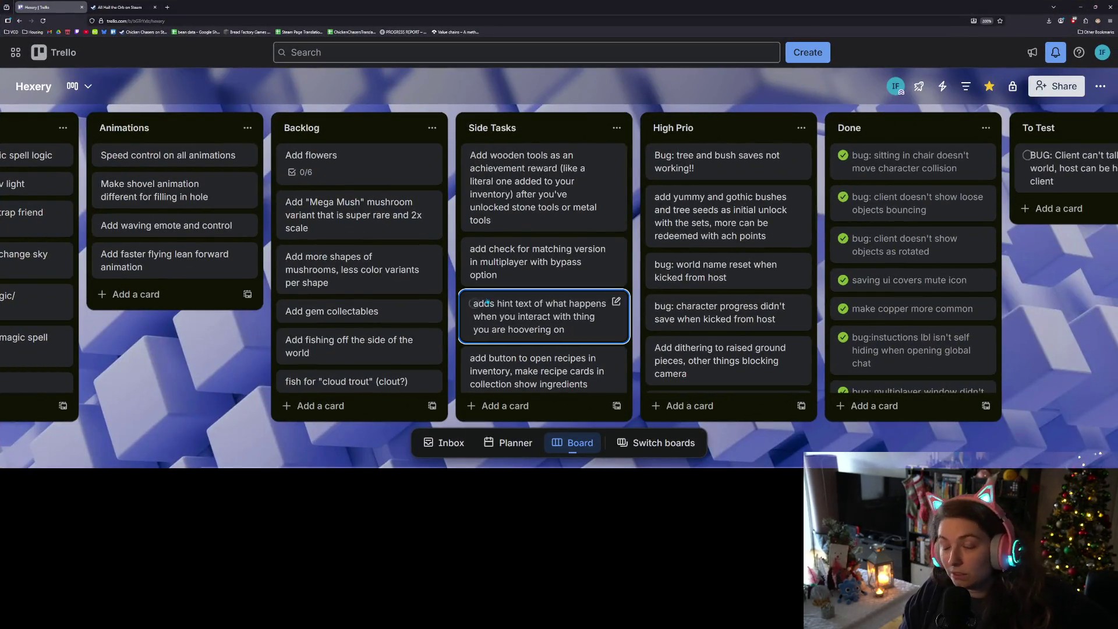
{"action": "left_click", "coordinate": [167, 7]}
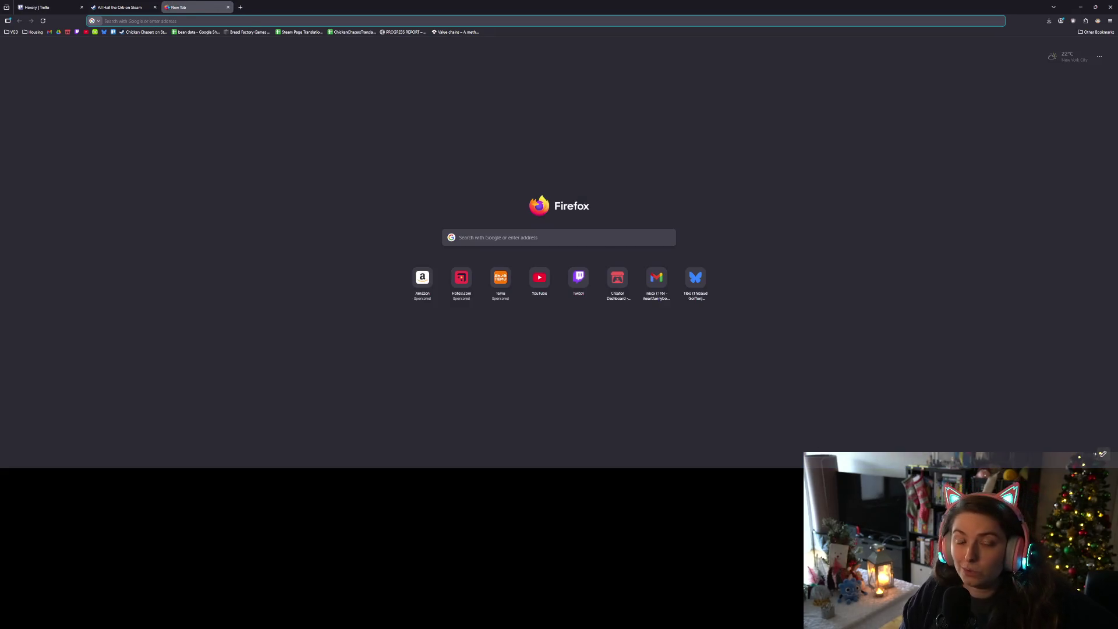
{"action": "left_click", "coordinate": [94, 32]}
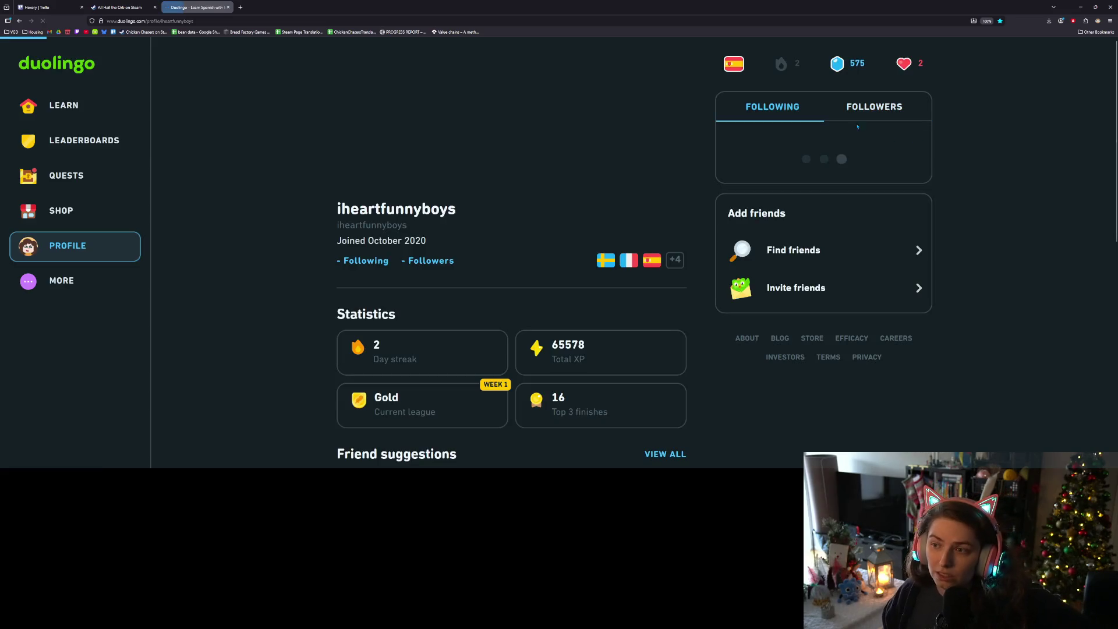
- Open Duolingo's Add a new course page from the My Courses dropdown
{"action": "mouse_move", "coordinate": [732, 63]}
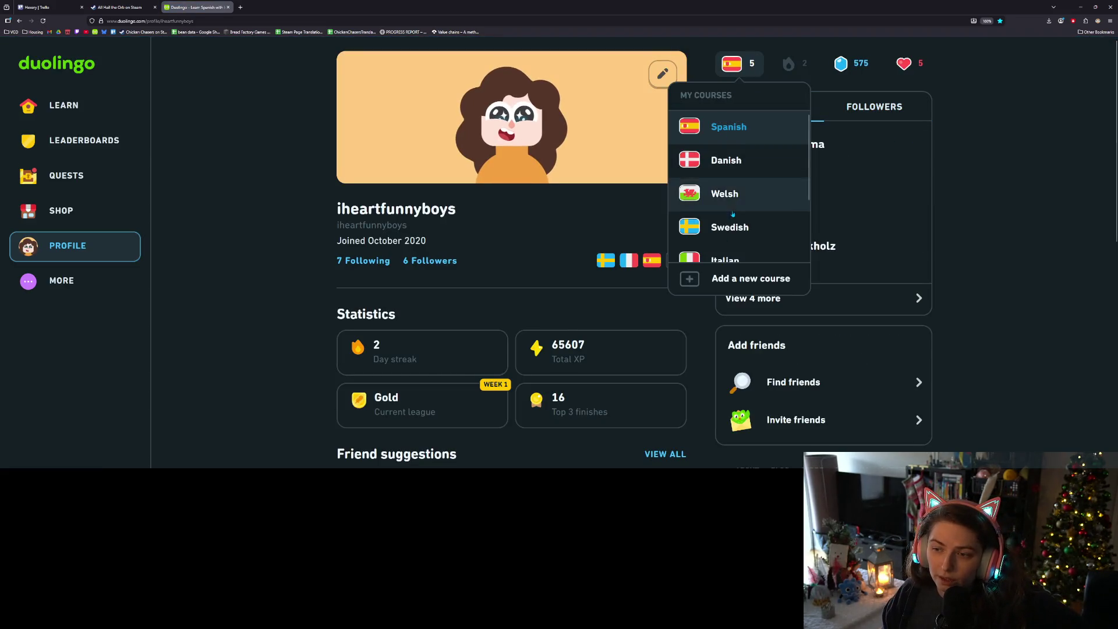
{"action": "scroll", "coordinate": [732, 214], "scroll_direction": "down", "scroll_amount": 3}
{"action": "scroll", "coordinate": [671, 229], "scroll_direction": "up", "scroll_amount": 2}
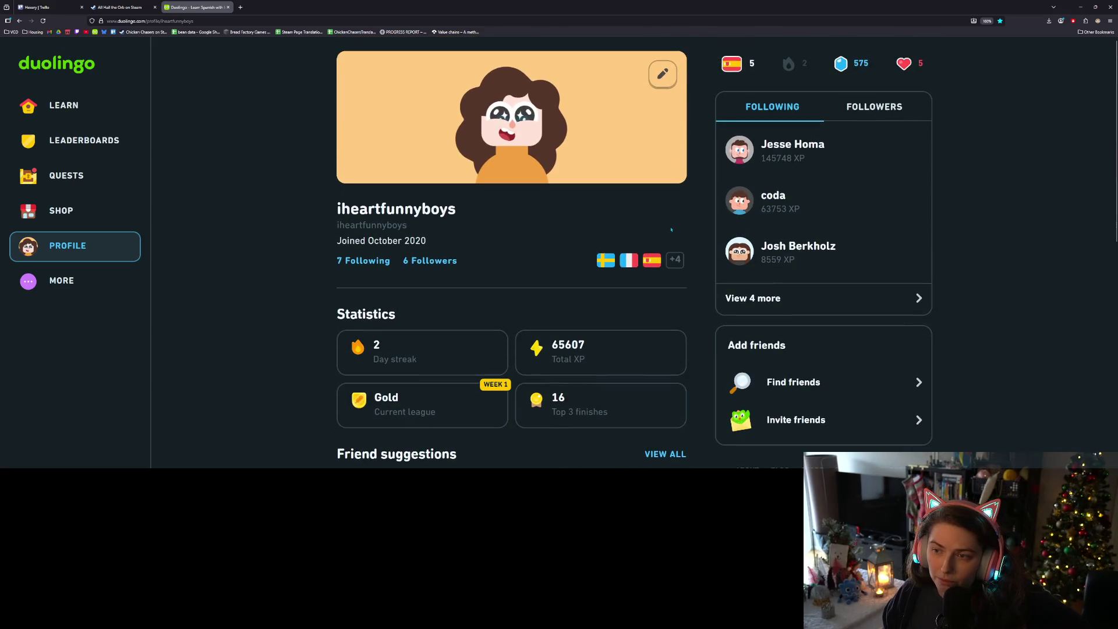
{"action": "scroll", "coordinate": [732, 200], "scroll_direction": "down", "scroll_amount": 1}
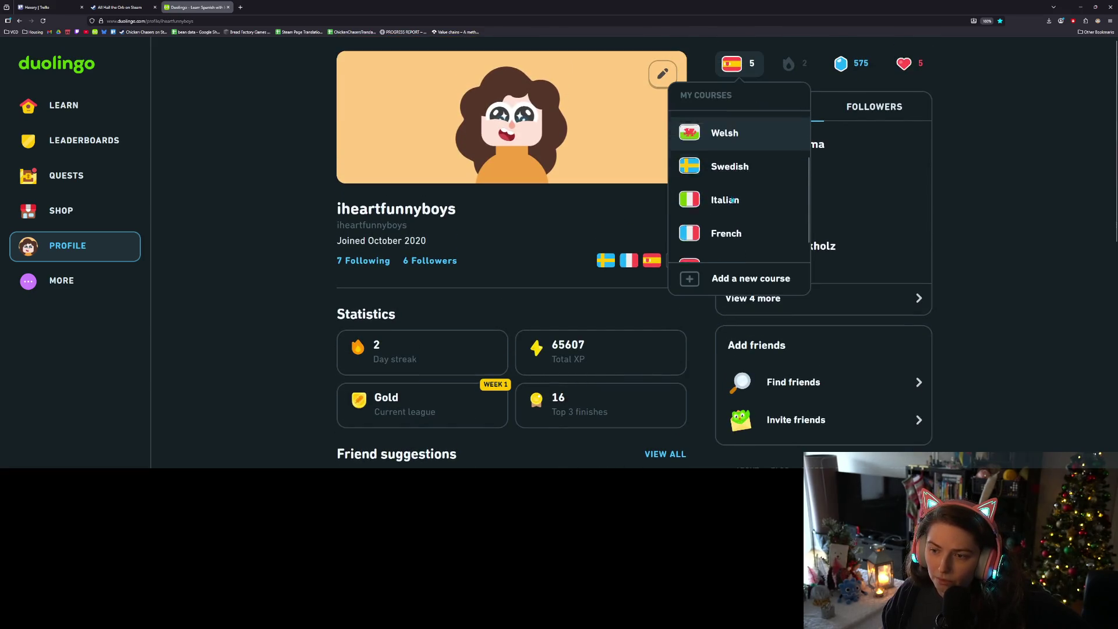
{"action": "scroll", "coordinate": [732, 199], "scroll_direction": "down", "scroll_amount": 1}
{"action": "left_click", "coordinate": [742, 278]}
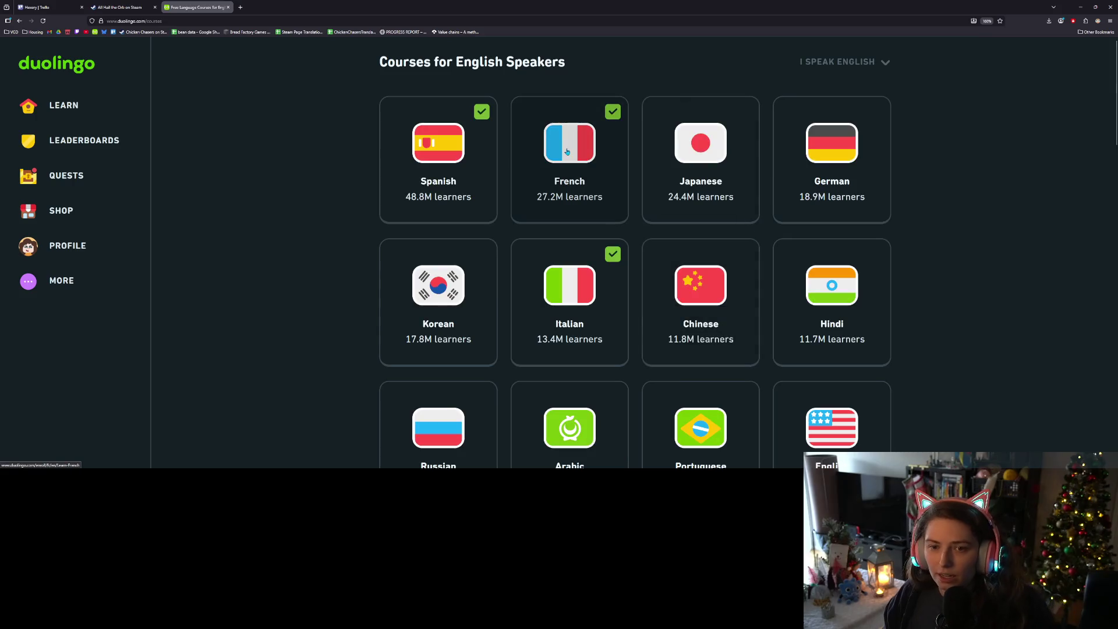
- Browse the course grid for English speakers and choose Portuguese
{"action": "scroll", "coordinate": [823, 280], "scroll_direction": "down", "scroll_amount": 2}
{"action": "scroll", "coordinate": [823, 279], "scroll_direction": "down", "scroll_amount": 3}
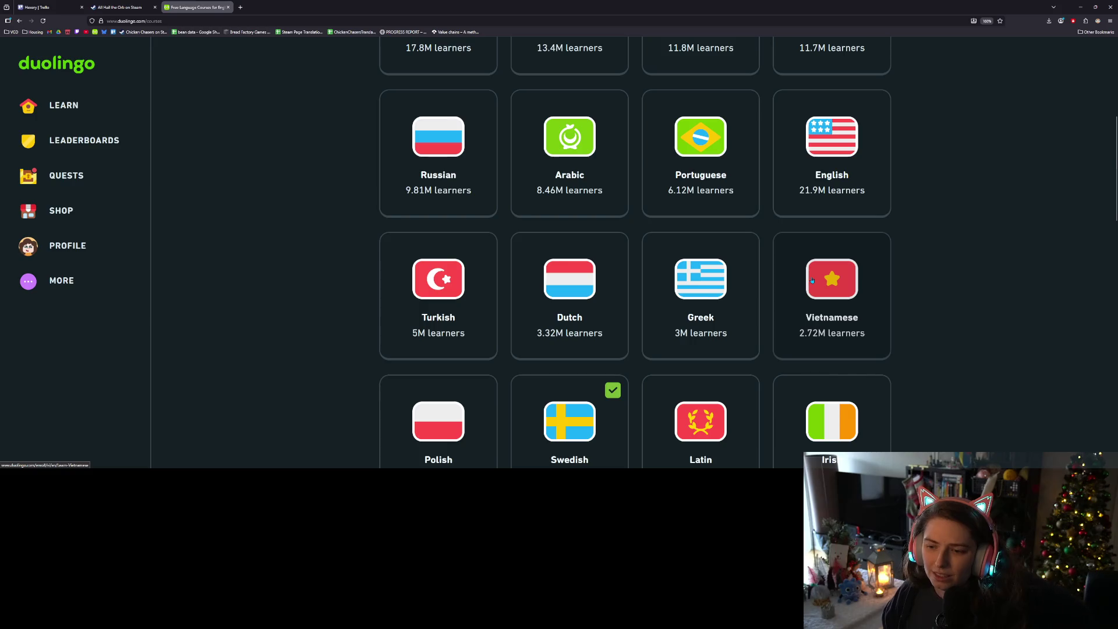
{"action": "scroll", "coordinate": [812, 280], "scroll_direction": "down", "scroll_amount": 7}
{"action": "scroll", "coordinate": [774, 273], "scroll_direction": "down", "scroll_amount": 9}
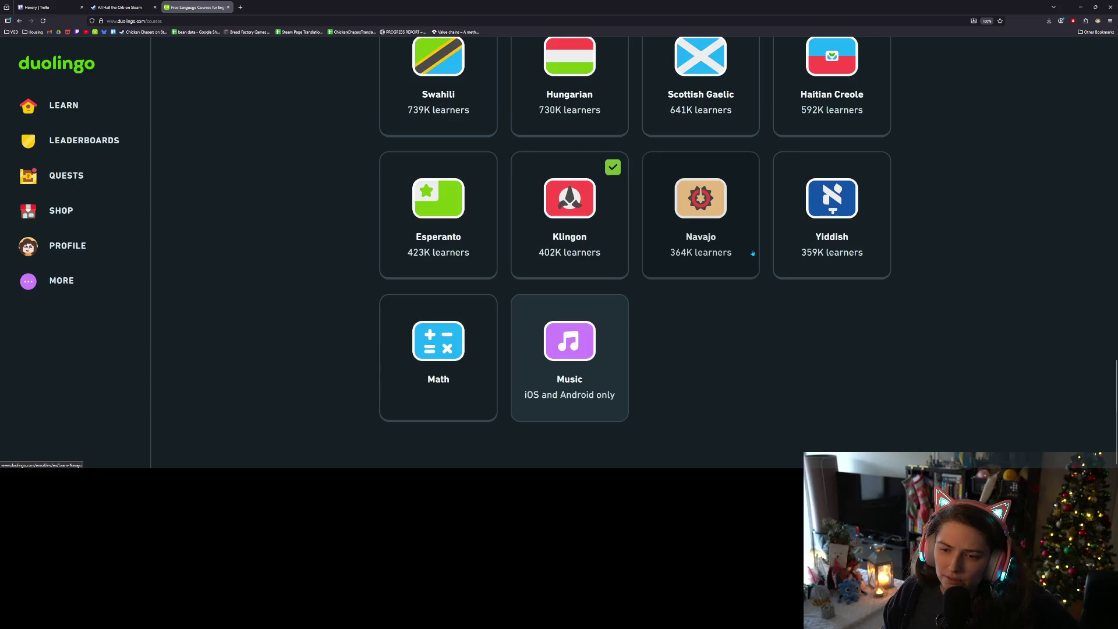
{"action": "scroll", "coordinate": [721, 263], "scroll_direction": "up", "scroll_amount": 4}
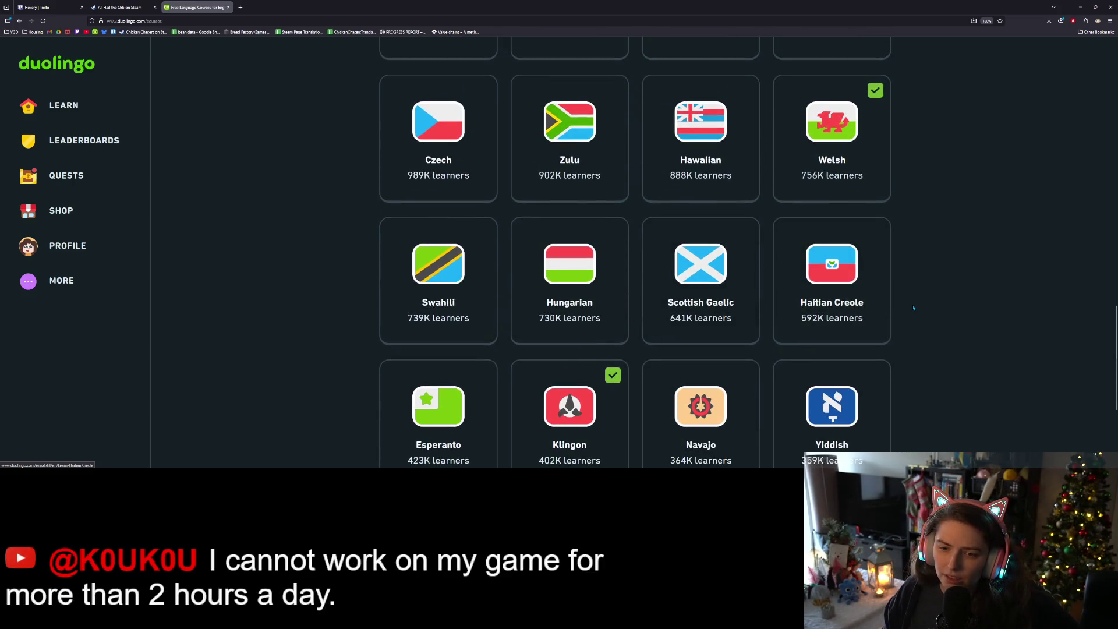
{"action": "scroll", "coordinate": [913, 308], "scroll_direction": "up", "scroll_amount": 6}
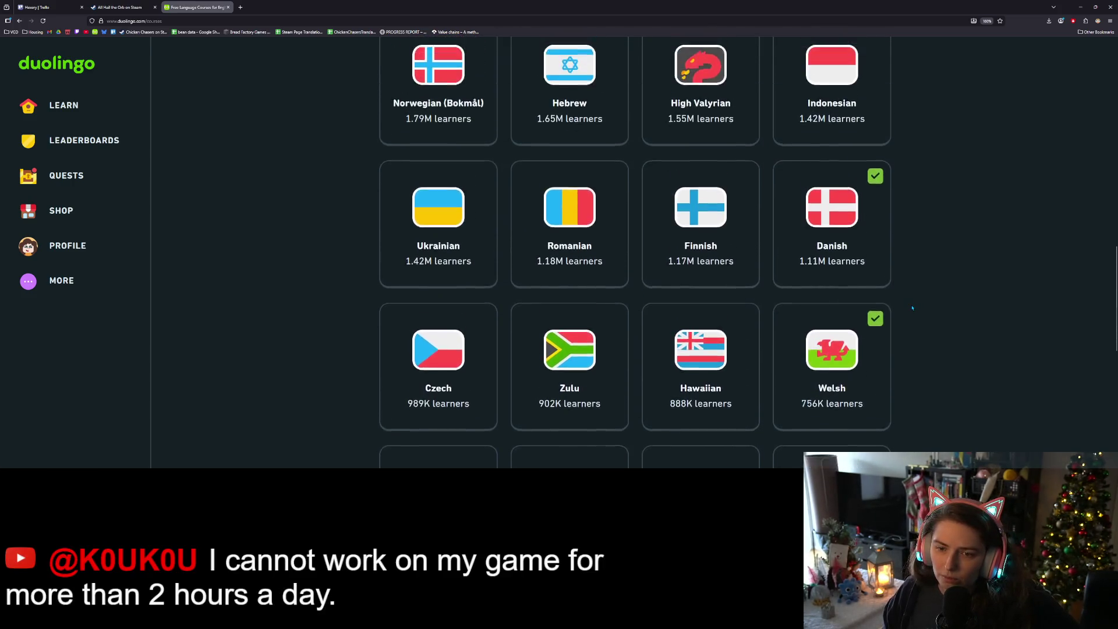
{"action": "scroll", "coordinate": [912, 308], "scroll_direction": "up", "scroll_amount": 5}
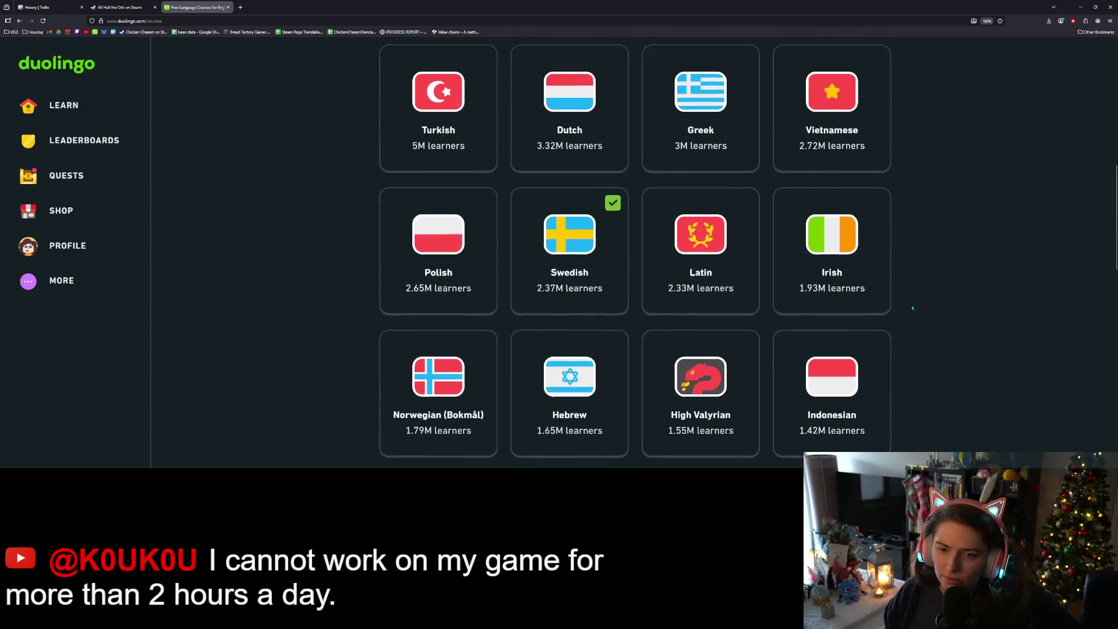
{"action": "scroll", "coordinate": [912, 308], "scroll_direction": "up", "scroll_amount": 3}
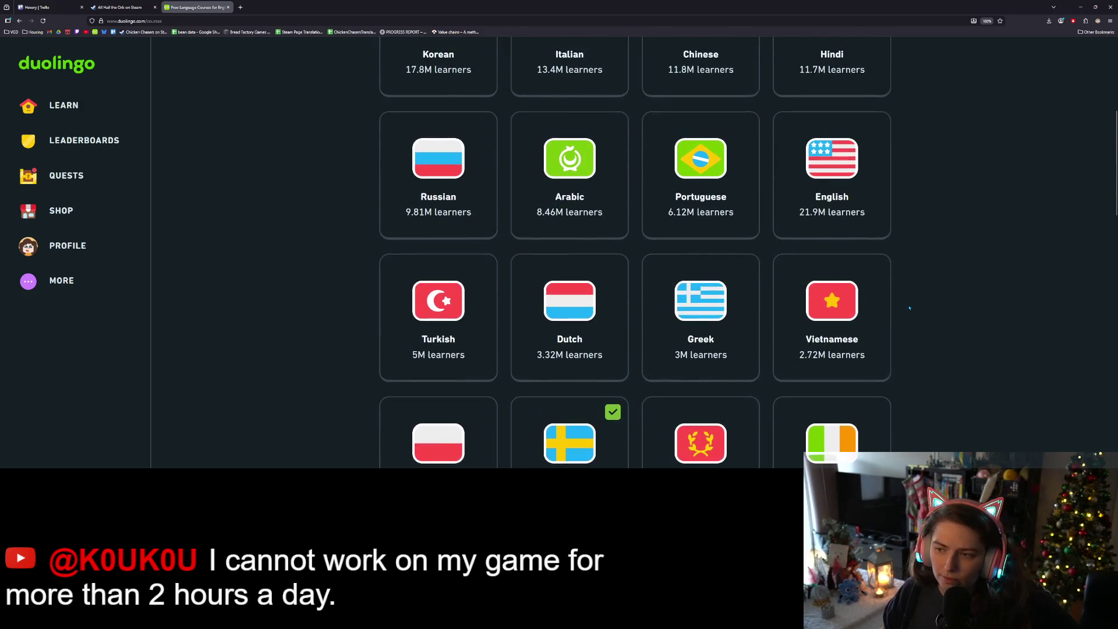
{"action": "left_click", "coordinate": [700, 256]}
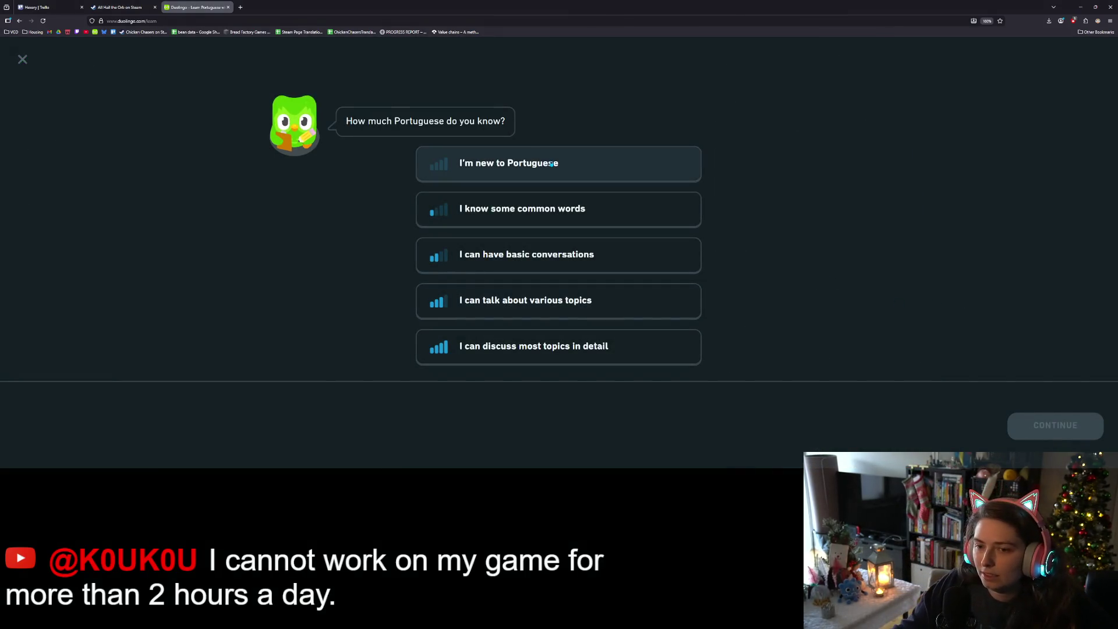
- Set up the Portuguese course as new to Portuguese, starting from scratch, and close Media Player
{"action": "left_click", "coordinate": [605, 164]}
{"action": "left_click", "coordinate": [1024, 415]}
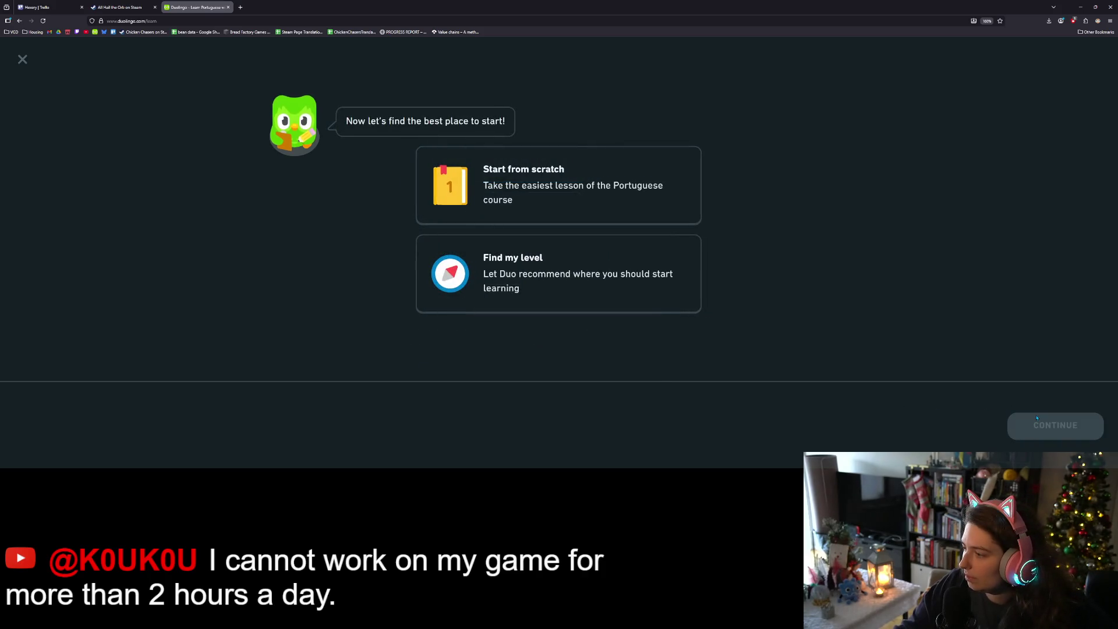
{"action": "left_click", "coordinate": [656, 207]}
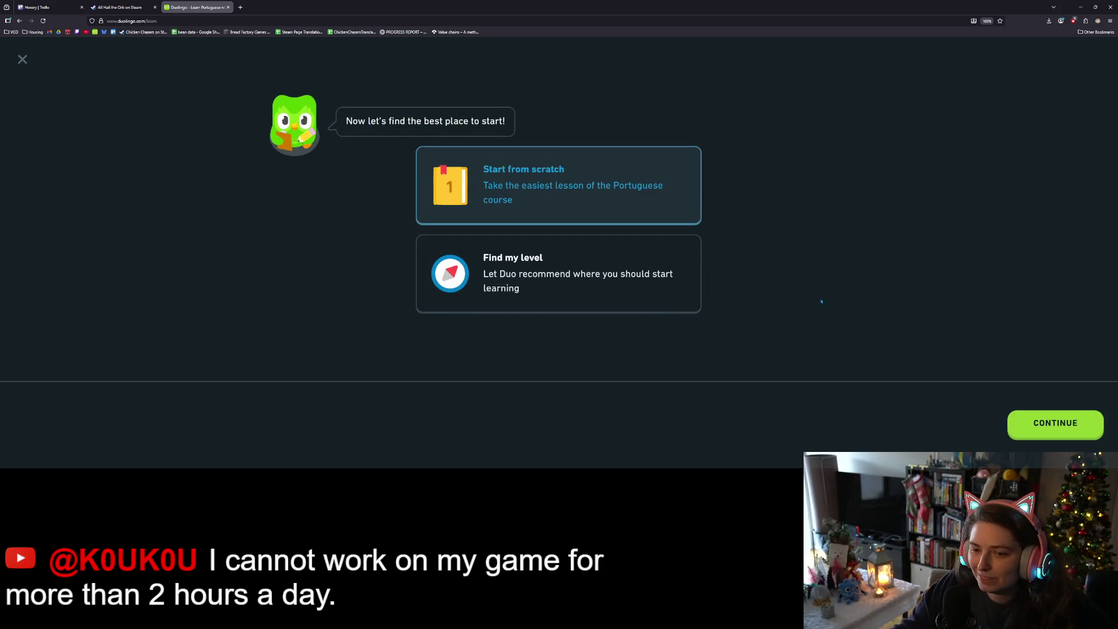
{"action": "left_click", "coordinate": [1069, 430]}
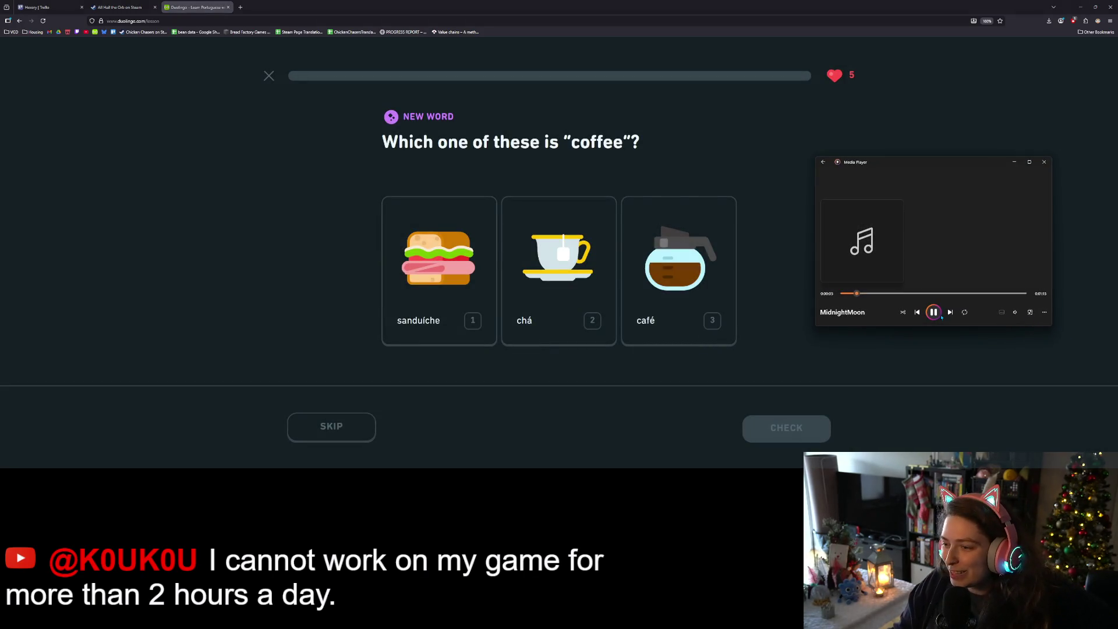
{"action": "left_click", "coordinate": [949, 391]}
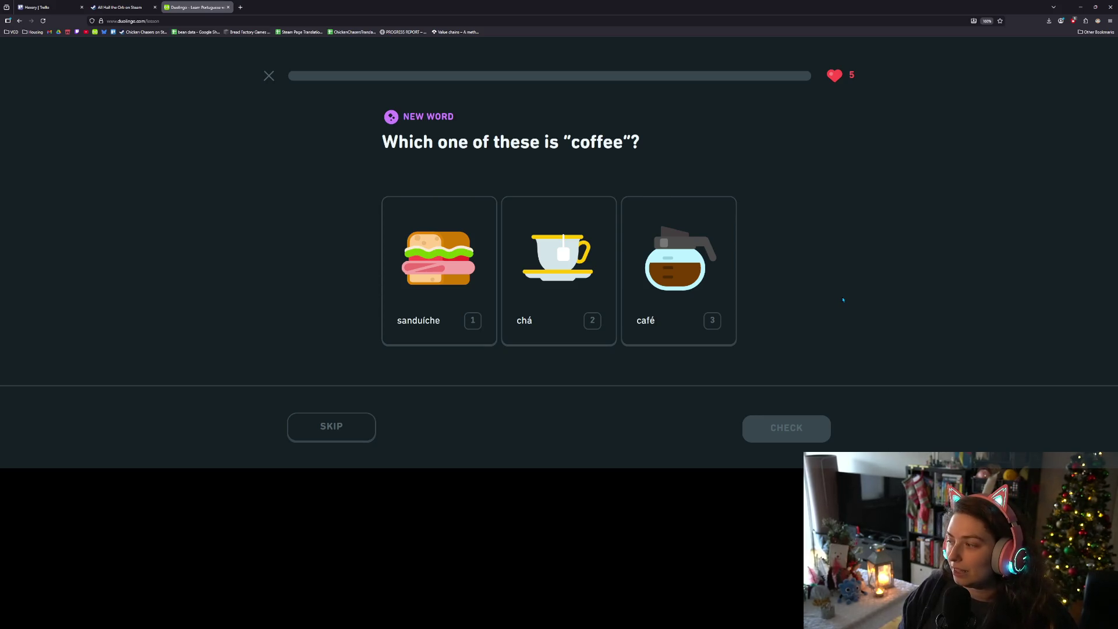
- Answer café for "coffee", check it, and continue to the next question
{"action": "left_click", "coordinate": [725, 256]}
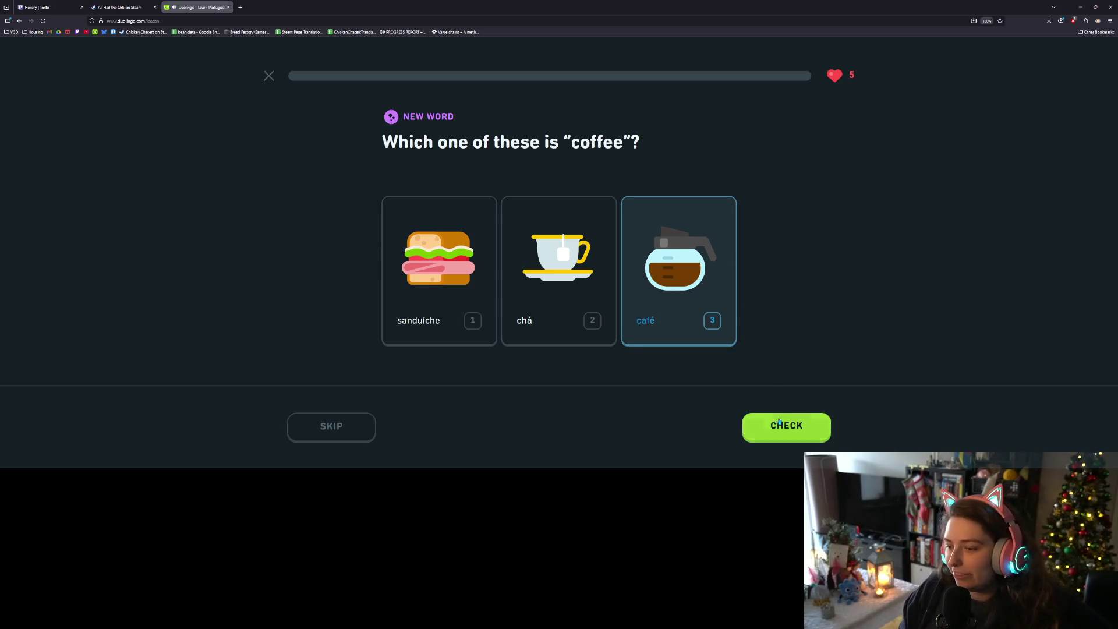
{"action": "left_click", "coordinate": [780, 422]}
{"action": "left_click", "coordinate": [780, 424]}
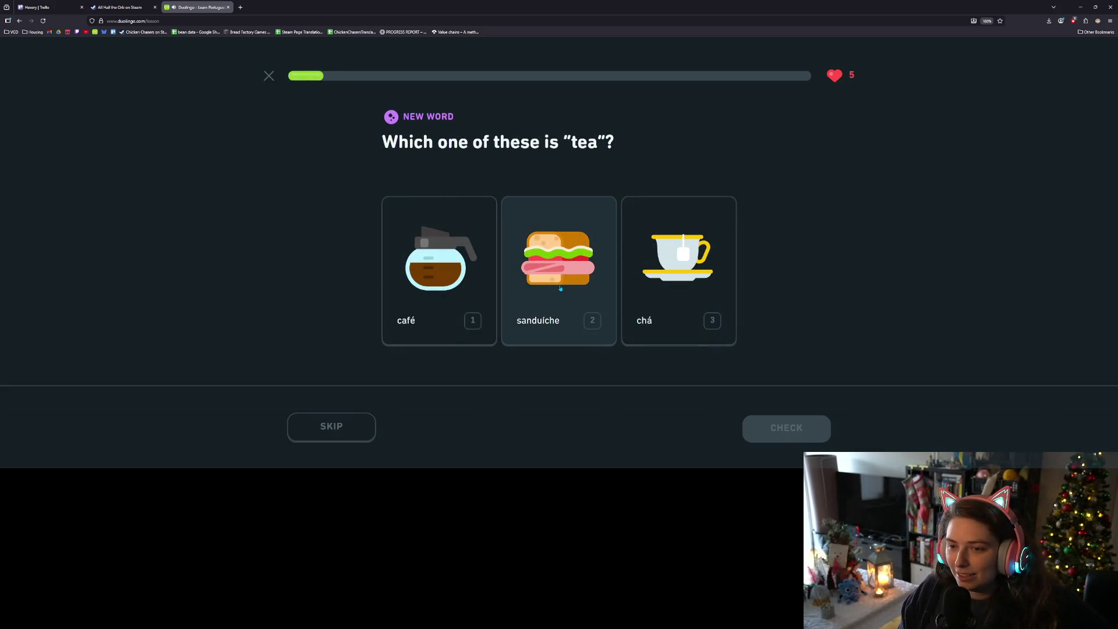
- Pick chá as the word for 'tea' and get it marked correct
{"action": "left_click", "coordinate": [683, 255]}
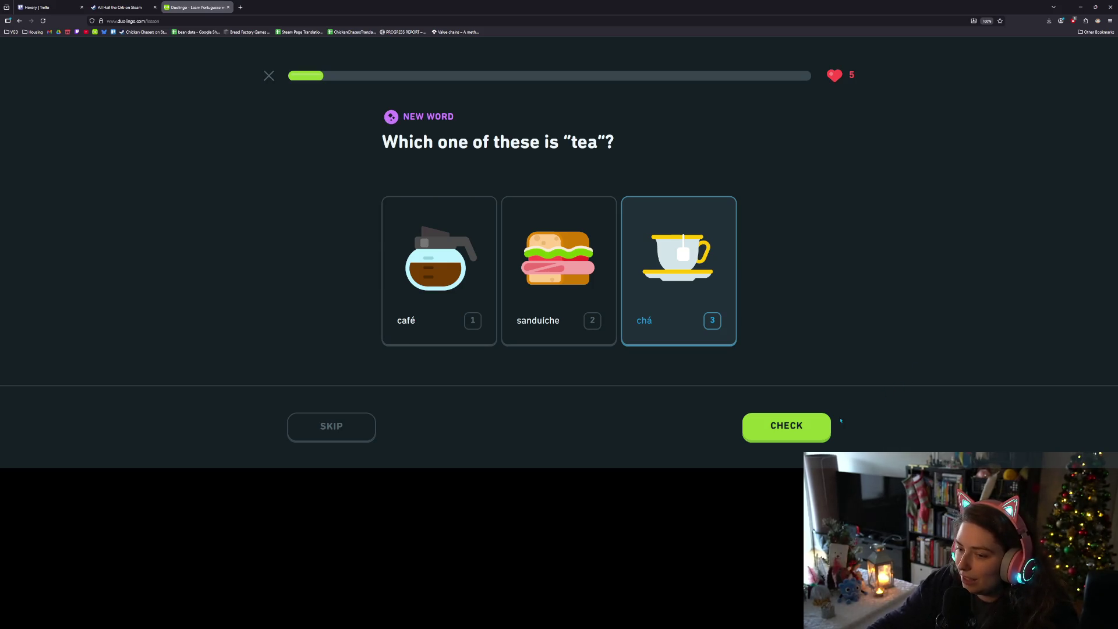
{"action": "left_click", "coordinate": [798, 426]}
{"action": "left_click", "coordinate": [799, 427]}
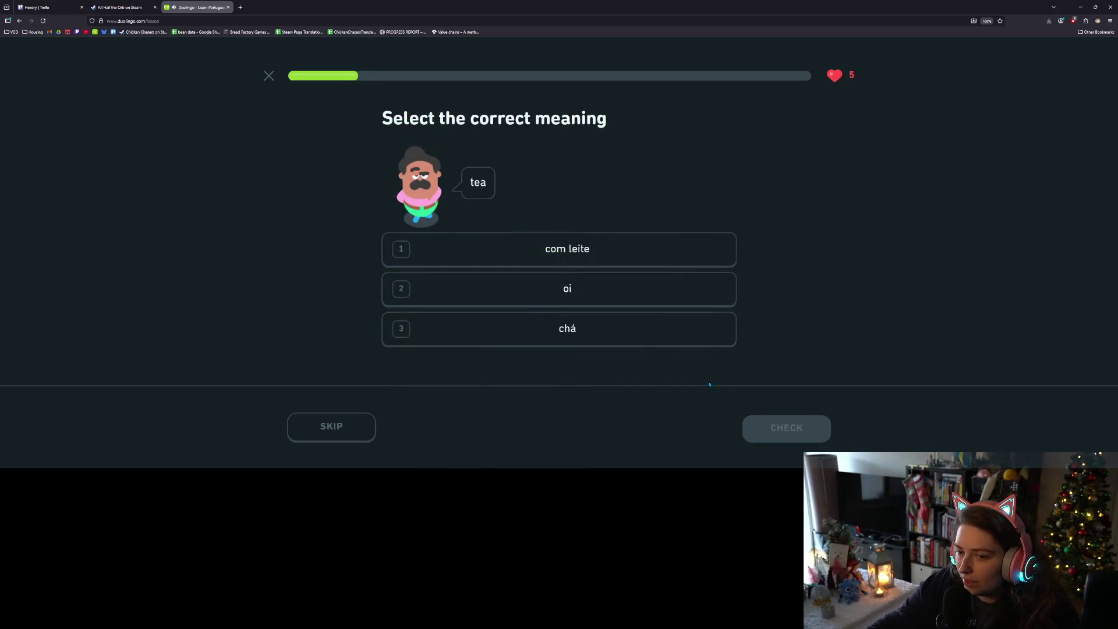
- Choose chá as the meaning of 'tea' in the next question and confirm it
{"action": "left_click", "coordinate": [596, 332]}
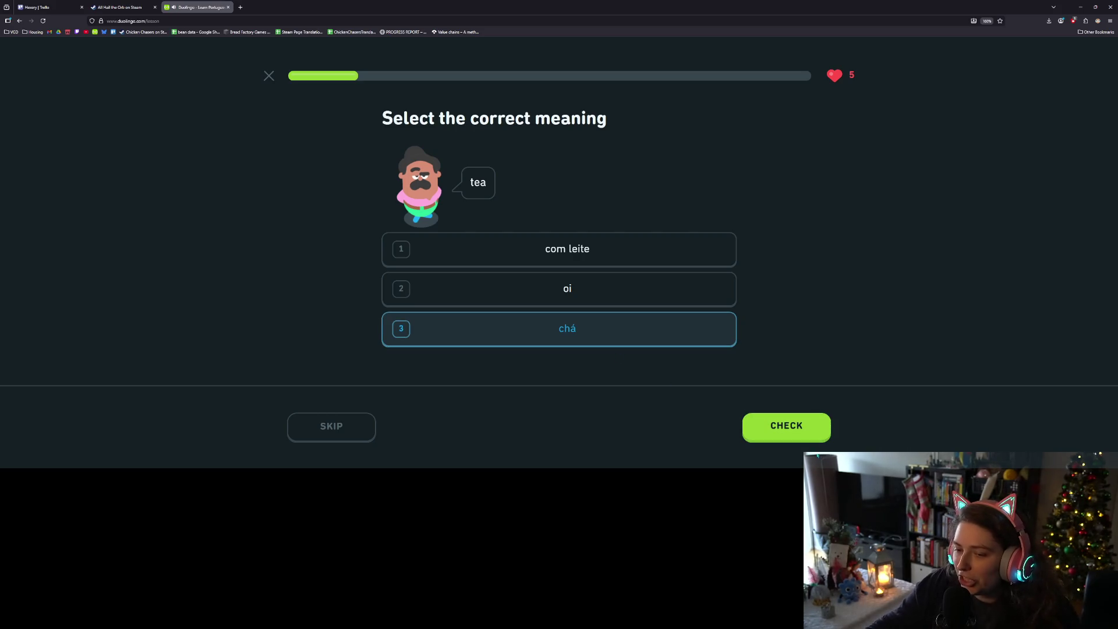
{"action": "left_click", "coordinate": [795, 431]}
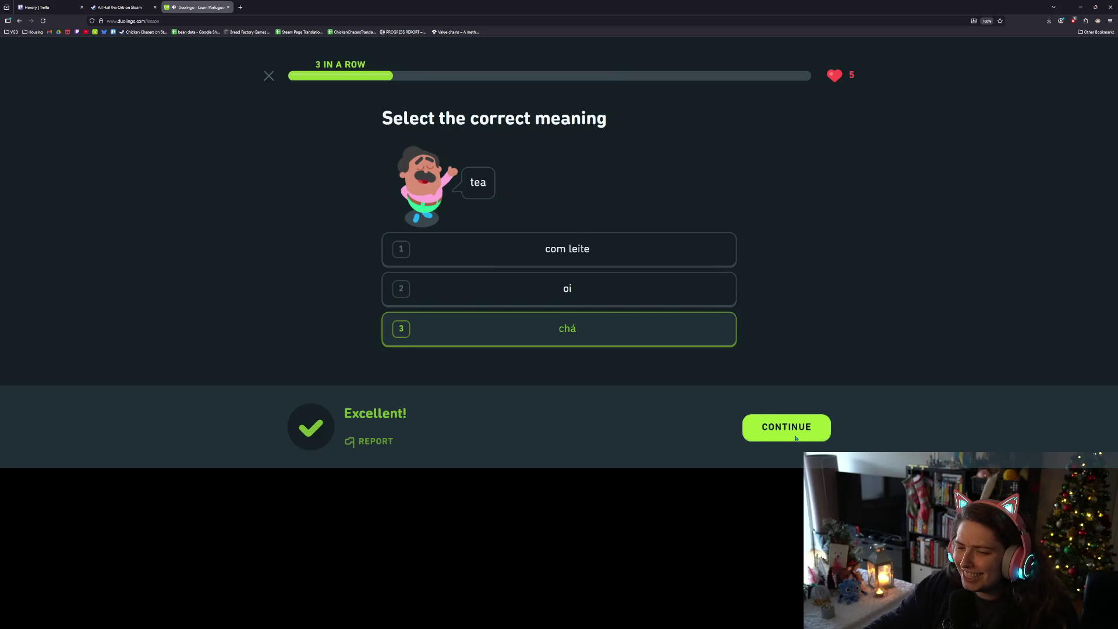
{"action": "left_click", "coordinate": [796, 438]}
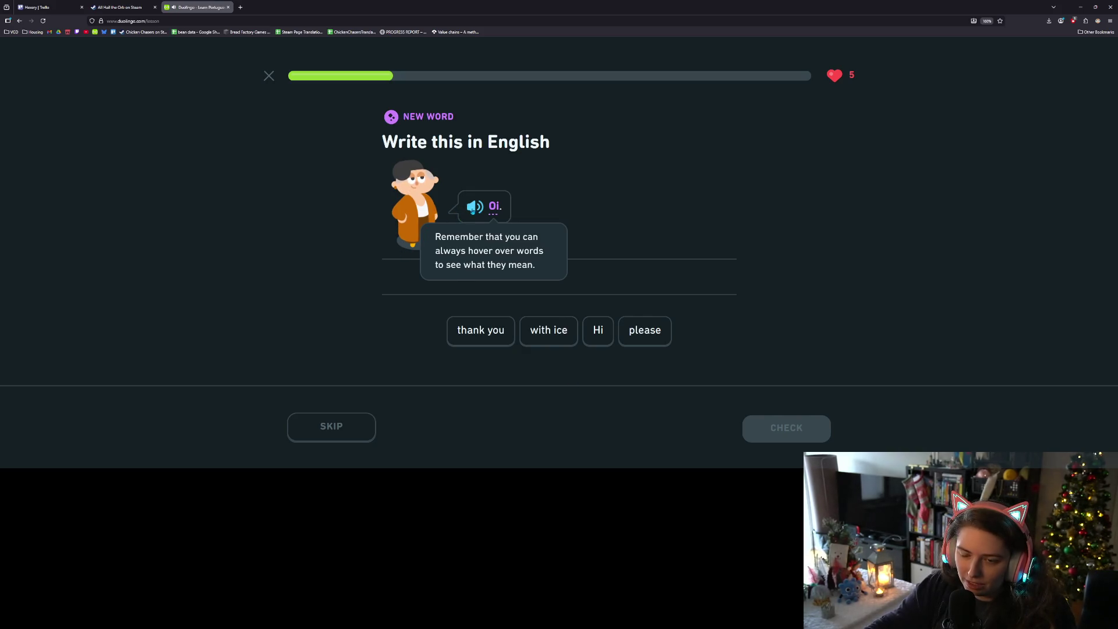
- Translate the phrases as 'Hi' and 'A coffee', getting both marked correct
{"action": "left_click", "coordinate": [472, 209]}
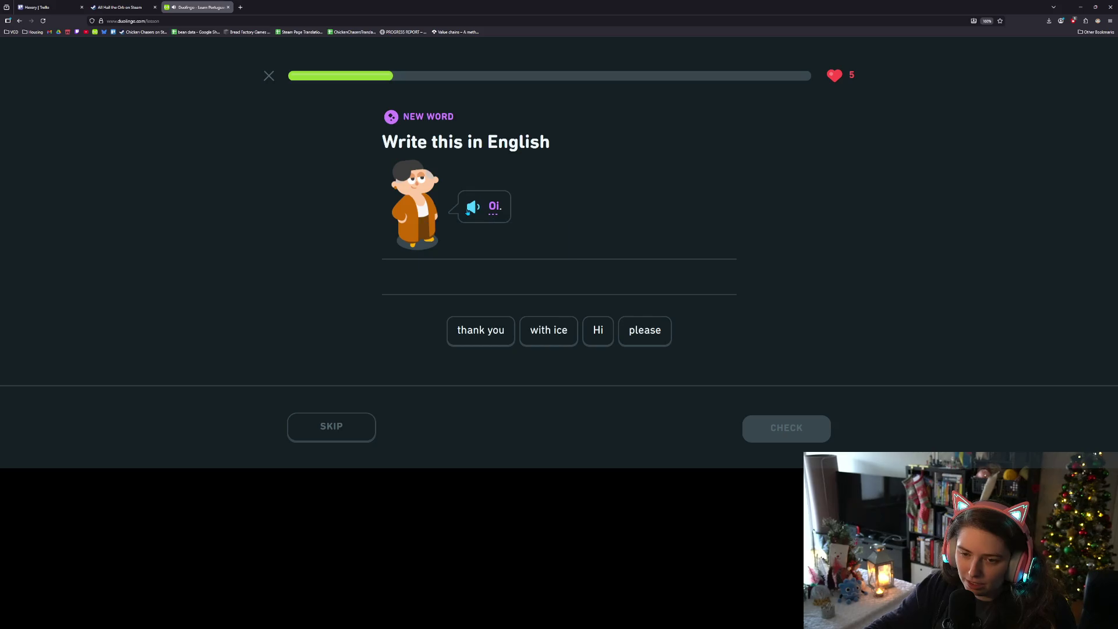
{"action": "left_click", "coordinate": [599, 332]}
{"action": "left_click", "coordinate": [784, 426]}
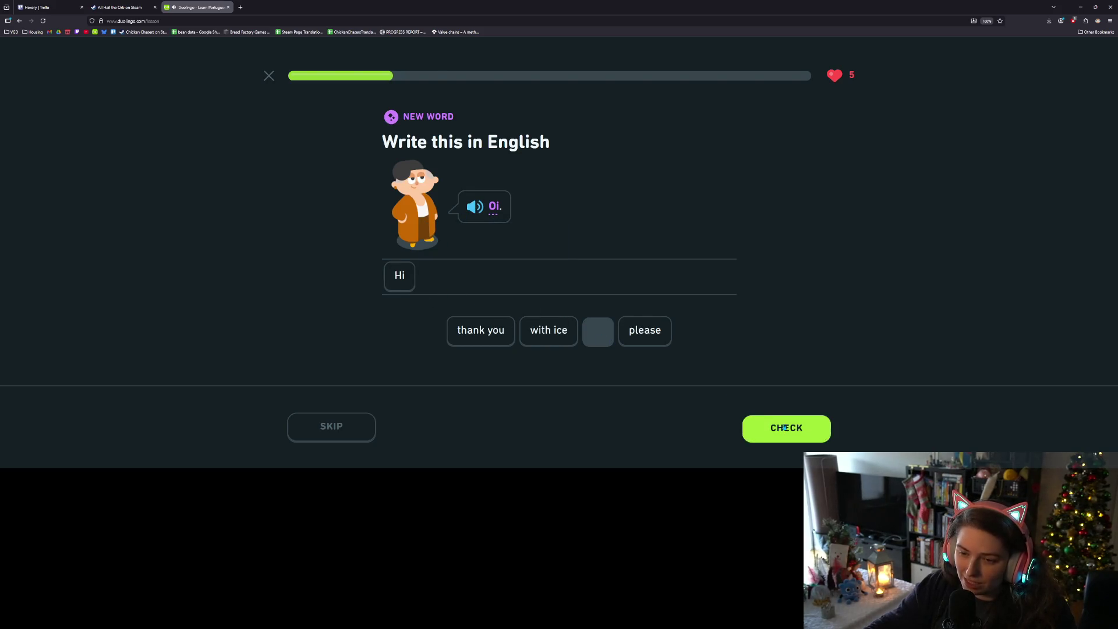
{"action": "left_click", "coordinate": [783, 426]}
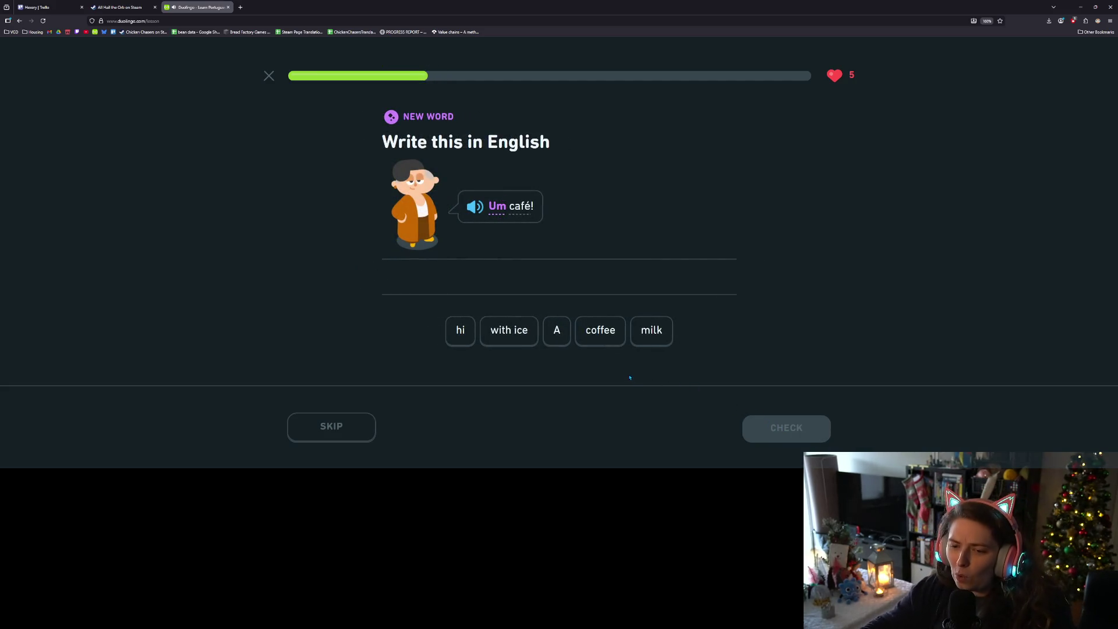
{"action": "left_click", "coordinate": [563, 342]}
{"action": "left_click", "coordinate": [600, 332]}
{"action": "left_click", "coordinate": [785, 429]}
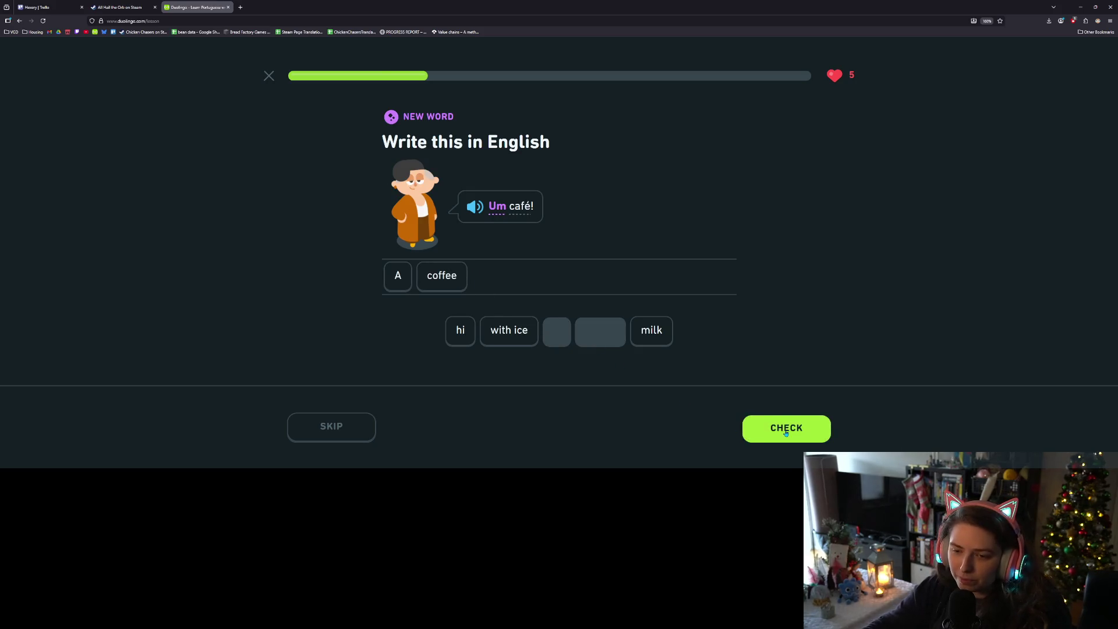
{"action": "left_click", "coordinate": [785, 433]}
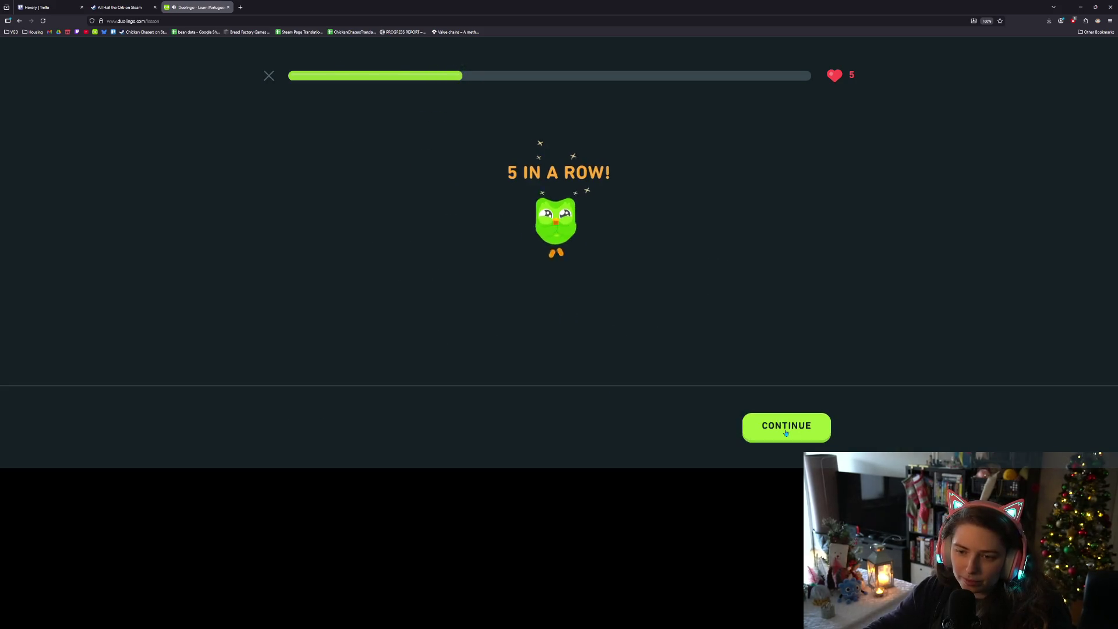
{"action": "left_click", "coordinate": [785, 432]}
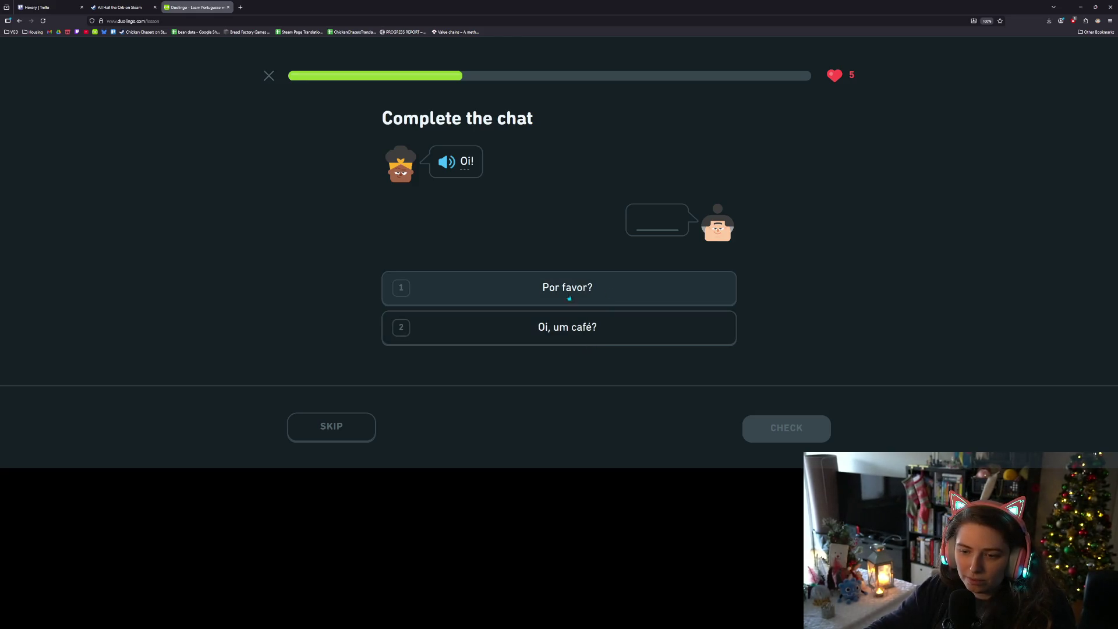
- Reply 'Oi, um café?' in the chat and translate the phrase as 'Please'
{"action": "left_click", "coordinate": [599, 329]}
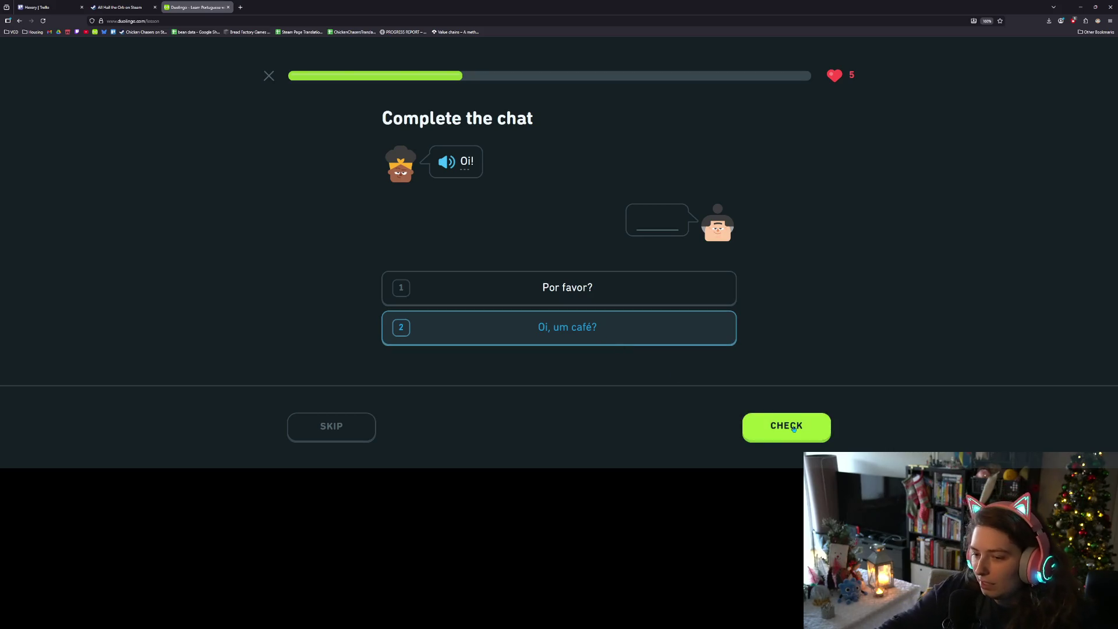
{"action": "left_click", "coordinate": [790, 427]}
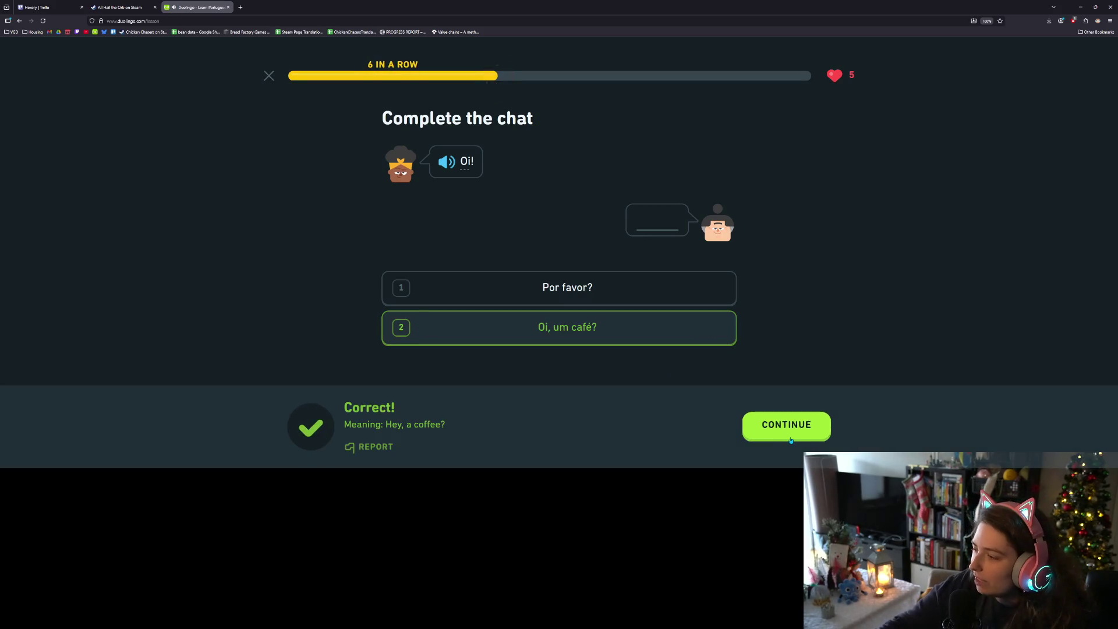
{"action": "left_click", "coordinate": [790, 439]}
{"action": "left_click", "coordinate": [432, 301]}
{"action": "left_click", "coordinate": [777, 430]}
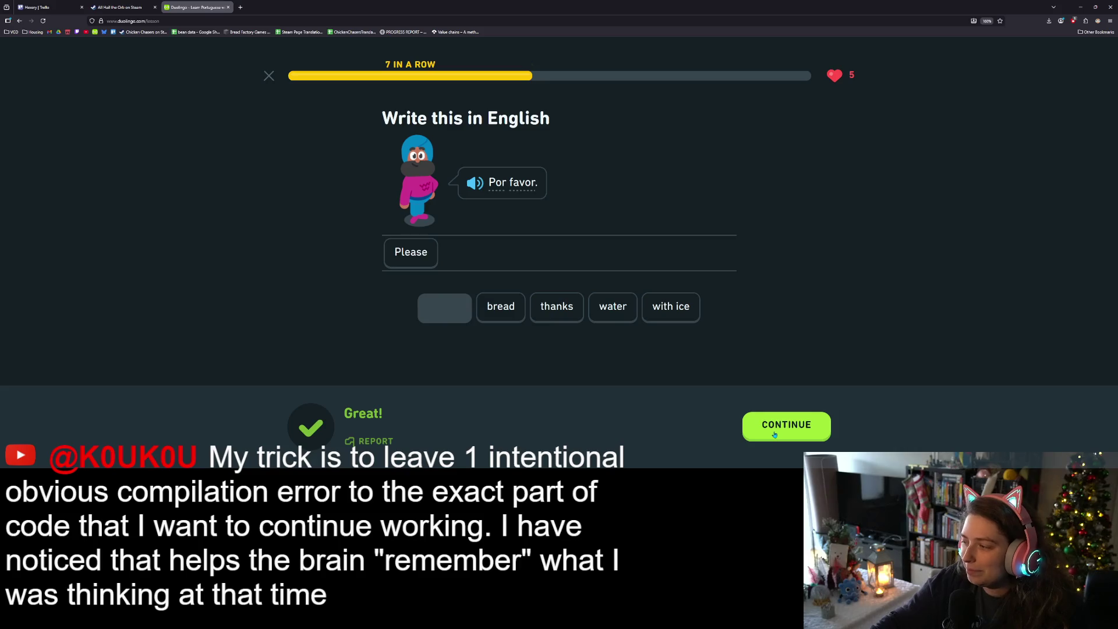
{"action": "left_click", "coordinate": [775, 433]}
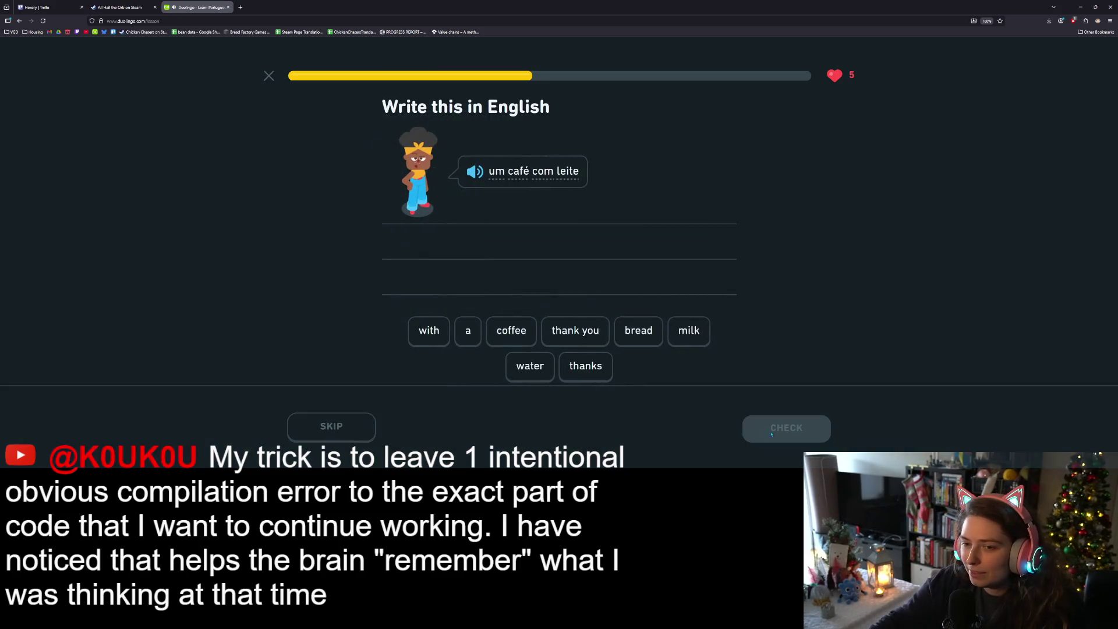
- Build the answer 'a coffee with milk' and have it accepted
{"action": "left_click", "coordinate": [474, 332]}
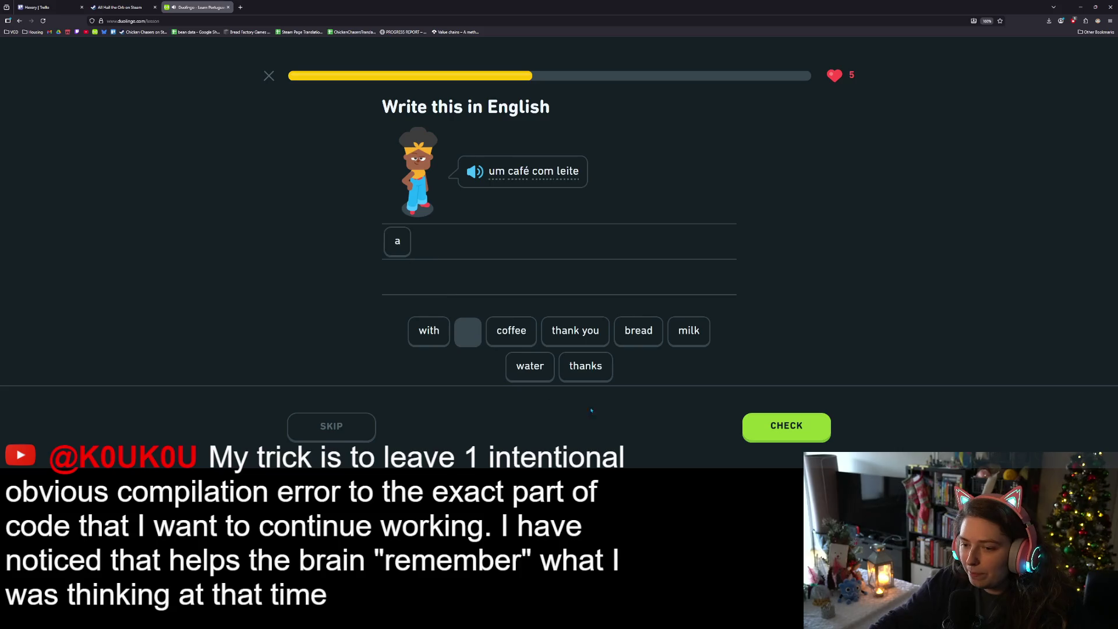
{"action": "left_click", "coordinate": [511, 330]}
{"action": "left_click", "coordinate": [429, 330]}
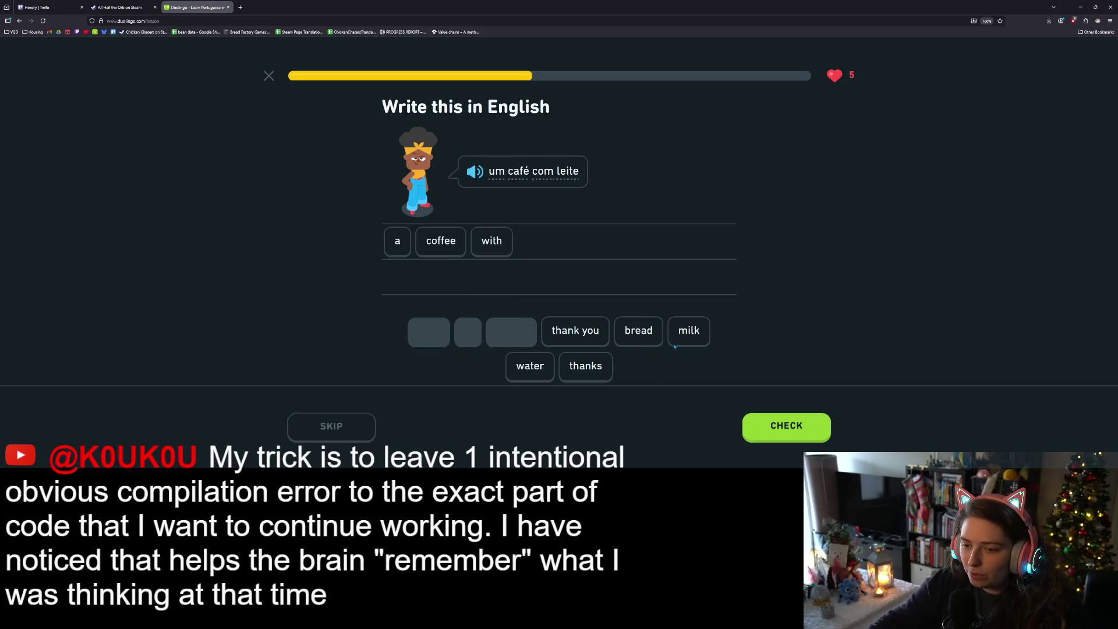
{"action": "left_click", "coordinate": [682, 343]}
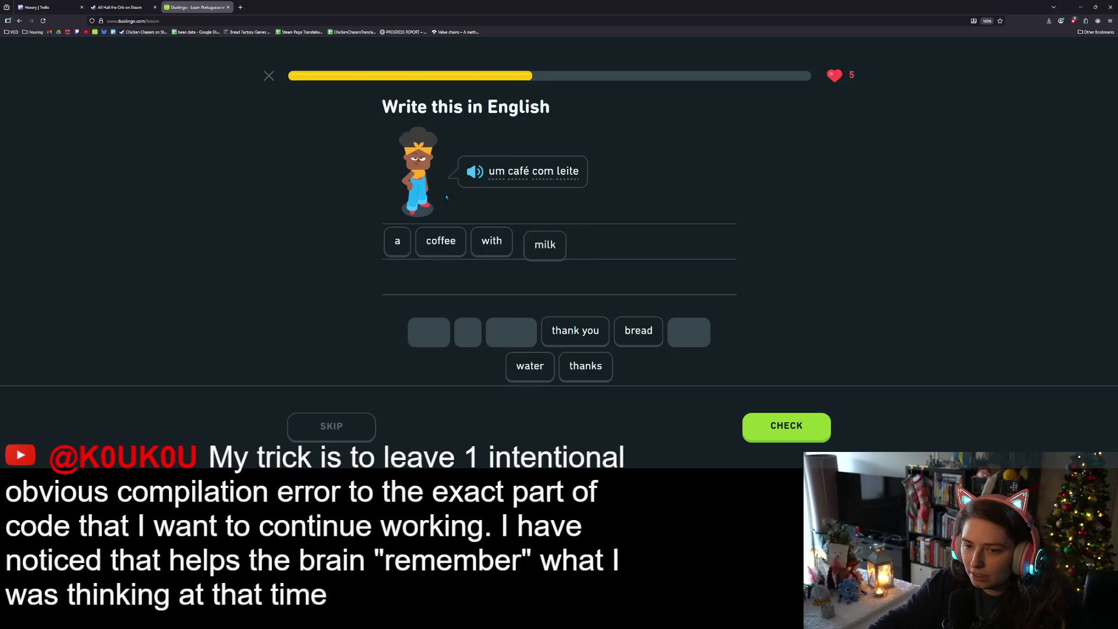
{"action": "left_click", "coordinate": [472, 172]}
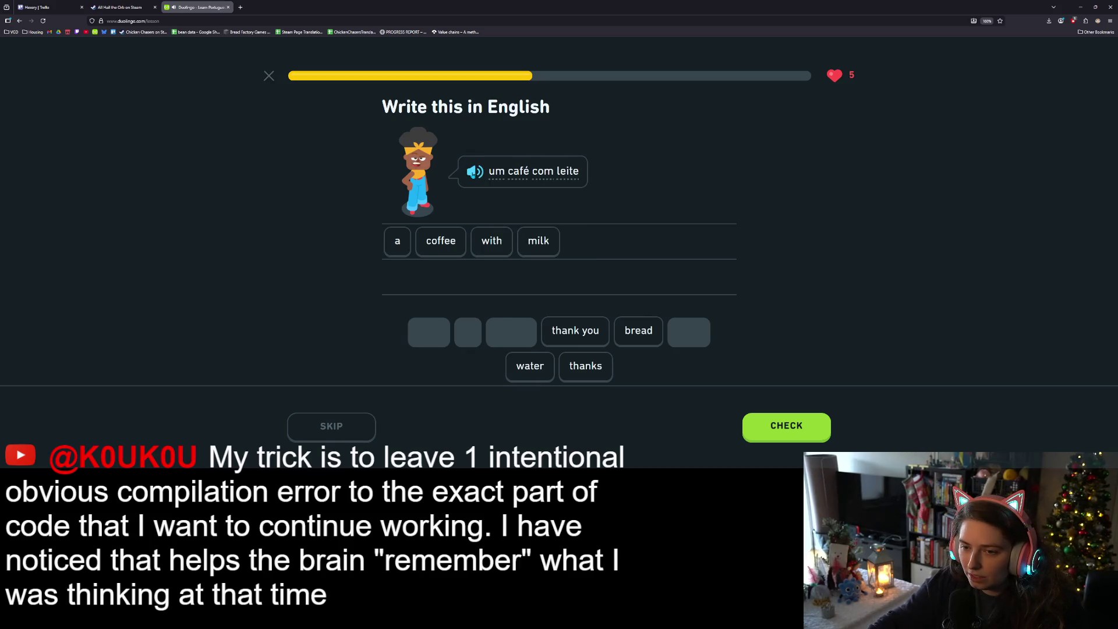
{"action": "left_click", "coordinate": [779, 437]}
{"action": "left_click", "coordinate": [779, 438]}
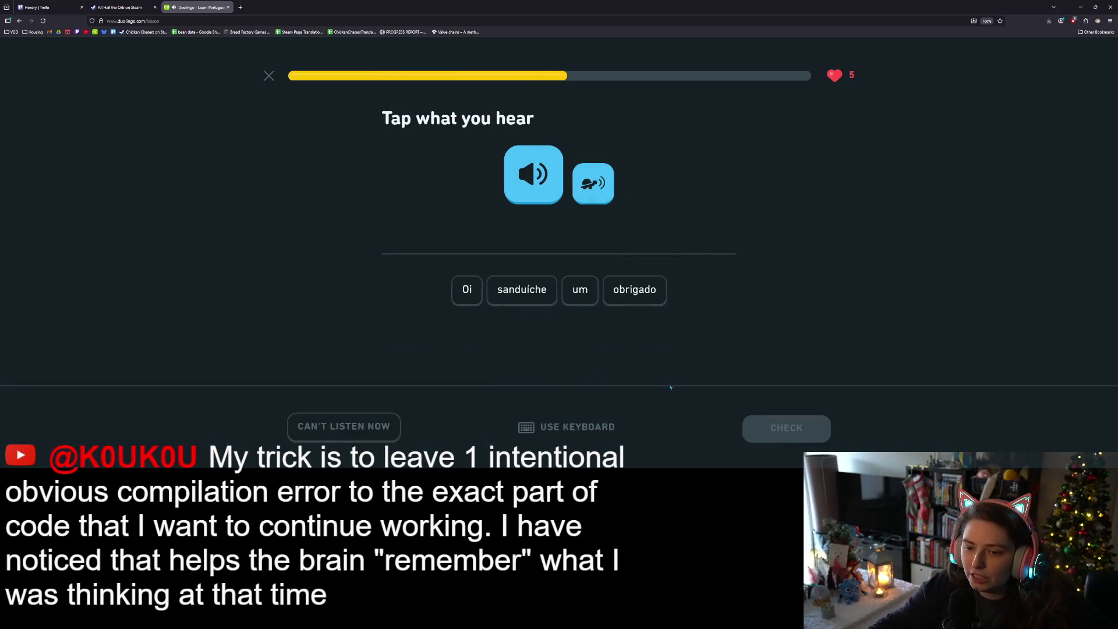
- Answer the listening exercise with 'Oi' and choose 'com leite', passing the 10-in-a-row screen
{"action": "left_click", "coordinate": [474, 291]}
{"action": "left_click", "coordinate": [798, 425]}
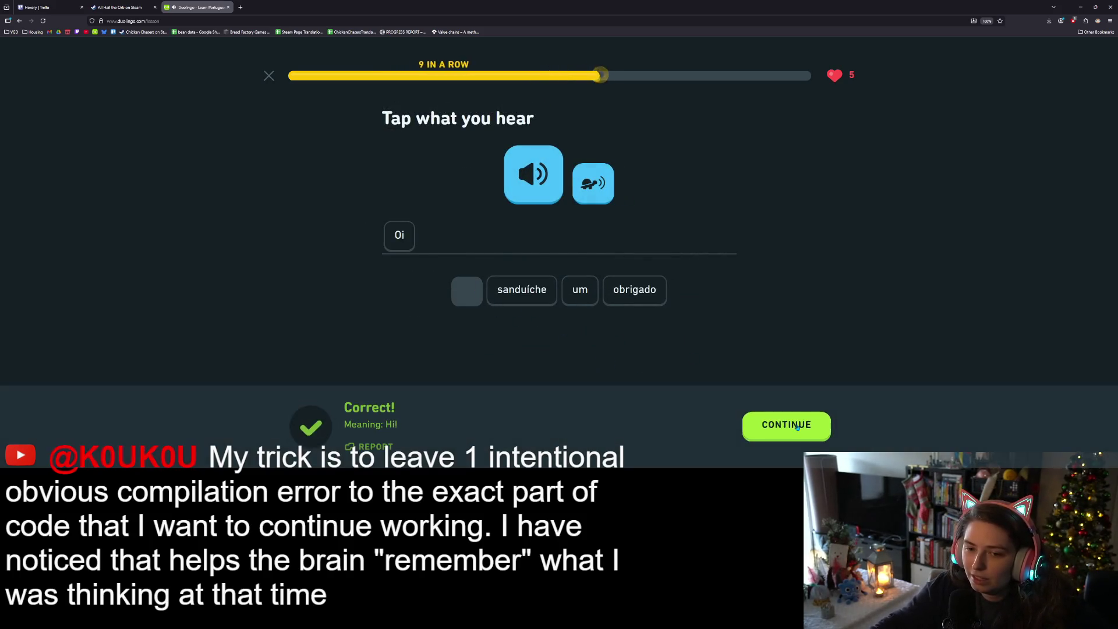
{"action": "left_click", "coordinate": [799, 427]}
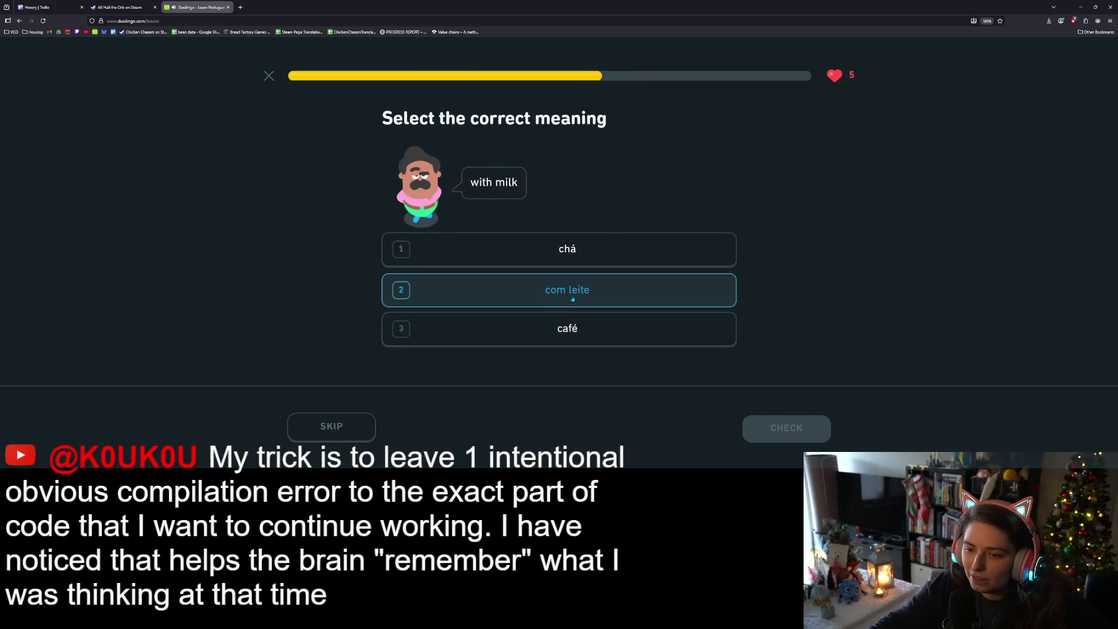
{"action": "left_click", "coordinate": [570, 294]}
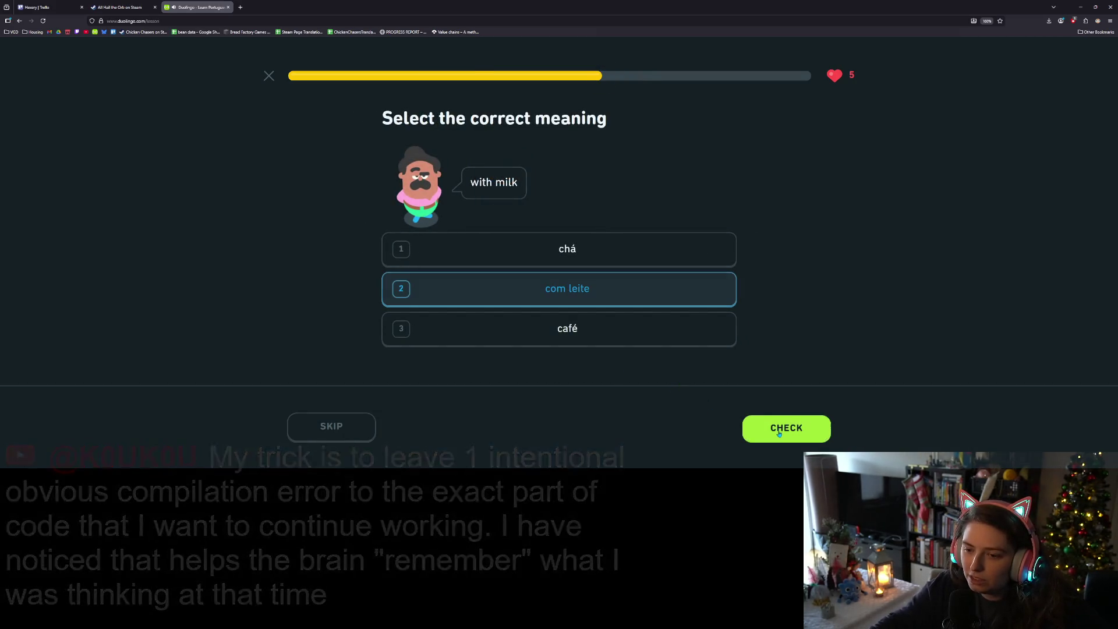
{"action": "left_click", "coordinate": [778, 432]}
{"action": "left_click", "coordinate": [770, 428]}
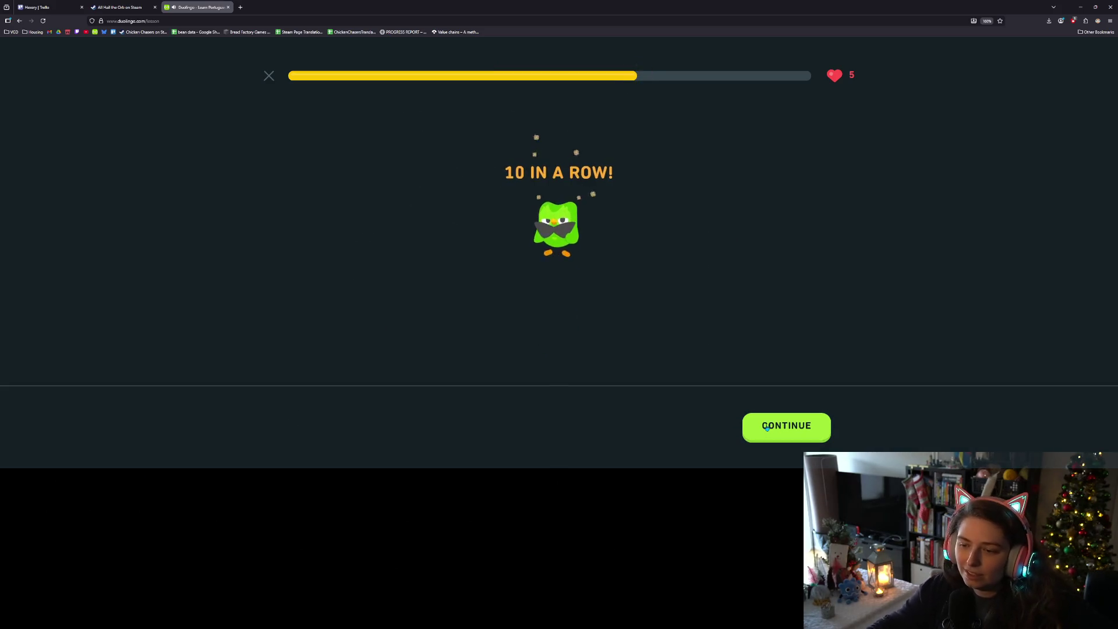
{"action": "left_click", "coordinate": [770, 428]}
- Reply 'Oi!' in the chat exercise, reaching 11 in a row
{"action": "left_click", "coordinate": [581, 288]}
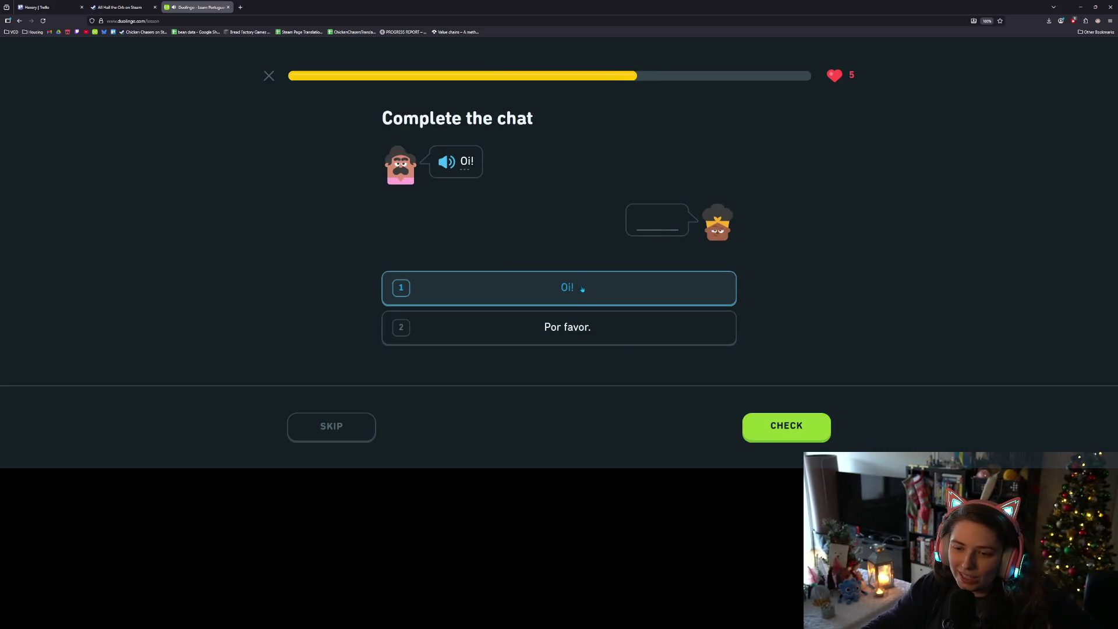
{"action": "left_click", "coordinate": [757, 422]}
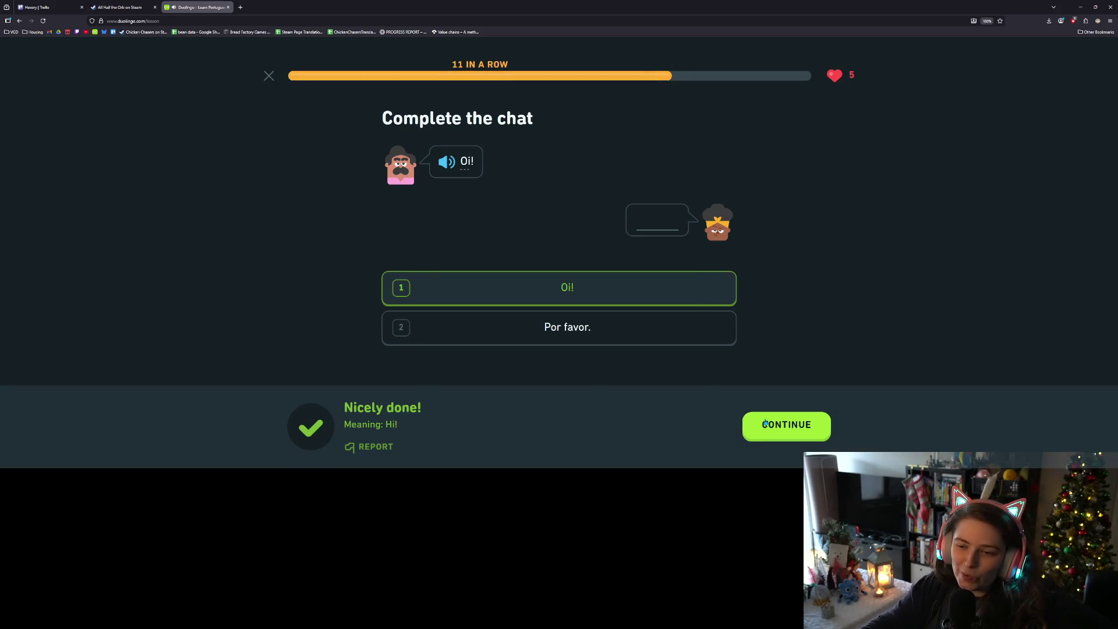
{"action": "left_click", "coordinate": [768, 423]}
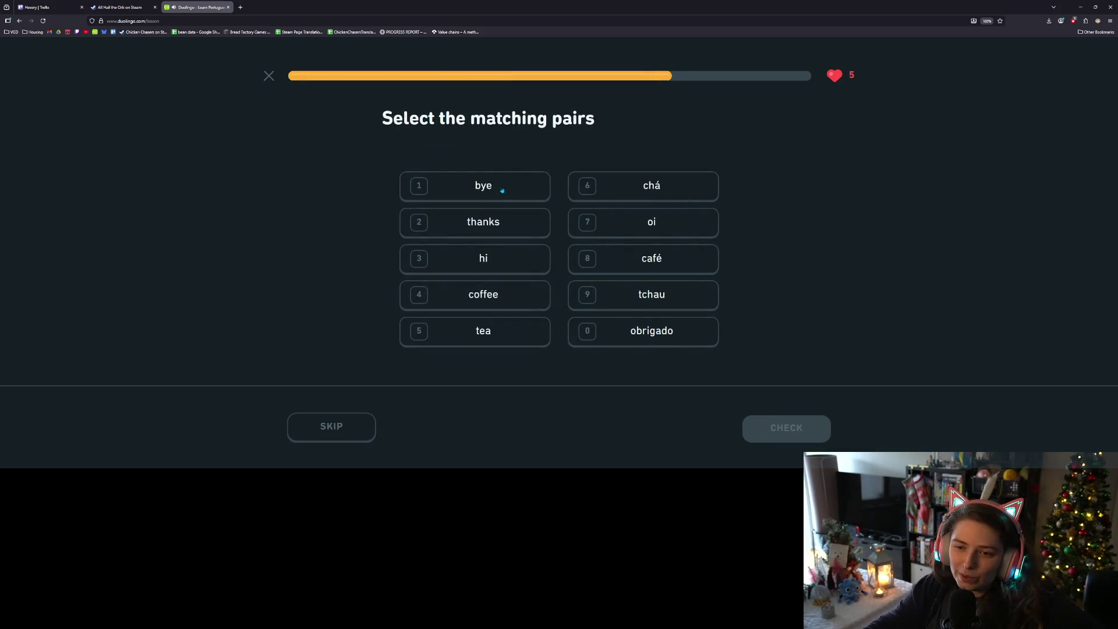
- Match bye–tchau and hi–oi
{"action": "left_click", "coordinate": [614, 296]}
{"action": "left_click", "coordinate": [508, 182]}
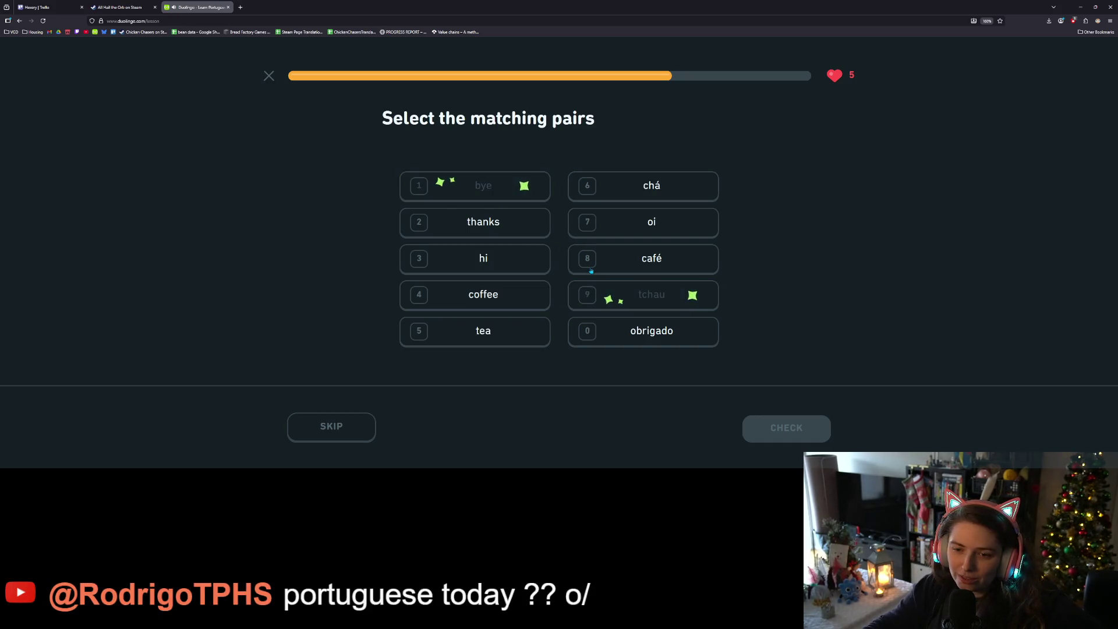
{"action": "left_click", "coordinate": [526, 221]}
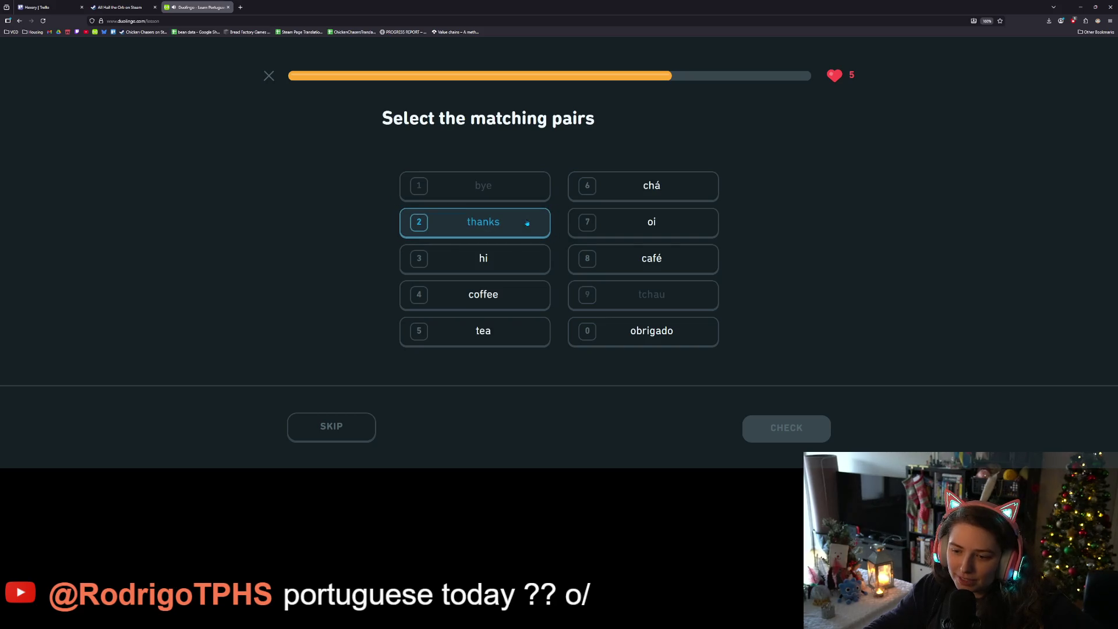
{"action": "left_click", "coordinate": [527, 223]}
{"action": "left_click", "coordinate": [516, 257]}
{"action": "left_click", "coordinate": [606, 225]}
- Match coffee–café, tea–chá and thanks–obrigado, then continue
{"action": "left_click", "coordinate": [526, 301]}
{"action": "left_click", "coordinate": [631, 260]}
{"action": "left_click", "coordinate": [511, 329]}
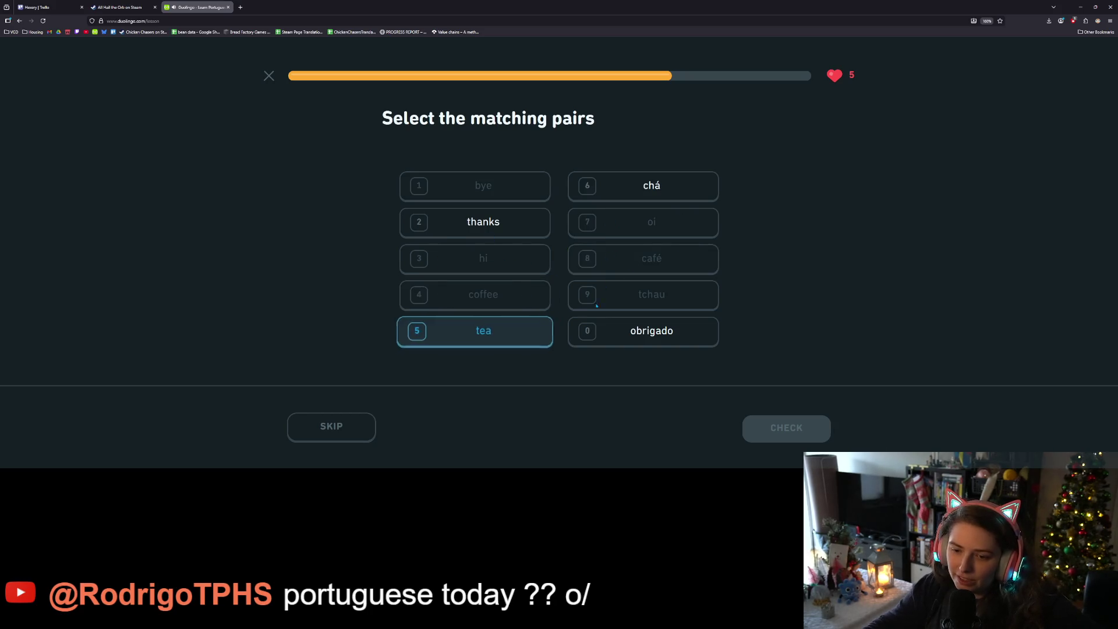
{"action": "left_click", "coordinate": [673, 179]}
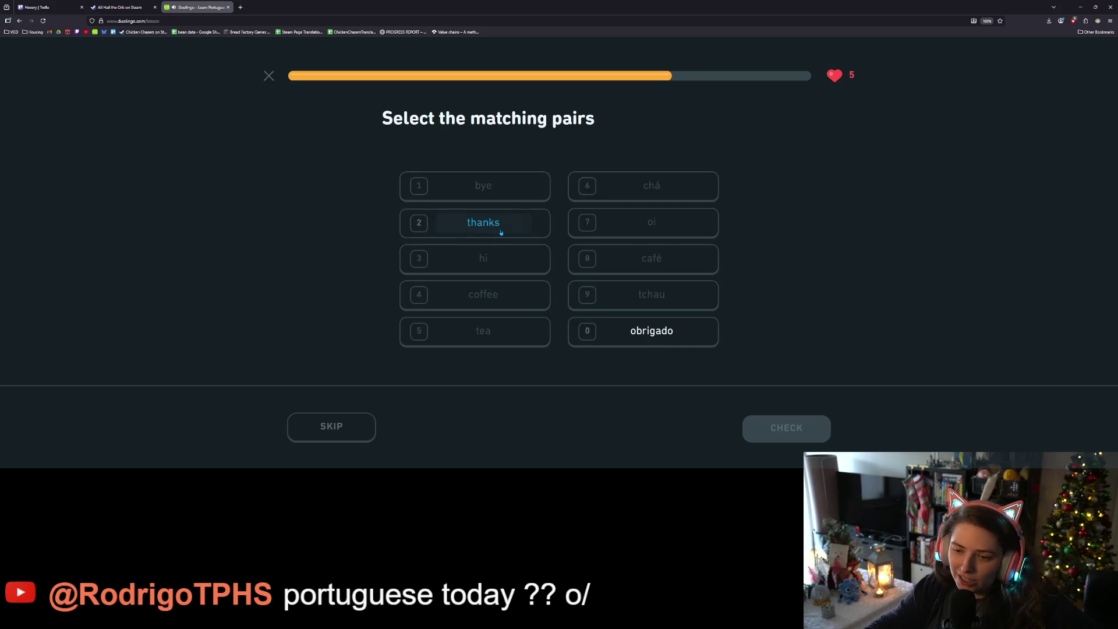
{"action": "left_click", "coordinate": [466, 223]}
{"action": "left_click", "coordinate": [654, 337]}
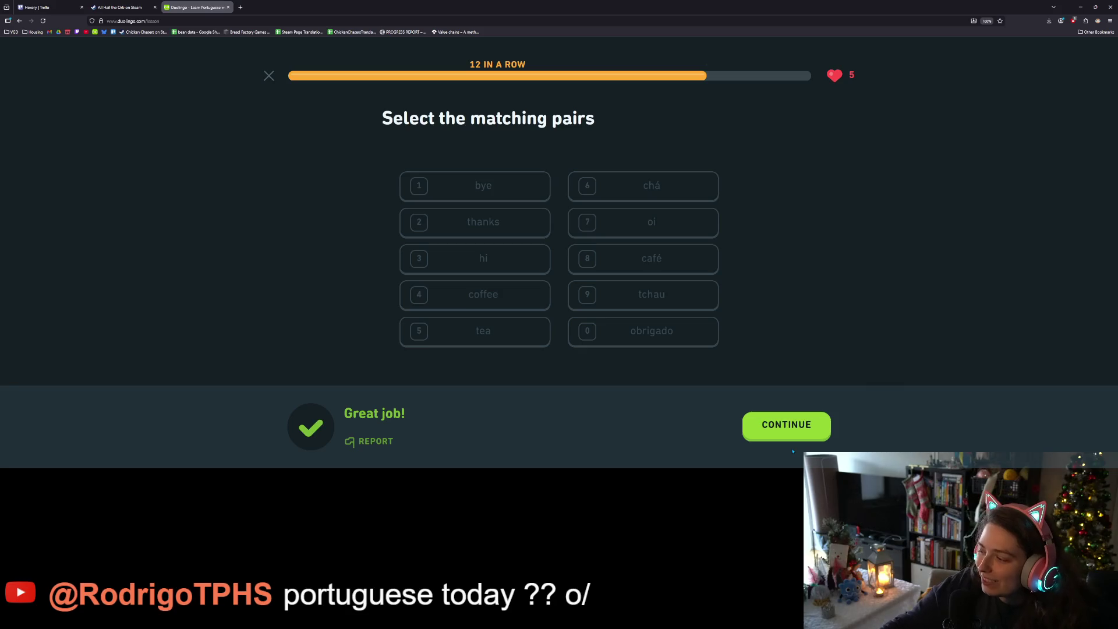
{"action": "left_click", "coordinate": [786, 429]}
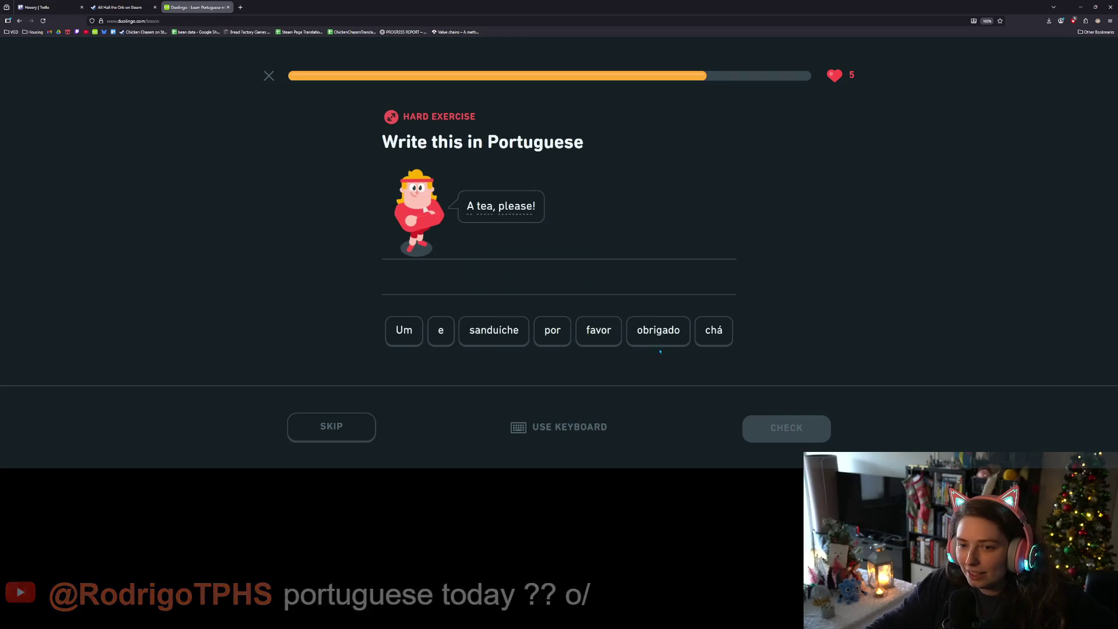
- Answer 'Um chá por favor' and have it checked
{"action": "left_click", "coordinate": [410, 336]}
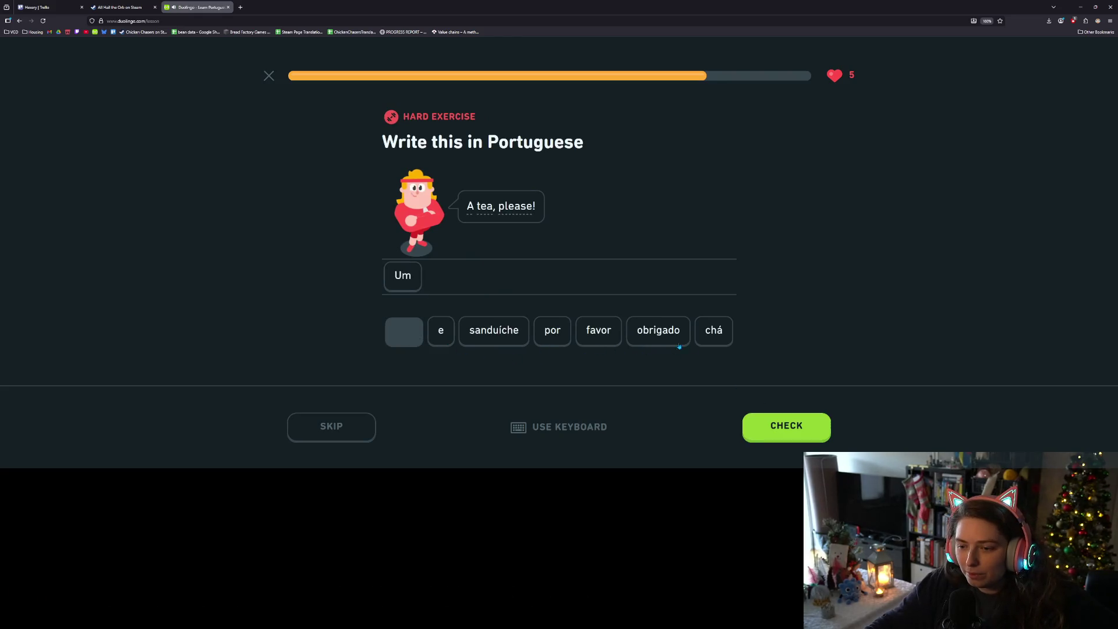
{"action": "left_click", "coordinate": [713, 330]}
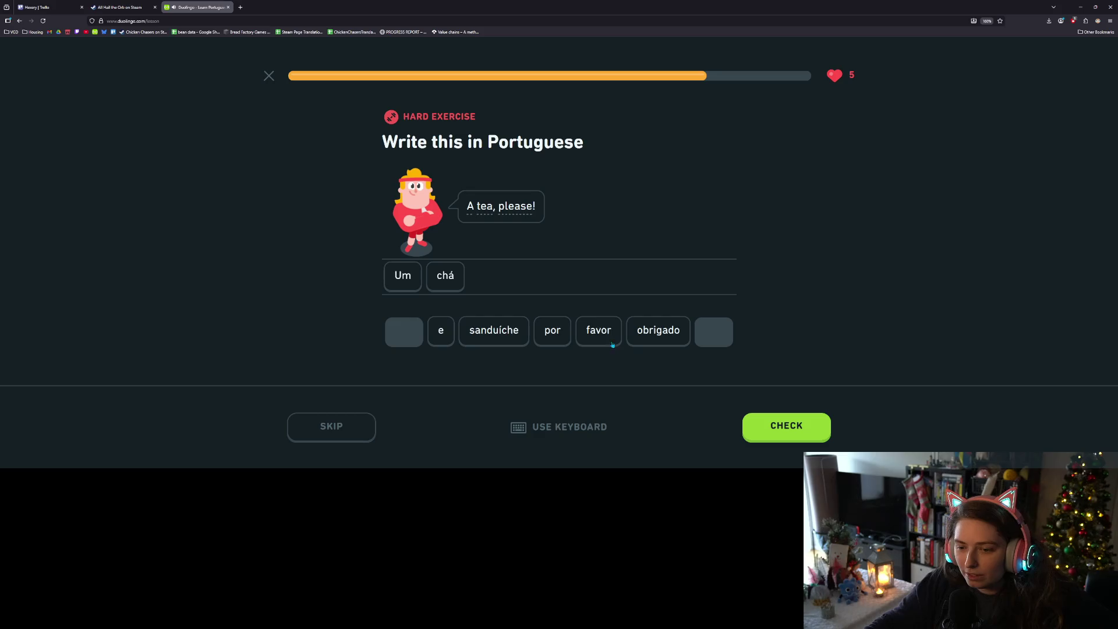
{"action": "left_click", "coordinate": [552, 328]}
{"action": "left_click", "coordinate": [592, 333]}
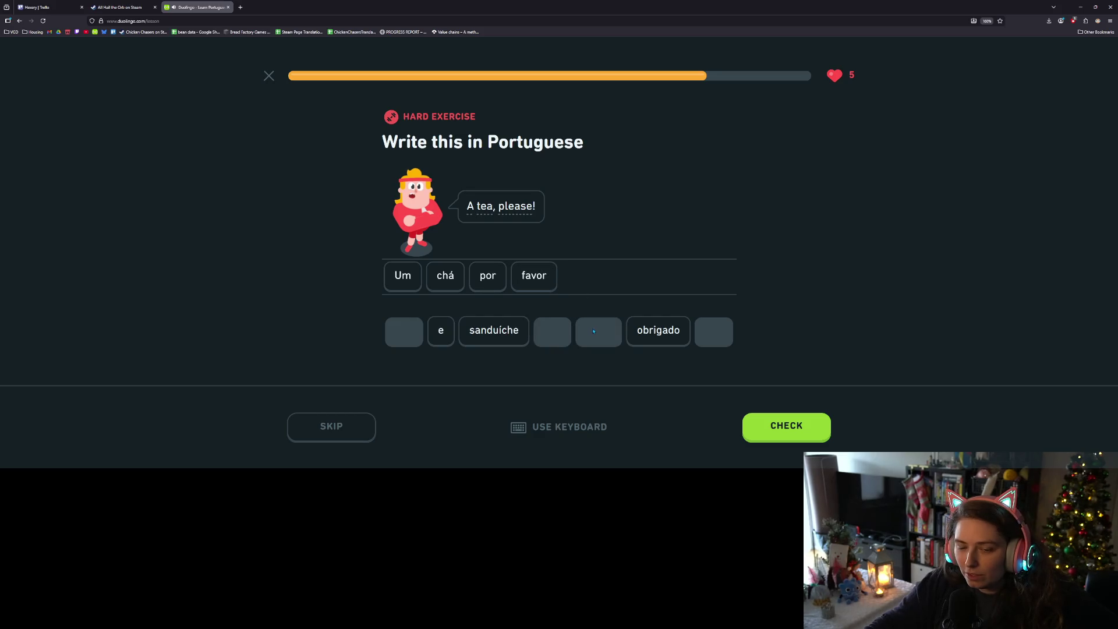
{"action": "left_click", "coordinate": [751, 427]}
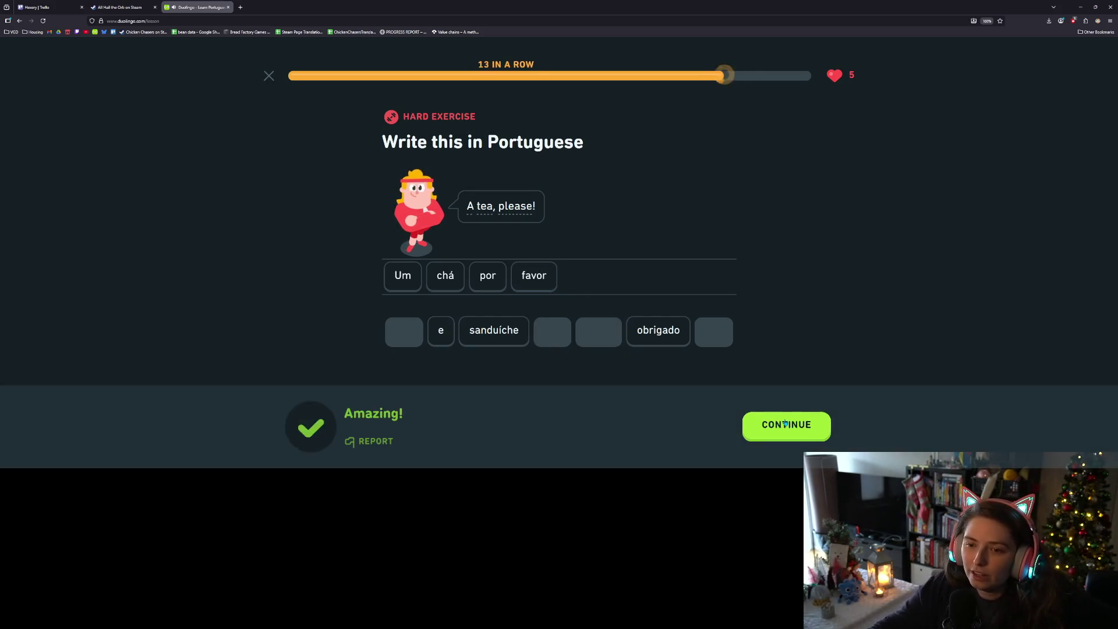
{"action": "left_click", "coordinate": [786, 428]}
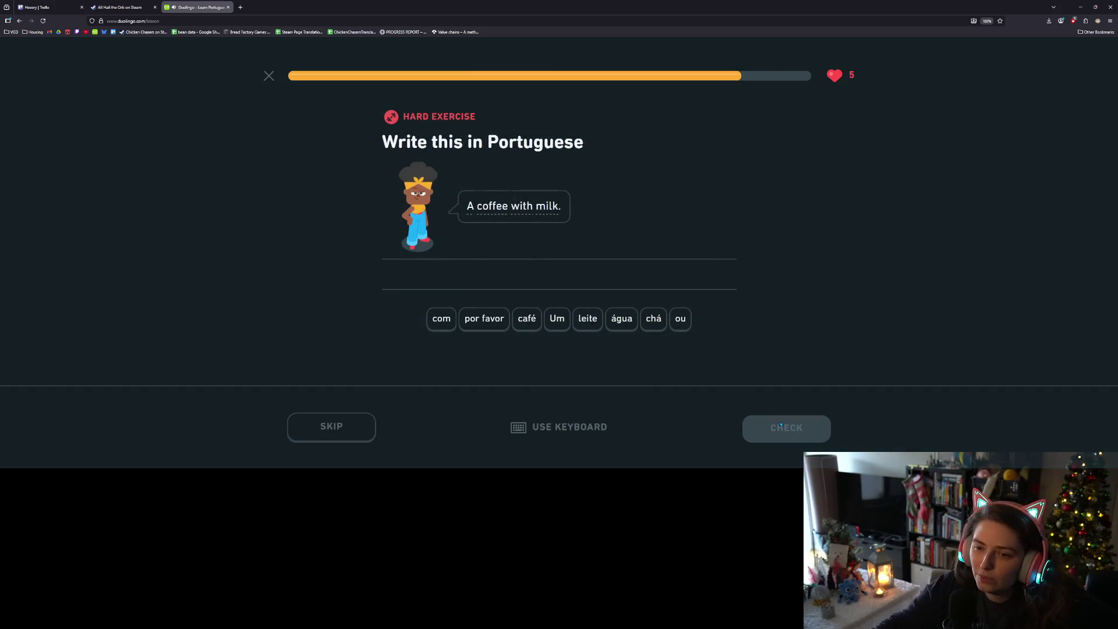
- Build 'Um café com leite' and have it checked
{"action": "left_click", "coordinate": [556, 328]}
{"action": "left_click", "coordinate": [536, 324]}
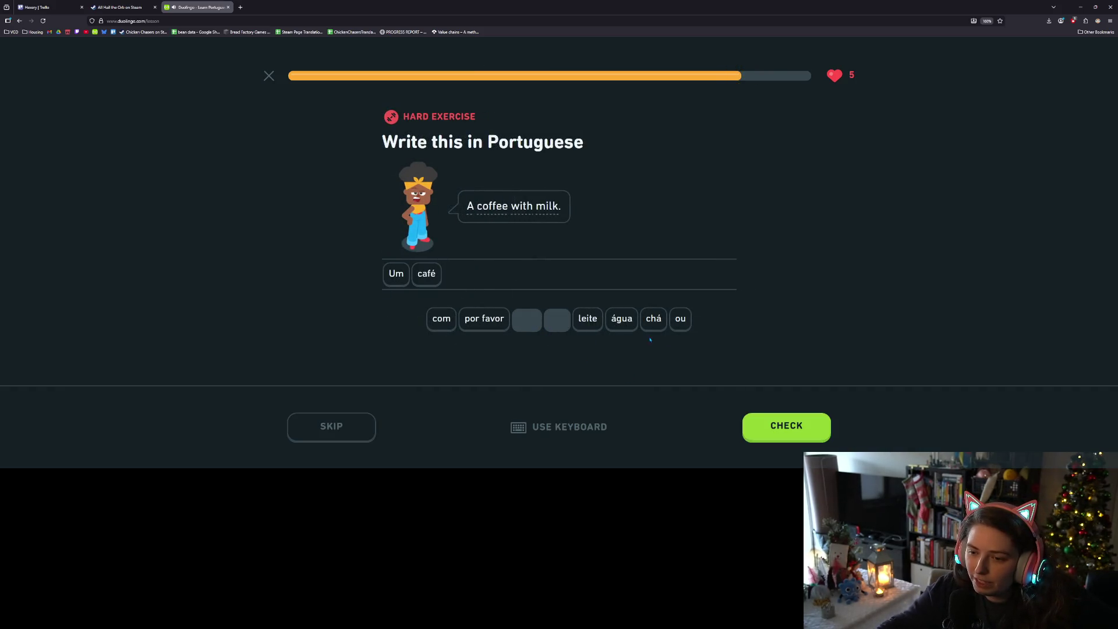
{"action": "left_click", "coordinate": [437, 325]}
{"action": "left_click", "coordinate": [582, 324]}
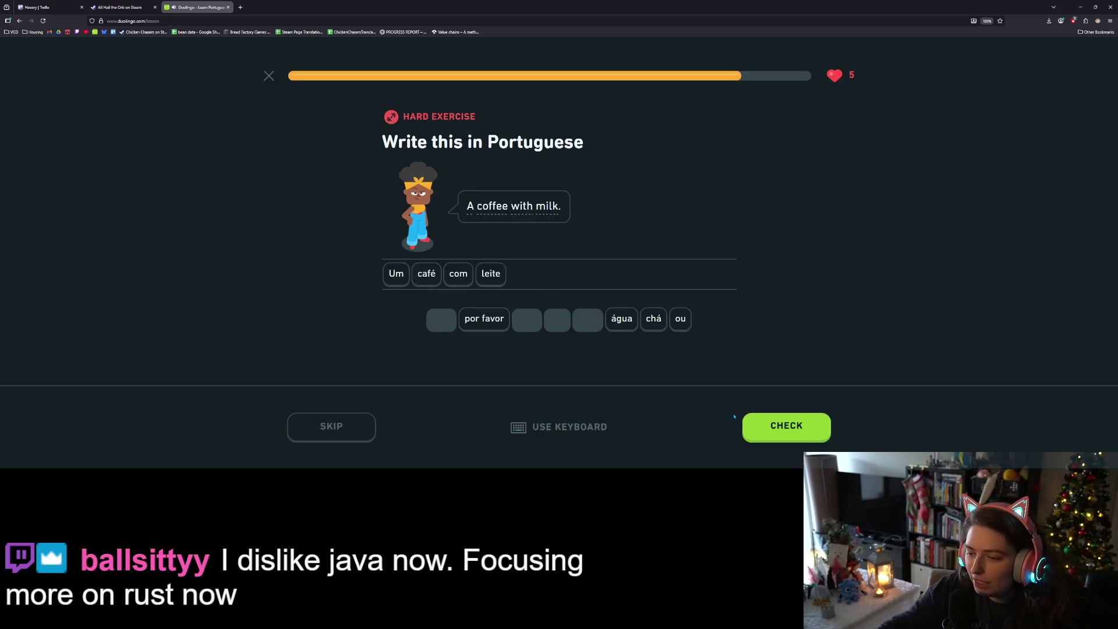
{"action": "left_click", "coordinate": [784, 432]}
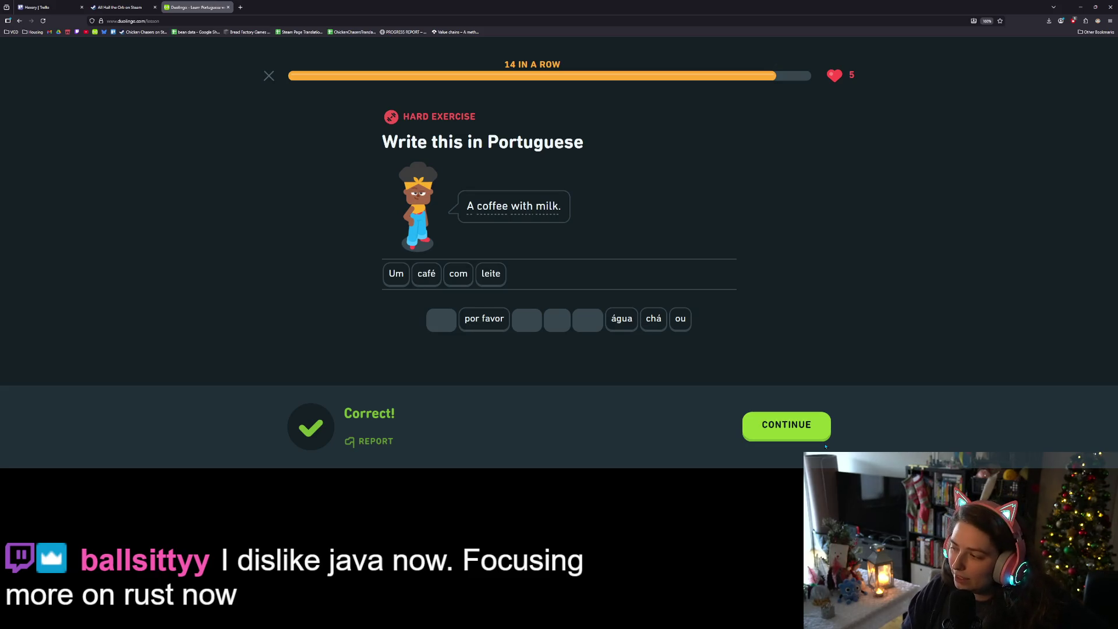
{"action": "left_click", "coordinate": [808, 430]}
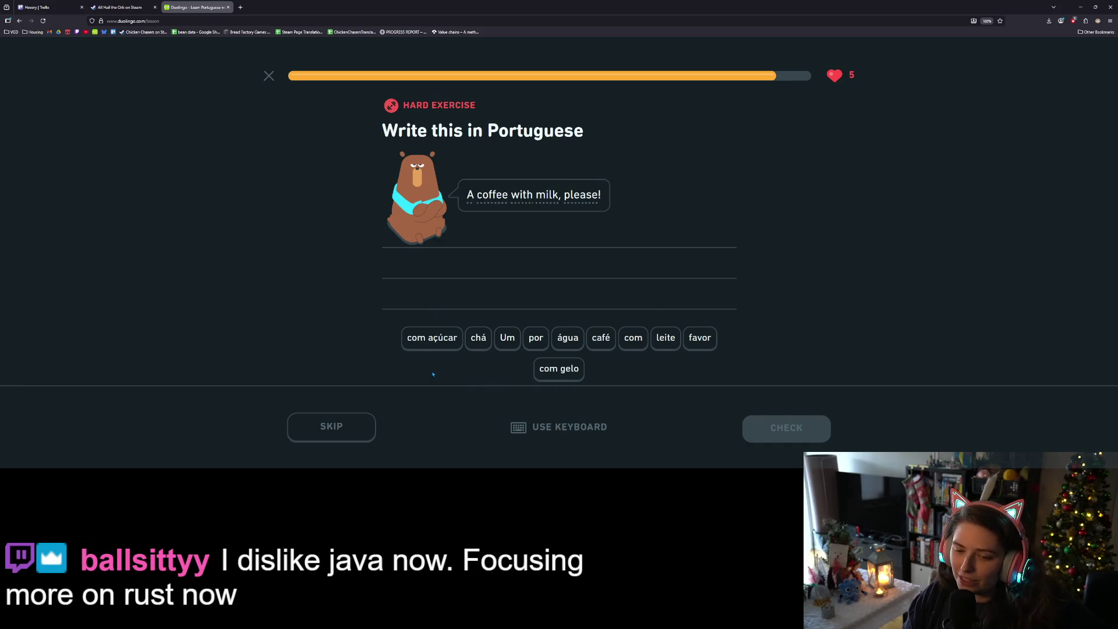
- Answer 'Um café com leite por favor' for 'A coffee with milk, please!' and have it marked correct
{"action": "left_click", "coordinate": [518, 336]}
{"action": "left_click", "coordinate": [593, 349]}
{"action": "left_click", "coordinate": [634, 348]}
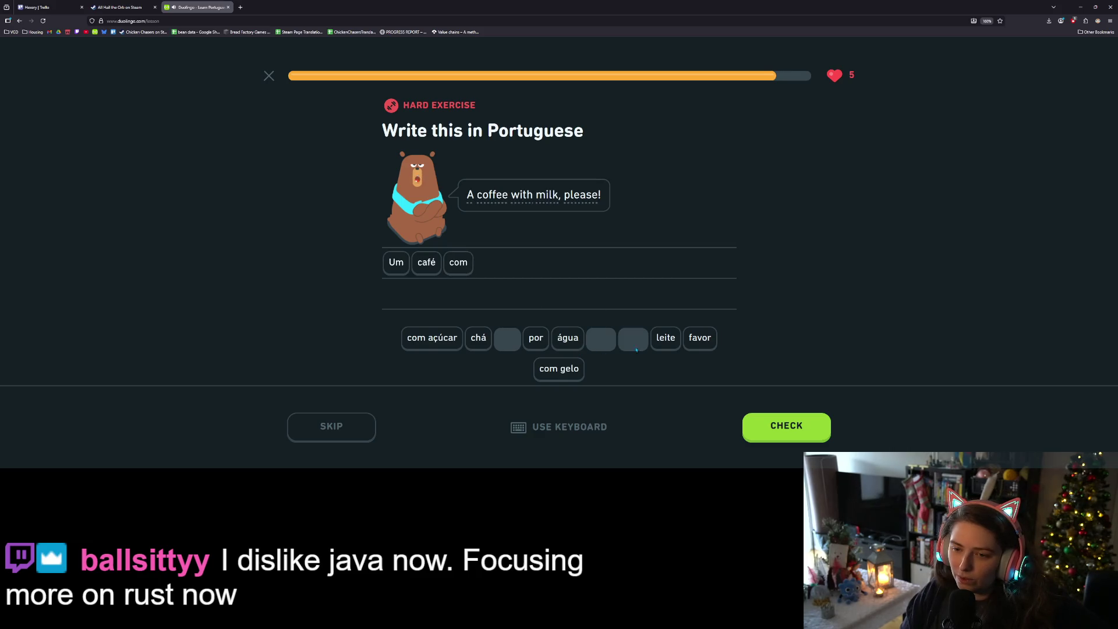
{"action": "left_click", "coordinate": [676, 345]}
{"action": "left_click", "coordinate": [532, 341]}
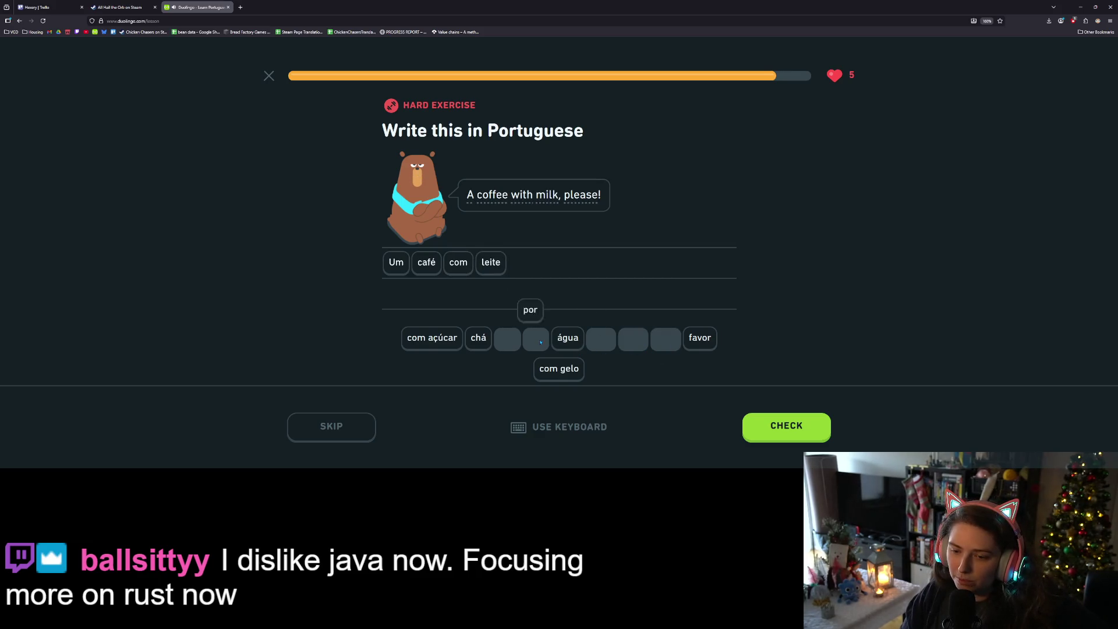
{"action": "left_click", "coordinate": [692, 342]}
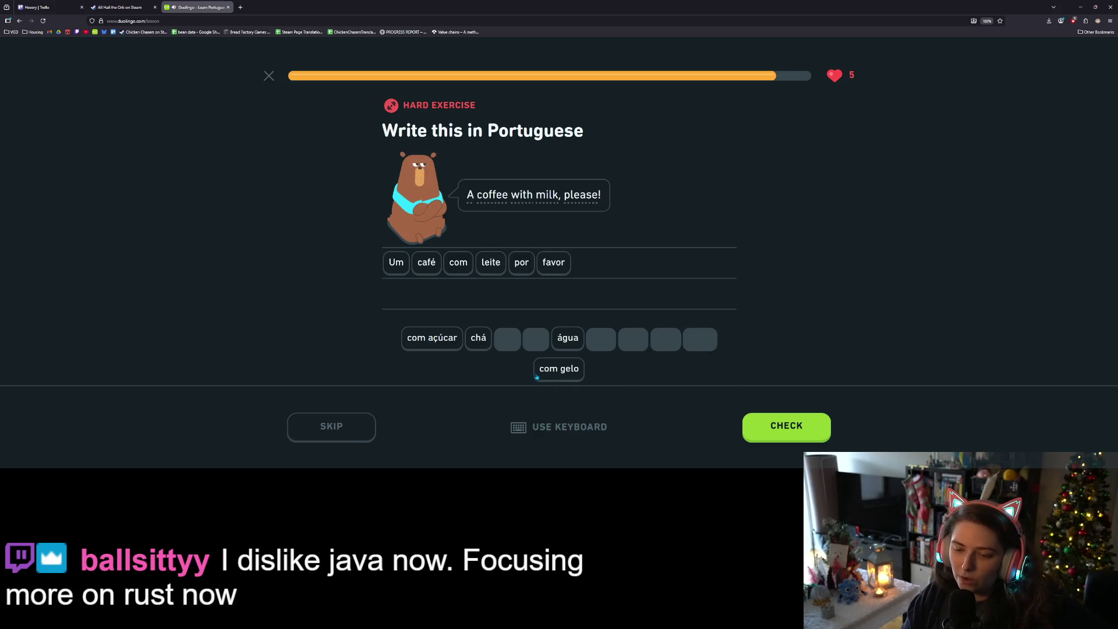
{"action": "left_click", "coordinate": [784, 429]}
{"action": "left_click", "coordinate": [788, 434]}
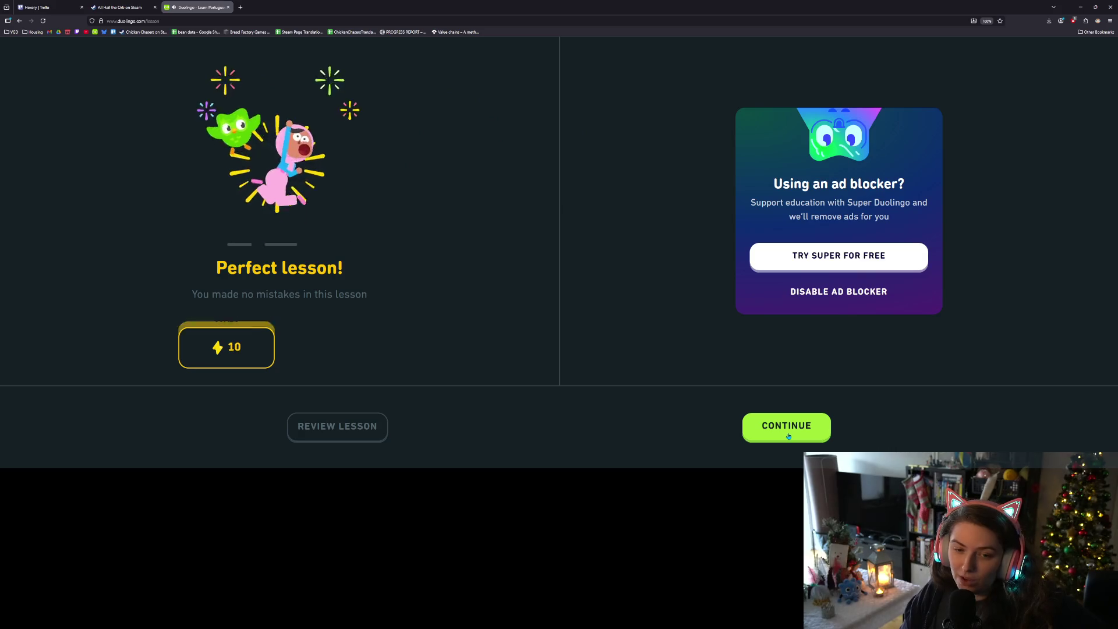
- Advance past the Perfect lesson, score, streak checkpoint and daily quest screens
{"action": "left_click", "coordinate": [790, 435]}
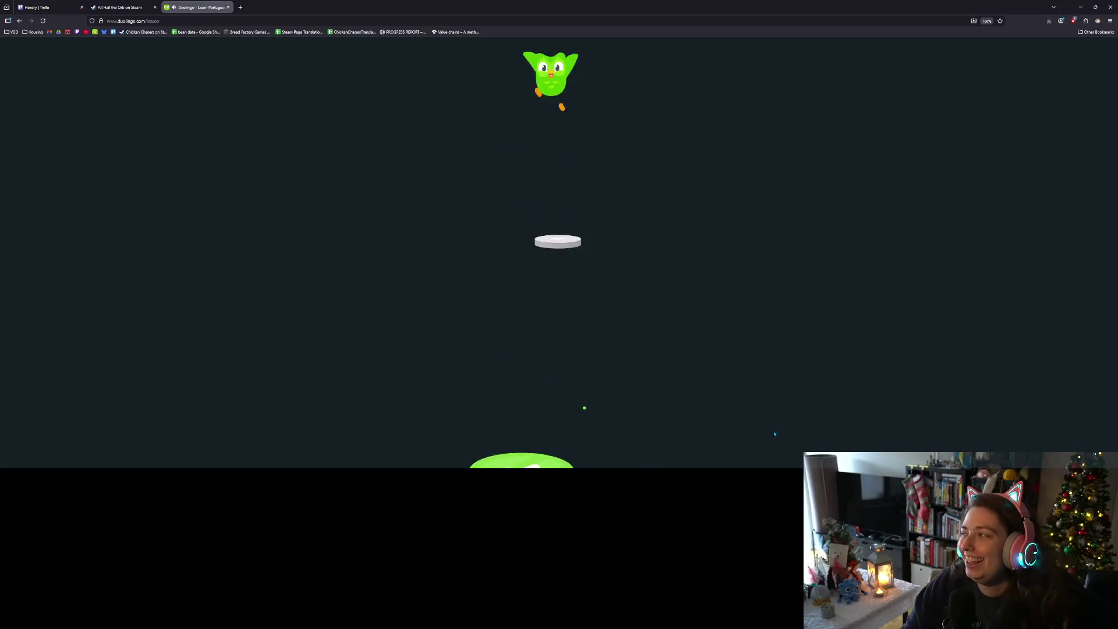
{"action": "left_click", "coordinate": [790, 429]}
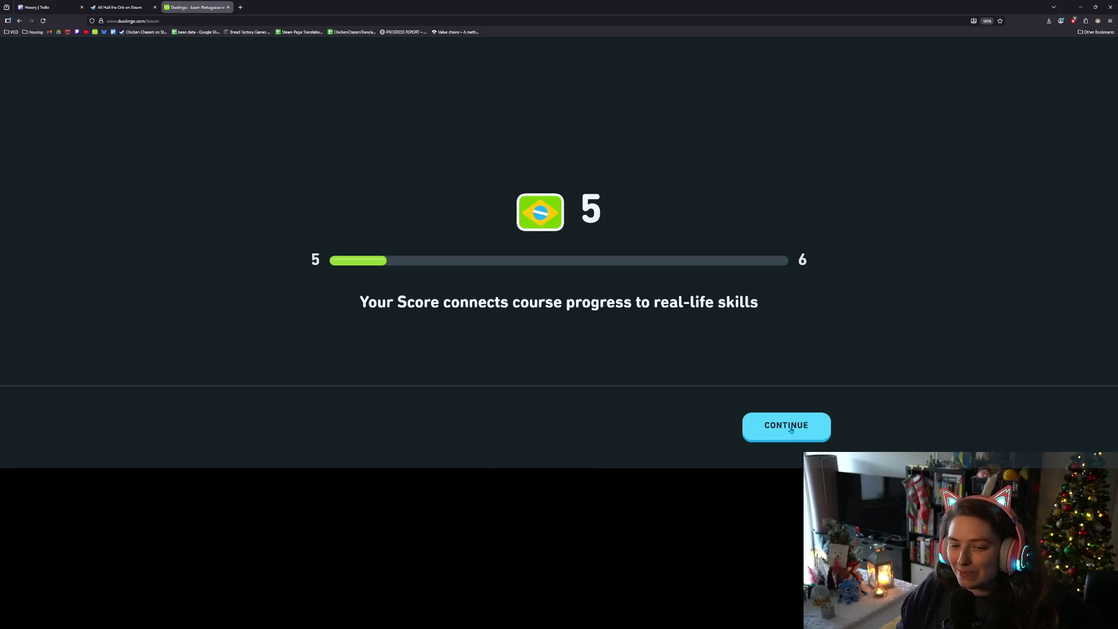
{"action": "left_click", "coordinate": [790, 429]}
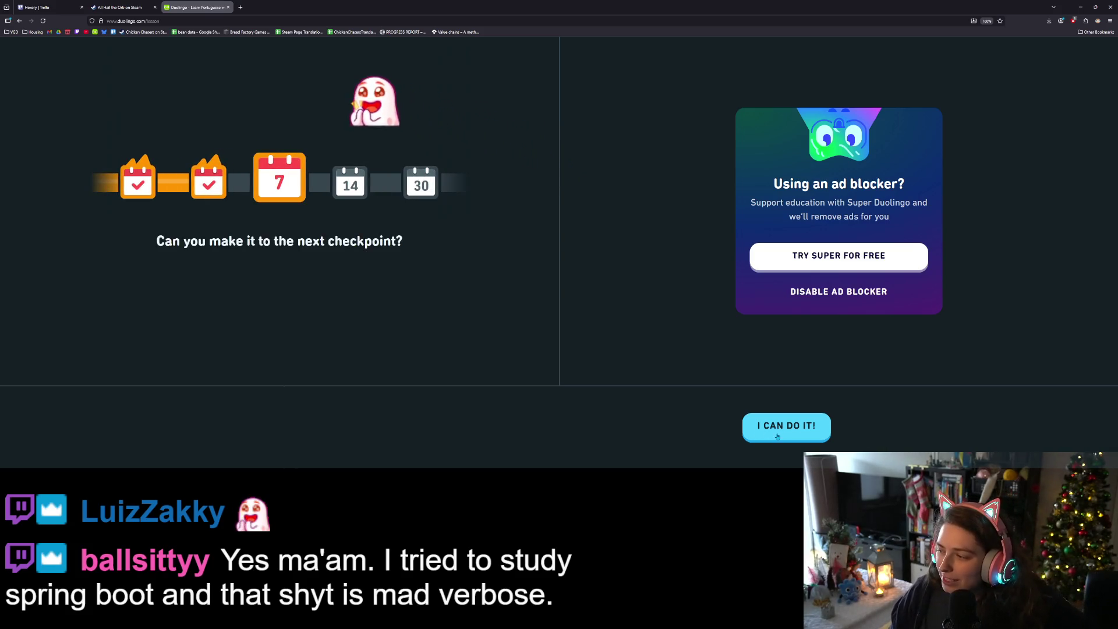
{"action": "left_click", "coordinate": [770, 436]}
{"action": "left_click", "coordinate": [770, 436]}
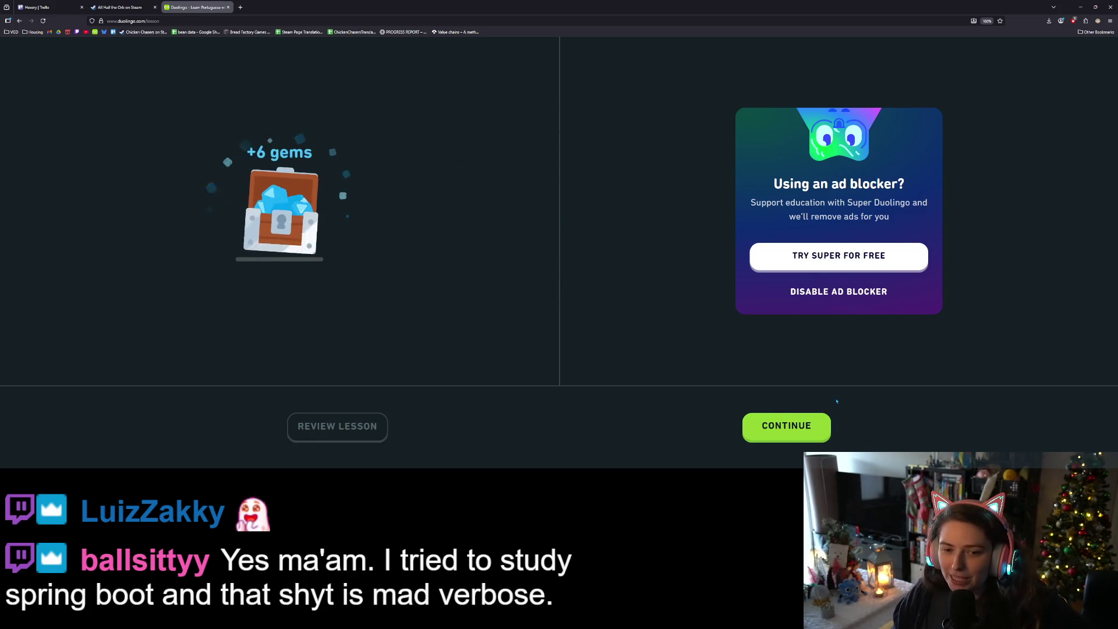
- Collect the gem chest, leave the leaderboard, and start the next Order at a cafe lesson
{"action": "left_click", "coordinate": [808, 424]}
{"action": "left_click", "coordinate": [802, 426]}
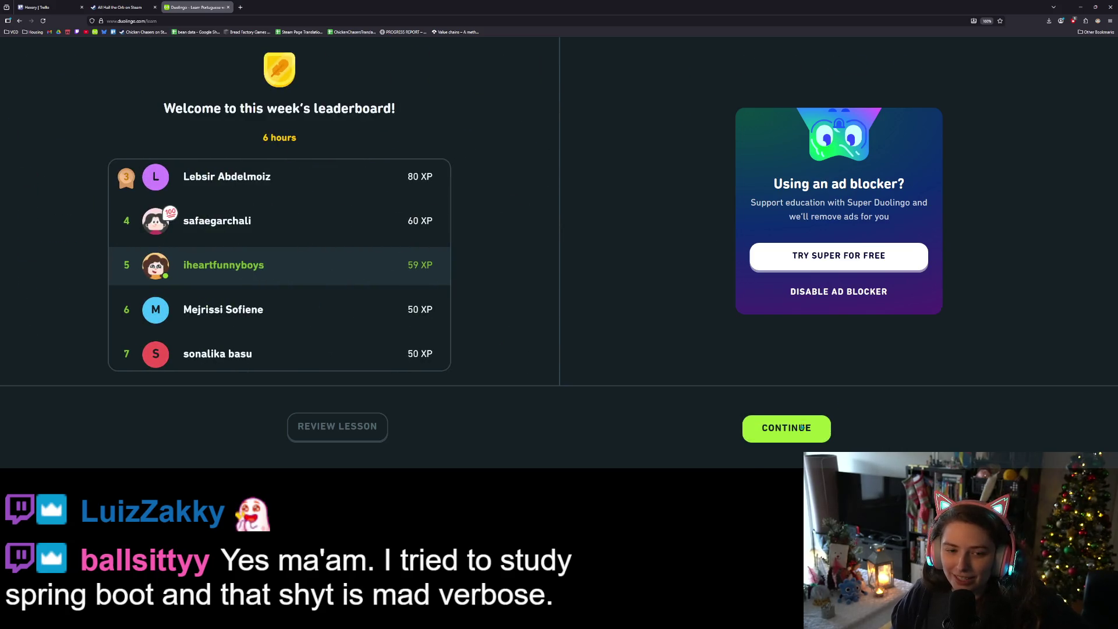
{"action": "left_click", "coordinate": [513, 186]}
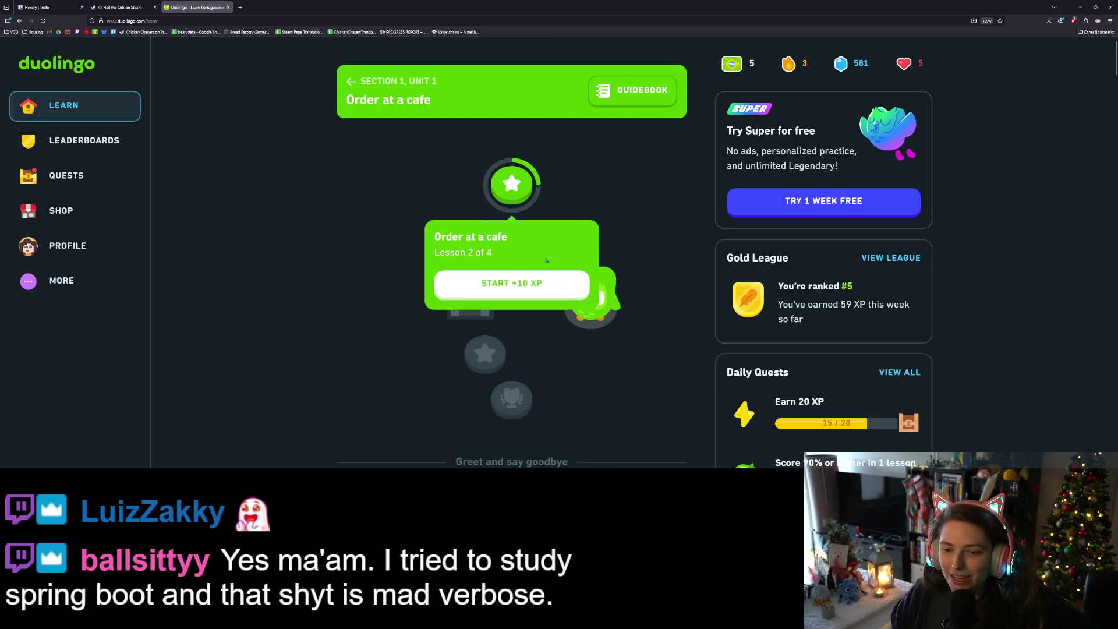
{"action": "left_click", "coordinate": [568, 282]}
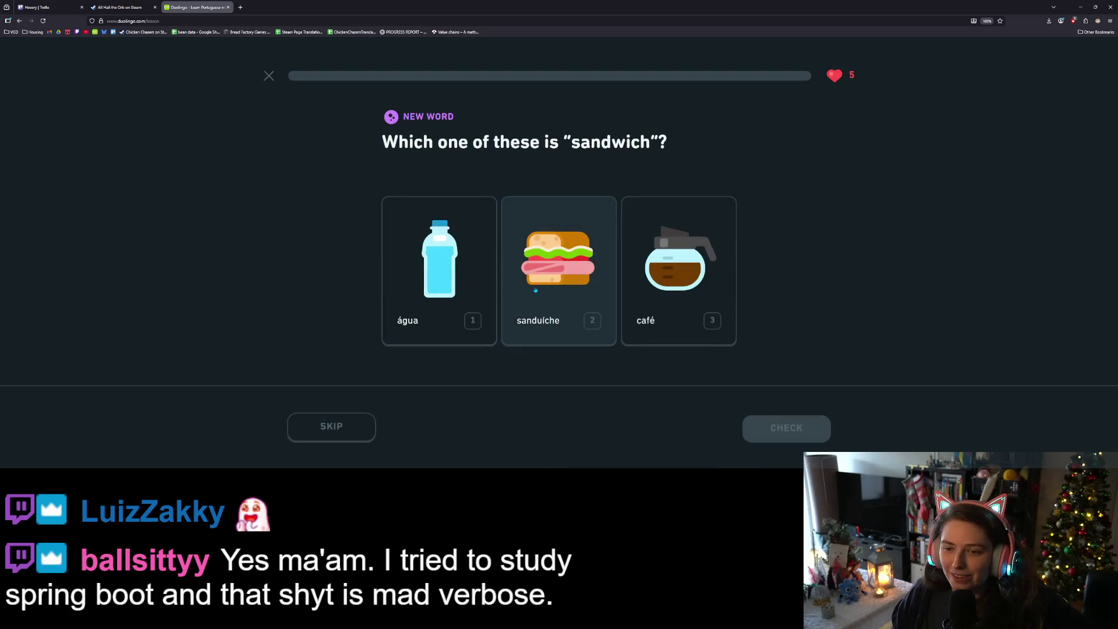
- Answer sanduíche for 'sandwich' and água for 'water'
{"action": "left_click", "coordinate": [561, 260]}
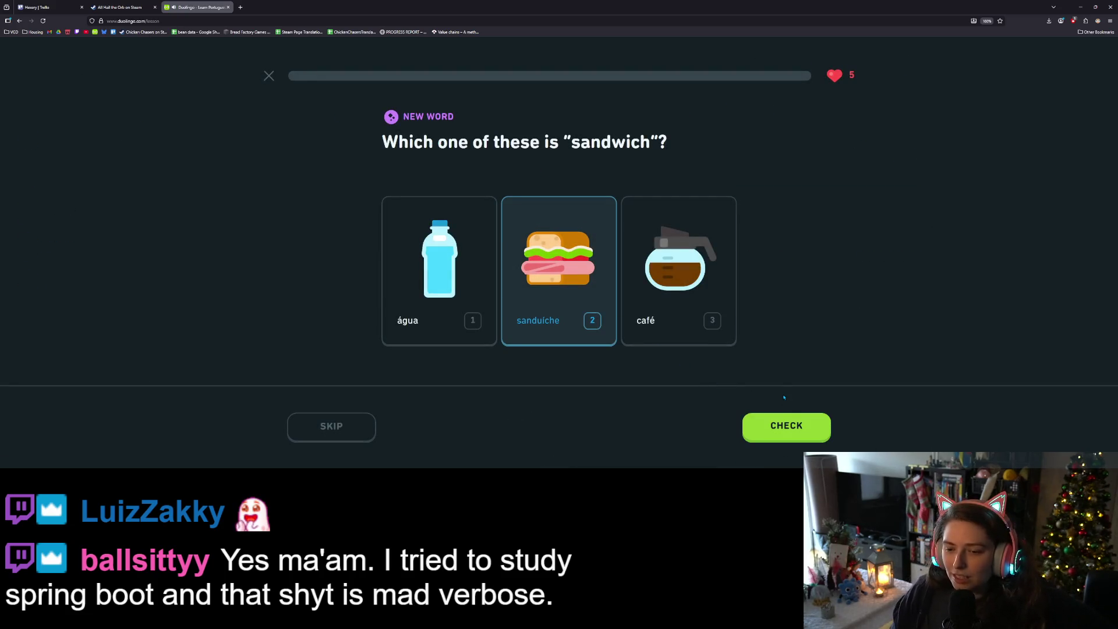
{"action": "left_click", "coordinate": [787, 428]}
{"action": "left_click", "coordinate": [791, 435]}
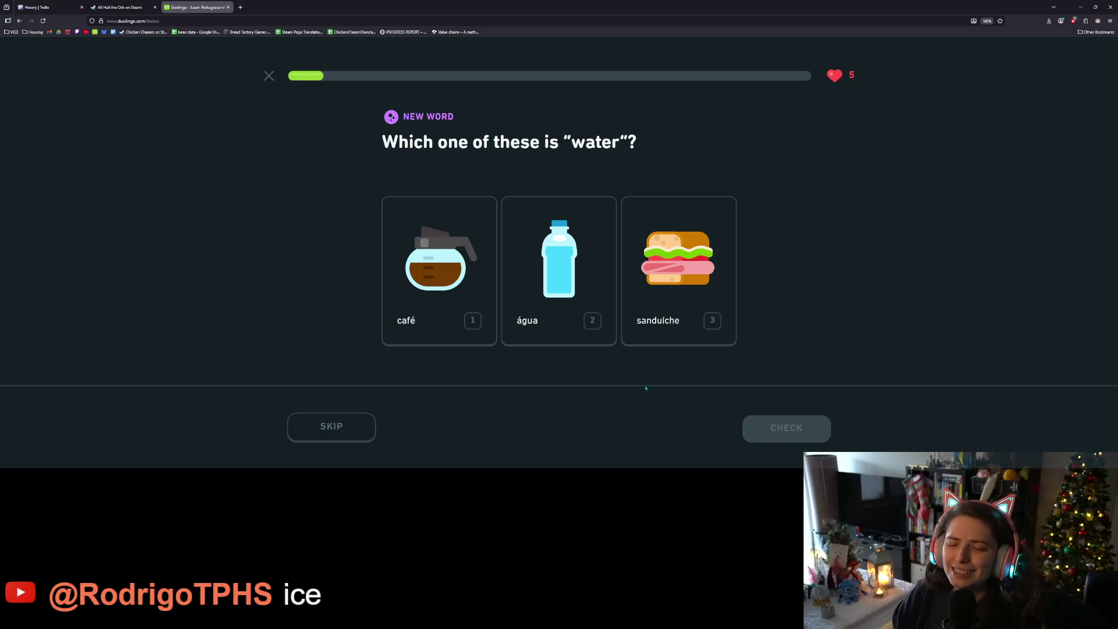
{"action": "key", "text": "2"}
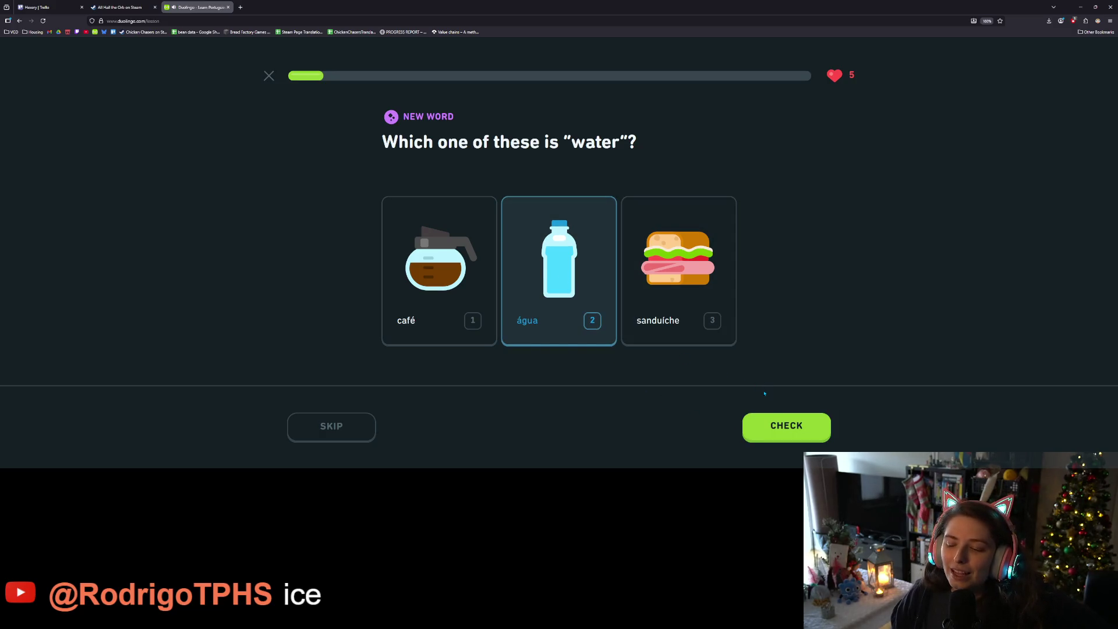
{"action": "left_click", "coordinate": [780, 425]}
{"action": "left_click", "coordinate": [780, 425]}
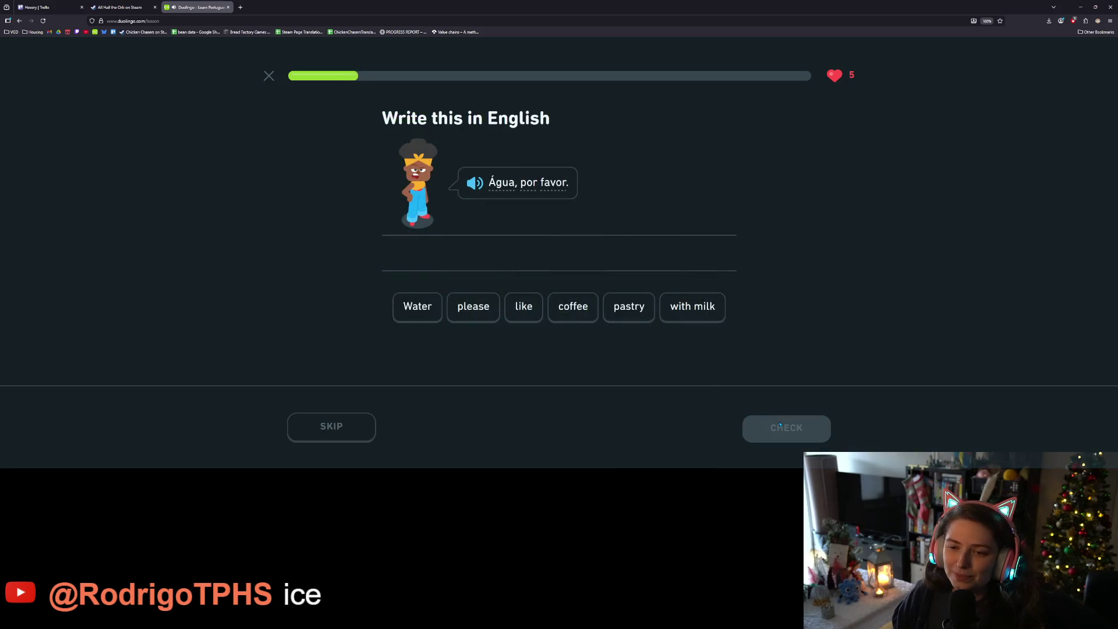
- Translate the phrases as 'Water please' and 'Thanks'
{"action": "key", "text": "1"}
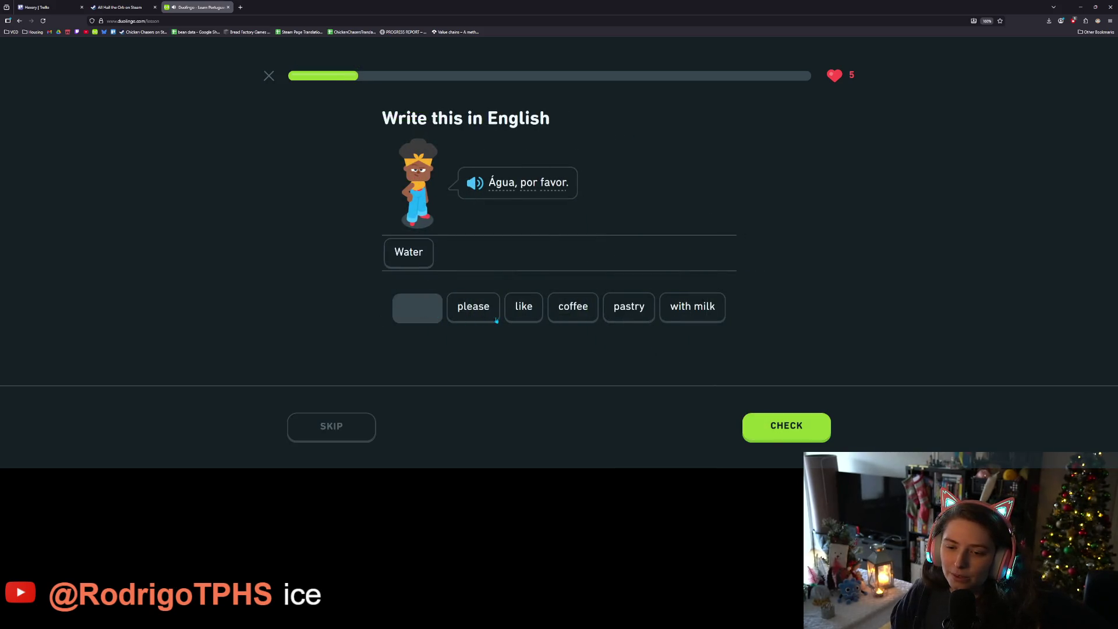
{"action": "key", "text": "2"}
{"action": "left_click", "coordinate": [780, 434]}
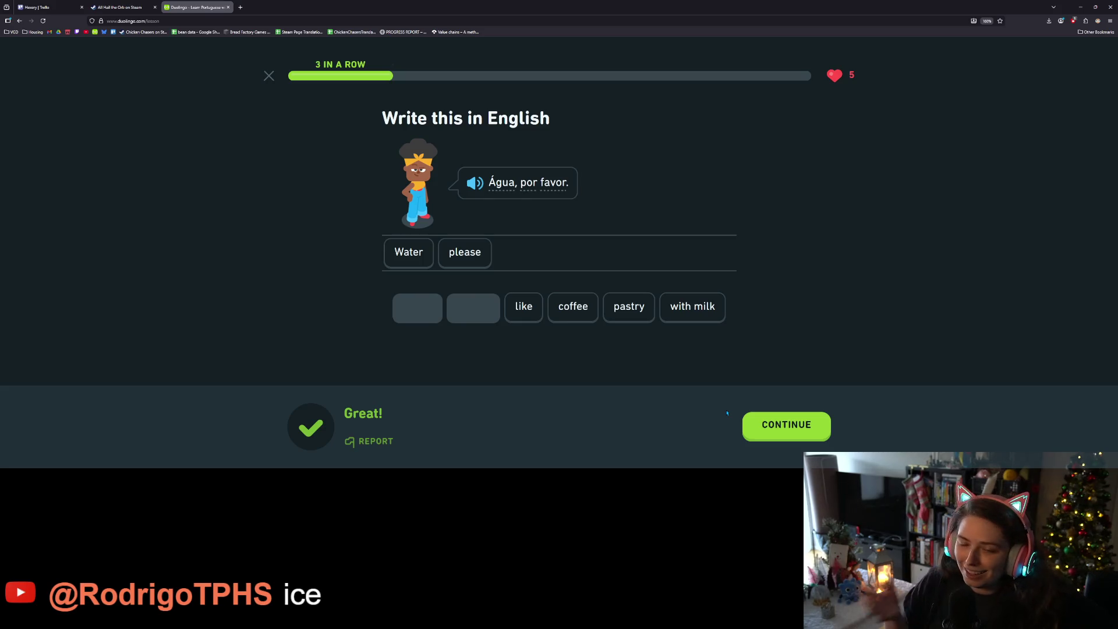
{"action": "left_click", "coordinate": [774, 415]}
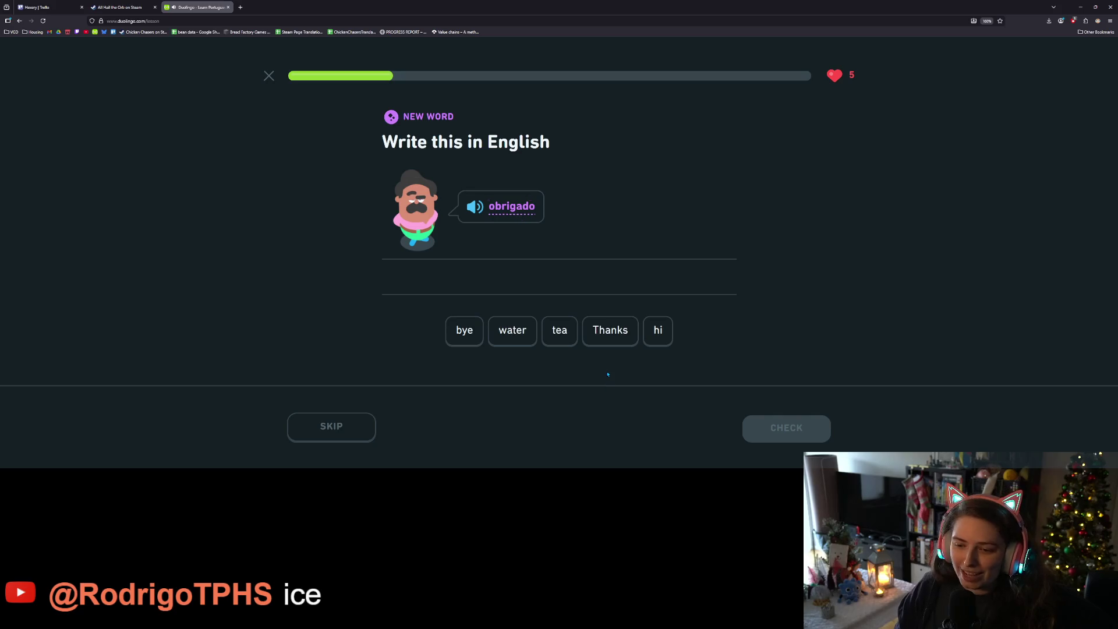
{"action": "left_click", "coordinate": [616, 331]}
{"action": "left_click", "coordinate": [798, 429]}
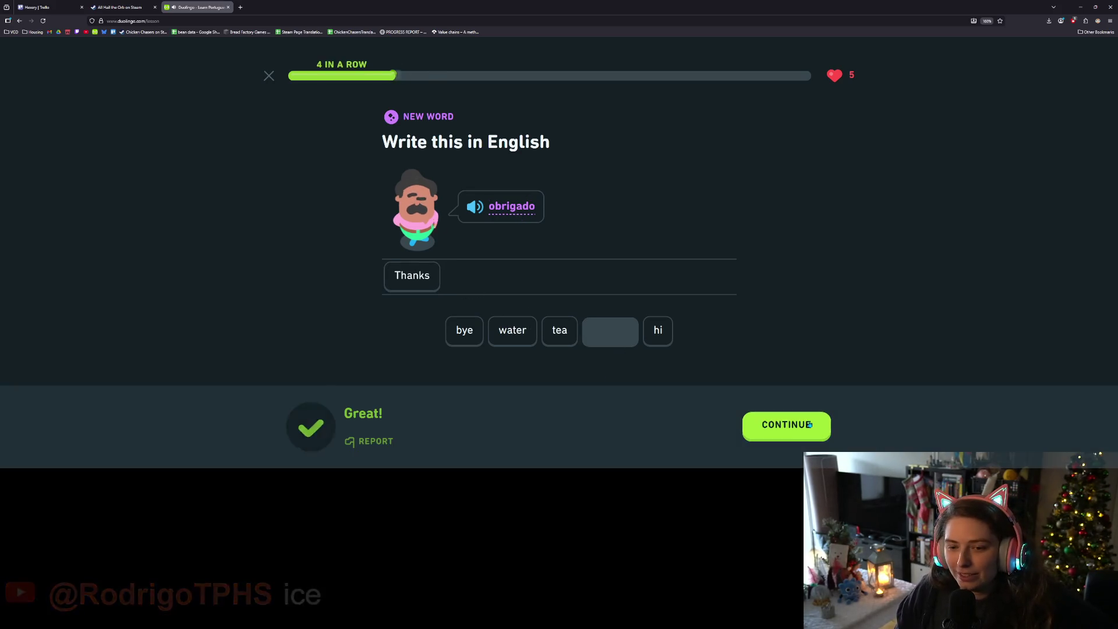
{"action": "left_click", "coordinate": [801, 430]}
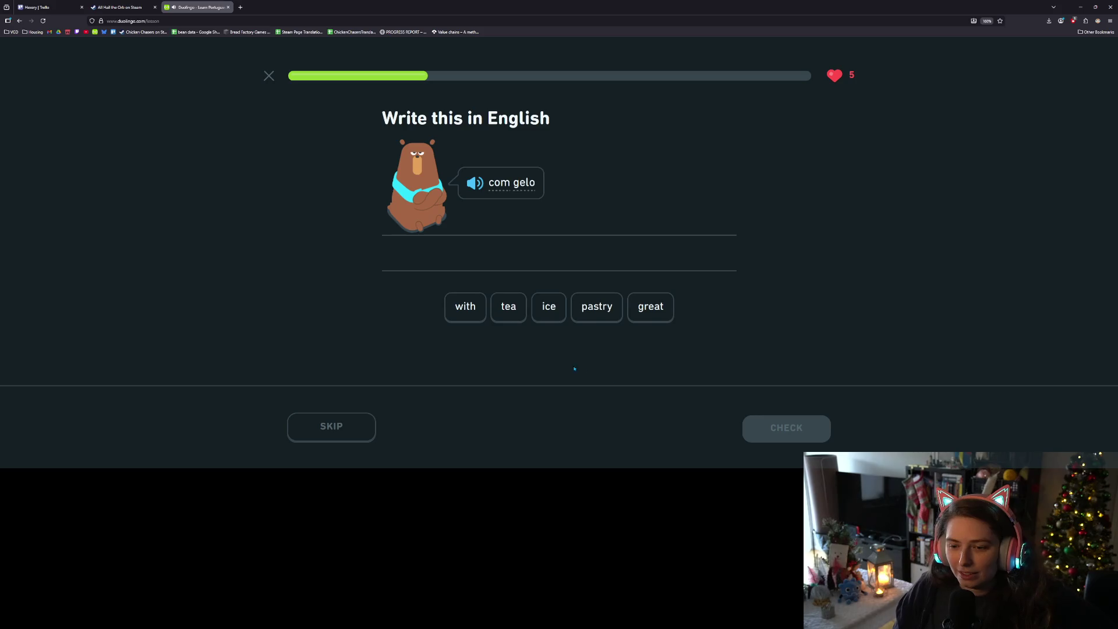
- Translate 'com gelo' as 'with ice', reaching 5 in a row
{"action": "left_click", "coordinate": [465, 308]}
{"action": "left_click", "coordinate": [549, 307]}
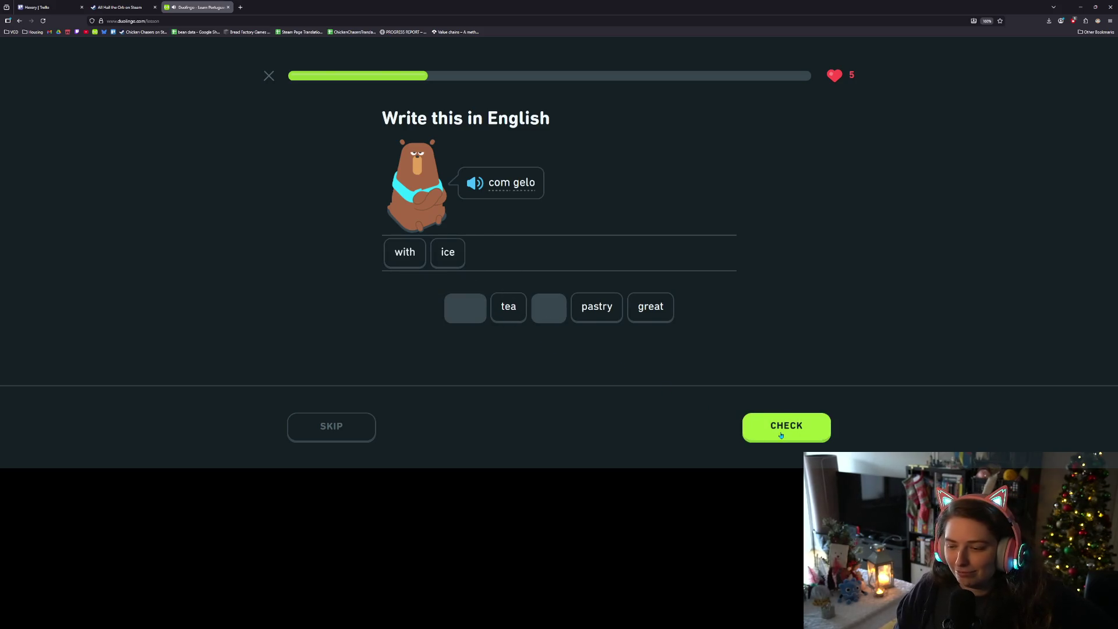
{"action": "left_click", "coordinate": [782, 432]}
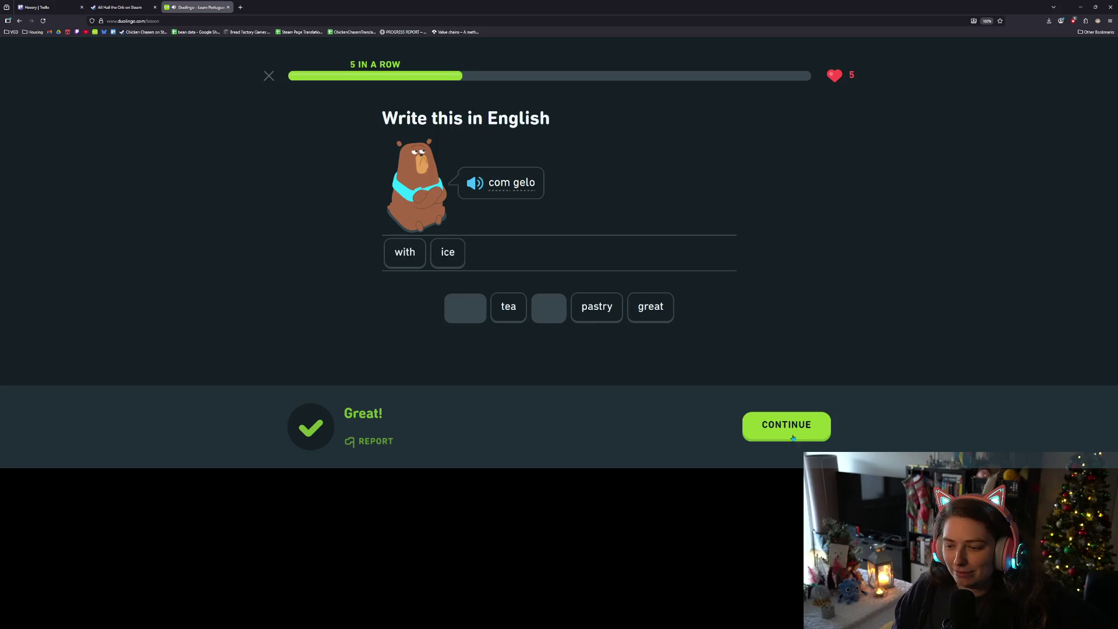
{"action": "left_click", "coordinate": [793, 440]}
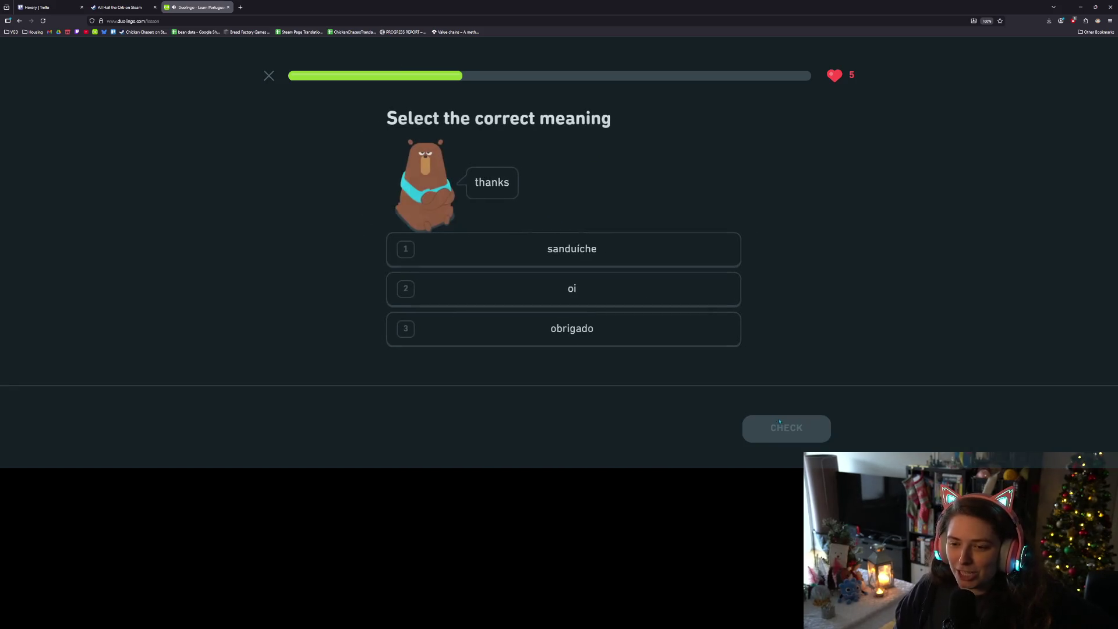
- Choose obrigado as the meaning of 'thanks' and translate the phrase as 'a pastry'
{"action": "left_click", "coordinate": [584, 334]}
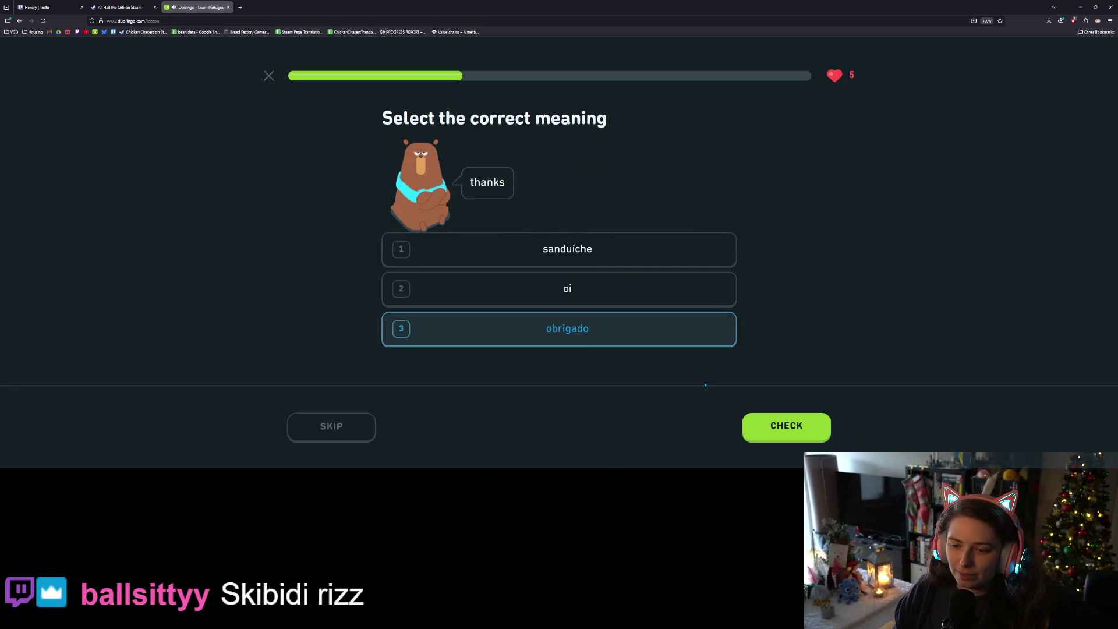
{"action": "left_click", "coordinate": [780, 426]}
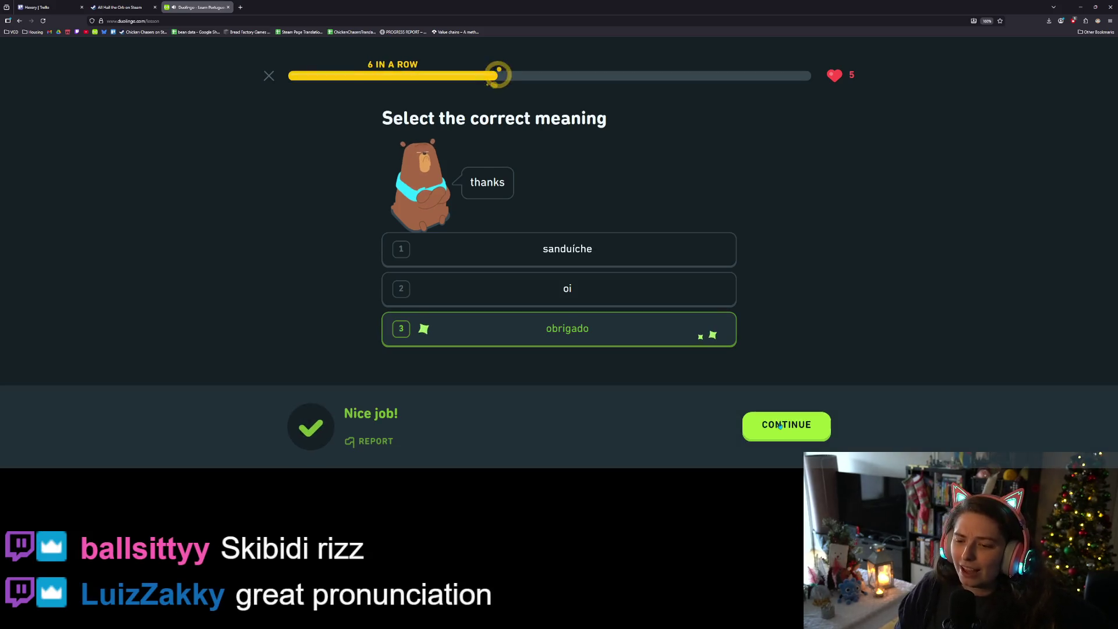
{"action": "left_click", "coordinate": [778, 425]}
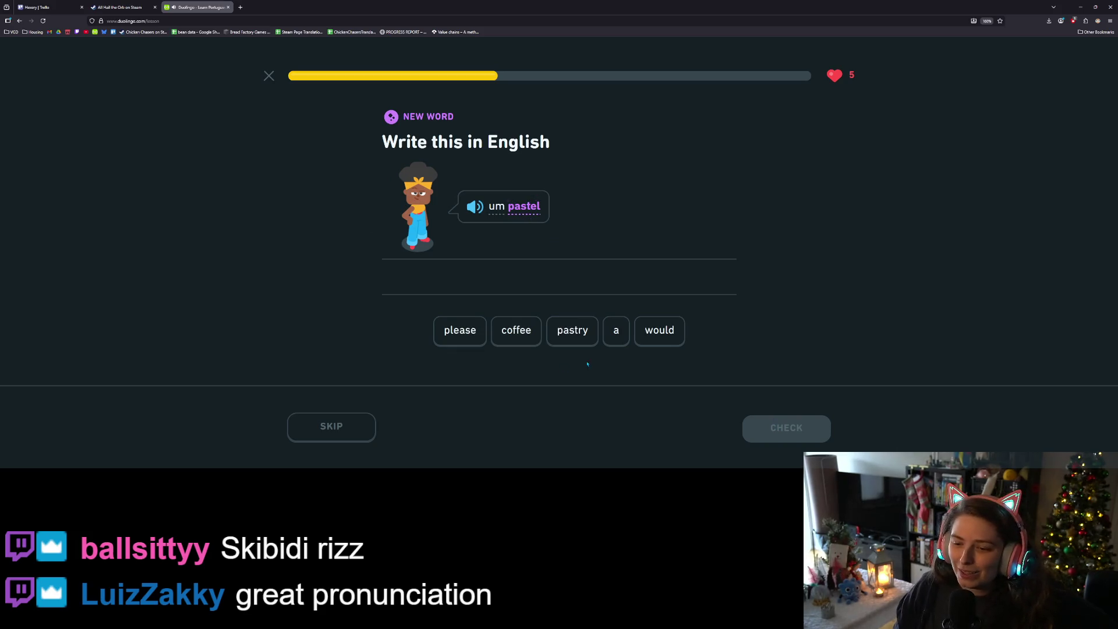
{"action": "left_click", "coordinate": [615, 337]}
{"action": "left_click", "coordinate": [577, 335]}
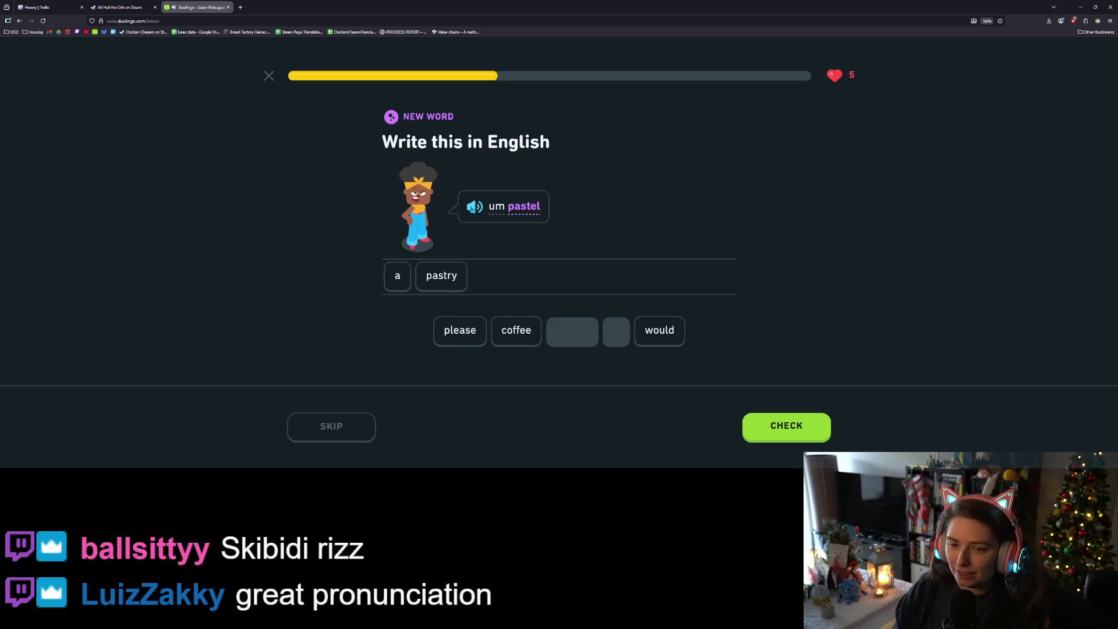
{"action": "left_click", "coordinate": [768, 423]}
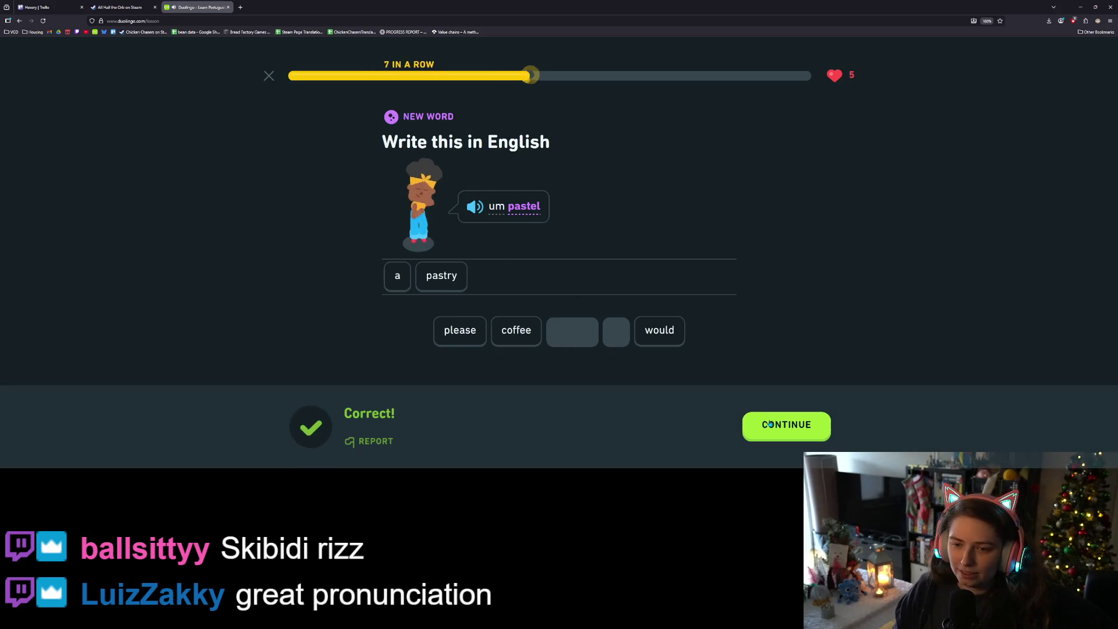
{"action": "left_click", "coordinate": [770, 423]}
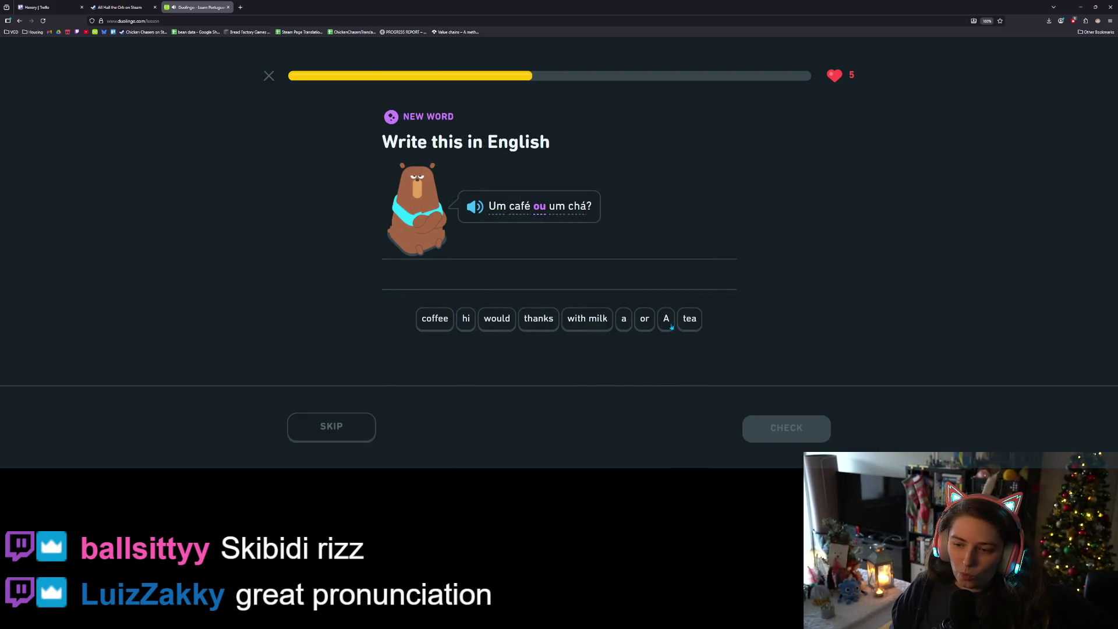
- Build 'A coffee or a tea' for 'Um café ou um chá?' and have it accepted
{"action": "type", "text": "A"}
{"action": "left_click", "coordinate": [447, 325]}
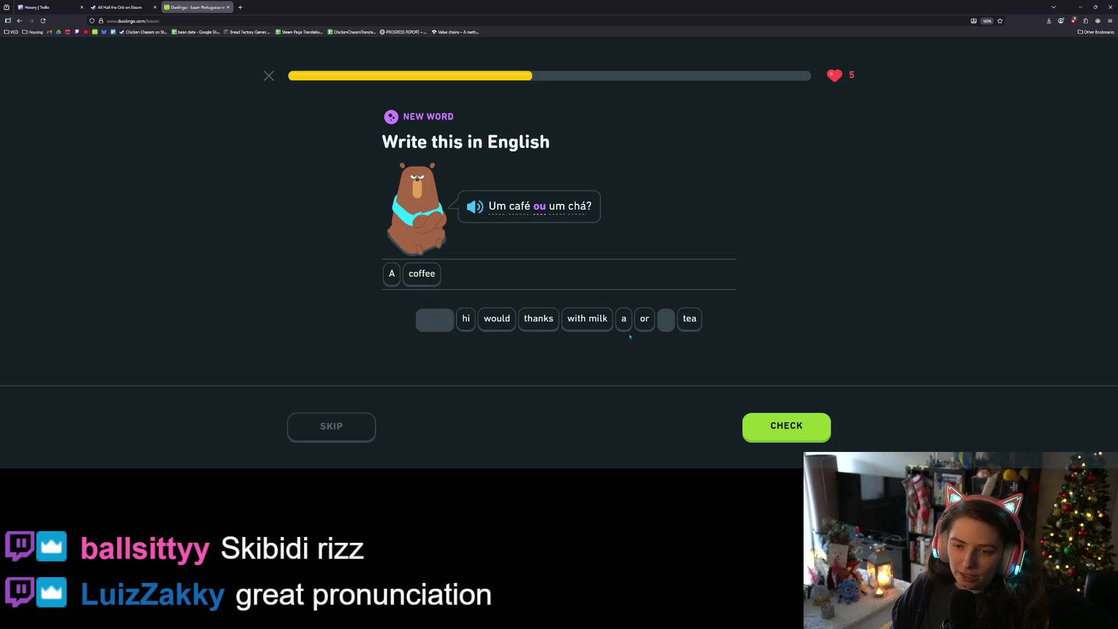
{"action": "left_click", "coordinate": [642, 324]}
{"action": "left_click", "coordinate": [625, 325]}
{"action": "left_click", "coordinate": [693, 326]}
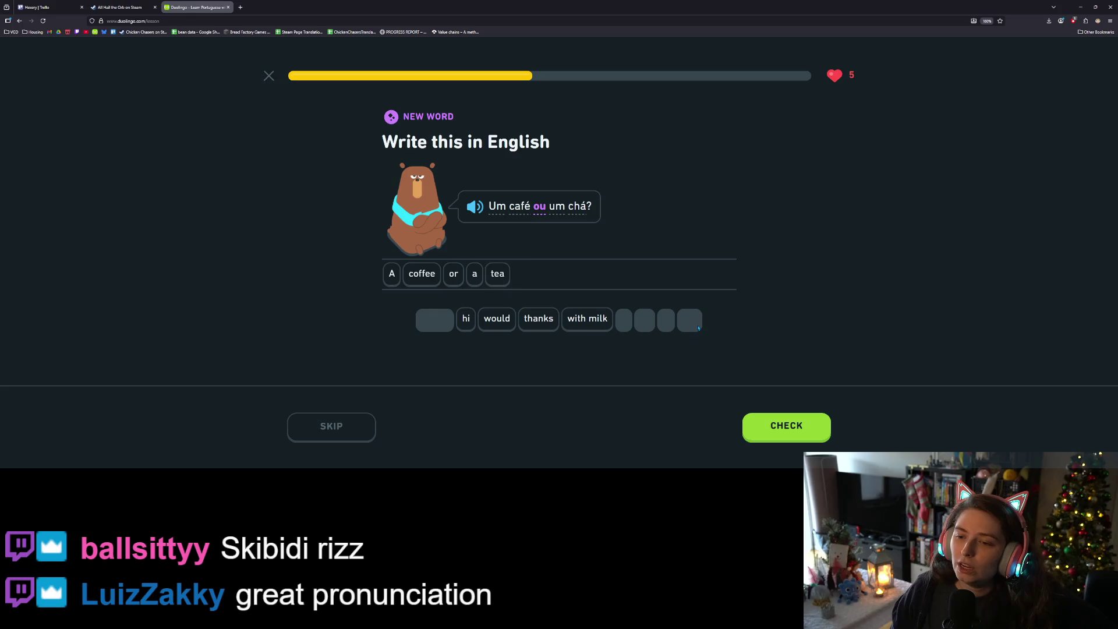
{"action": "left_click", "coordinate": [786, 418]}
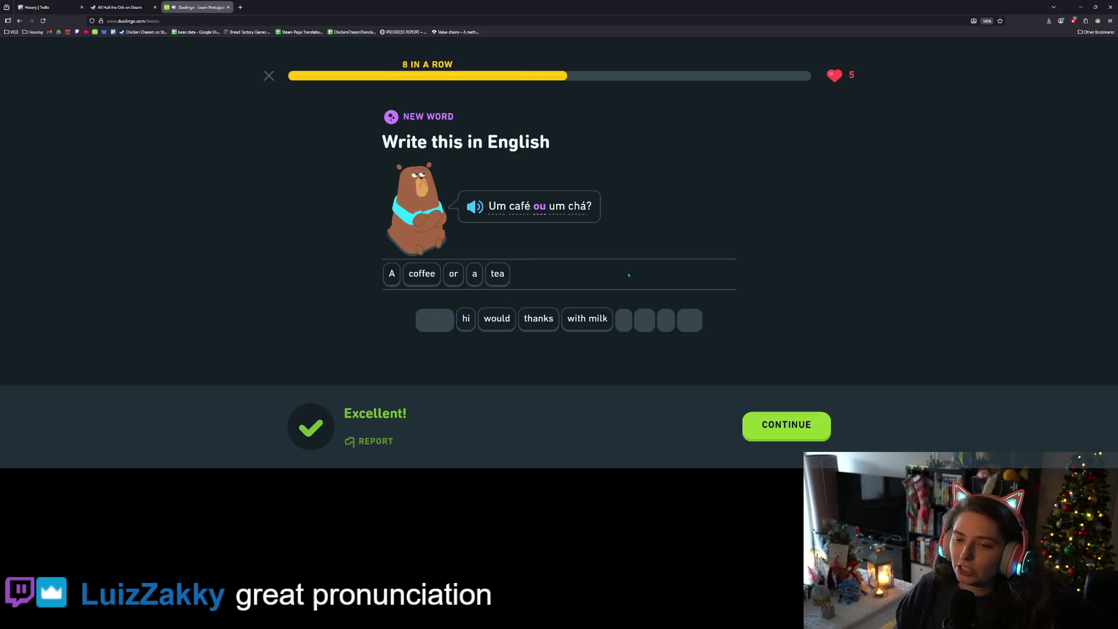
{"action": "left_click", "coordinate": [799, 431]}
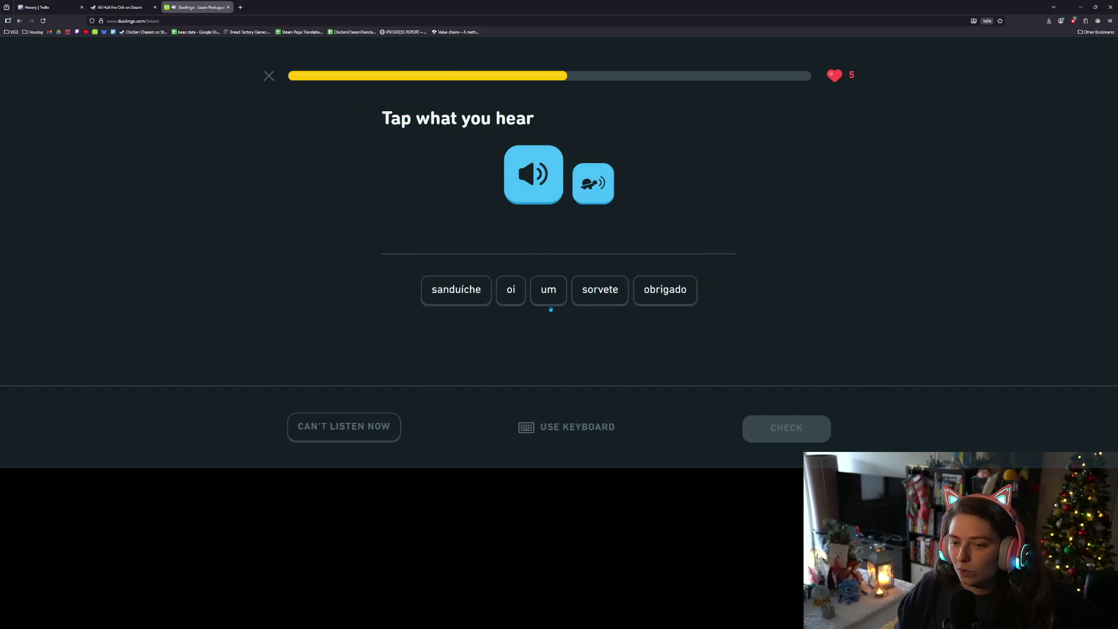
- Answer the listening exercise with 'um sanduíche'
{"action": "left_click", "coordinate": [549, 302]}
{"action": "left_click", "coordinate": [456, 294]}
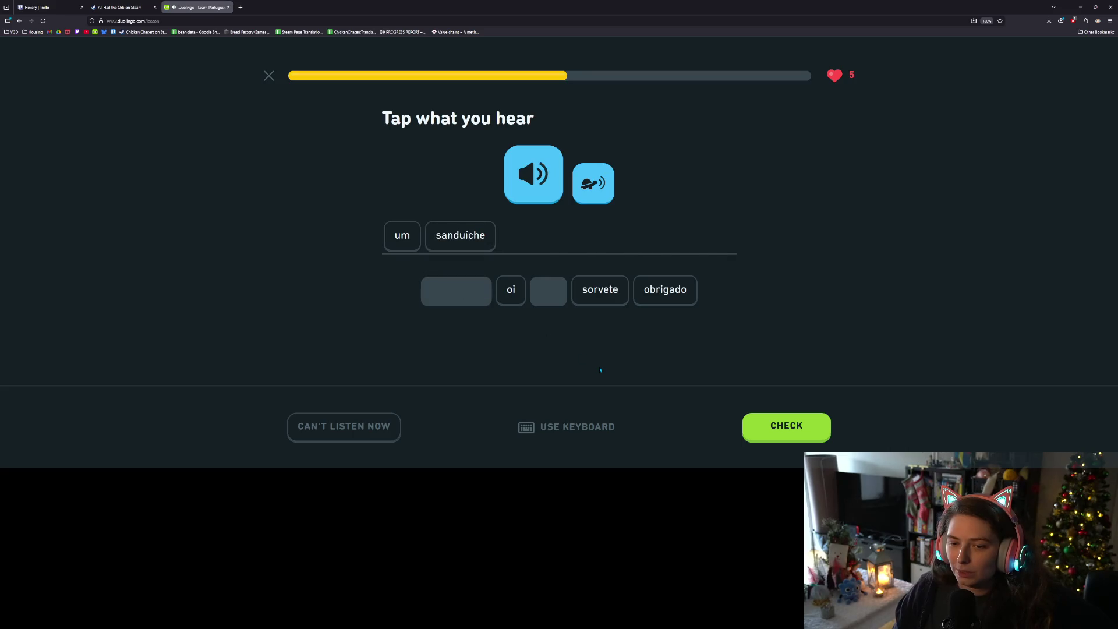
{"action": "left_click", "coordinate": [764, 428]}
{"action": "left_click", "coordinate": [769, 428]}
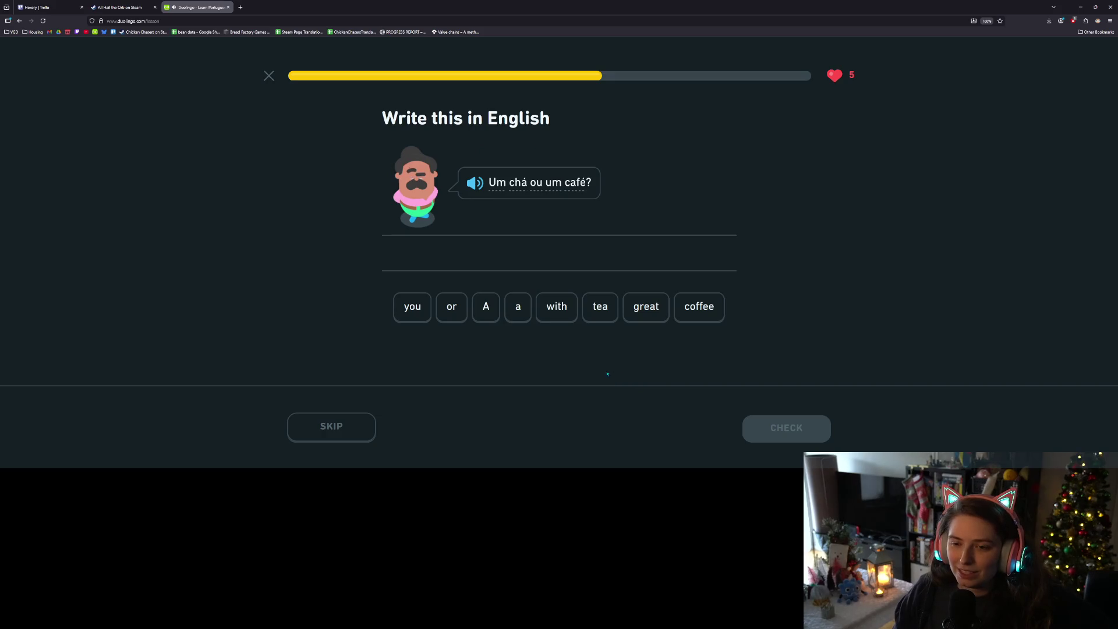
- Translate 'Um chá ou um café?' as 'A tea or a coffee' and continue to the matching pairs
{"action": "left_click", "coordinate": [491, 310]}
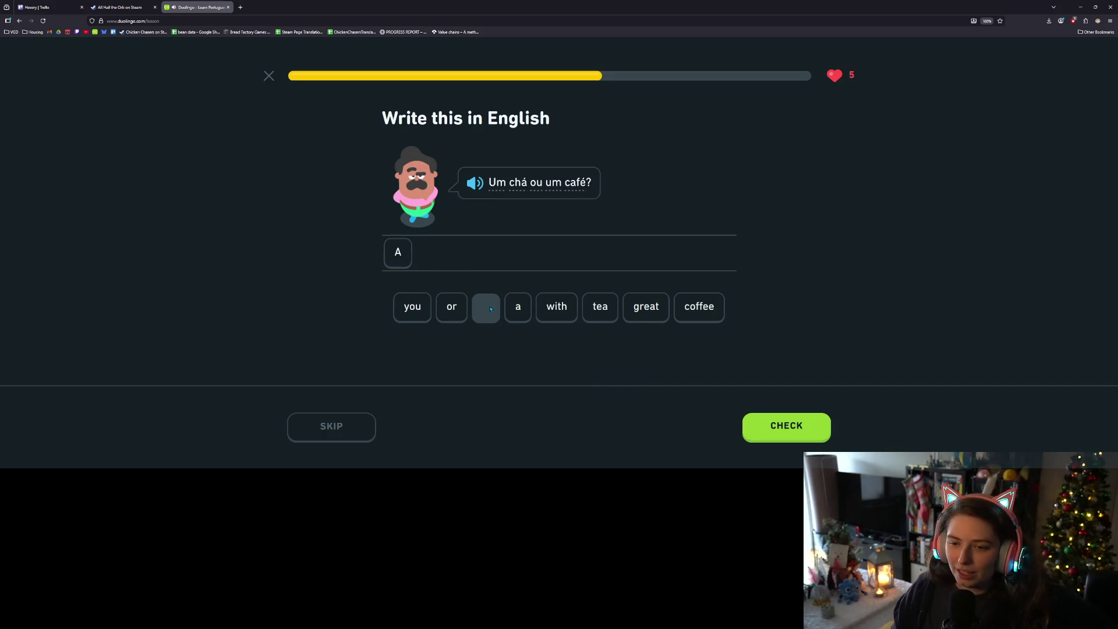
{"action": "left_click", "coordinate": [599, 307]}
{"action": "left_click", "coordinate": [451, 306]}
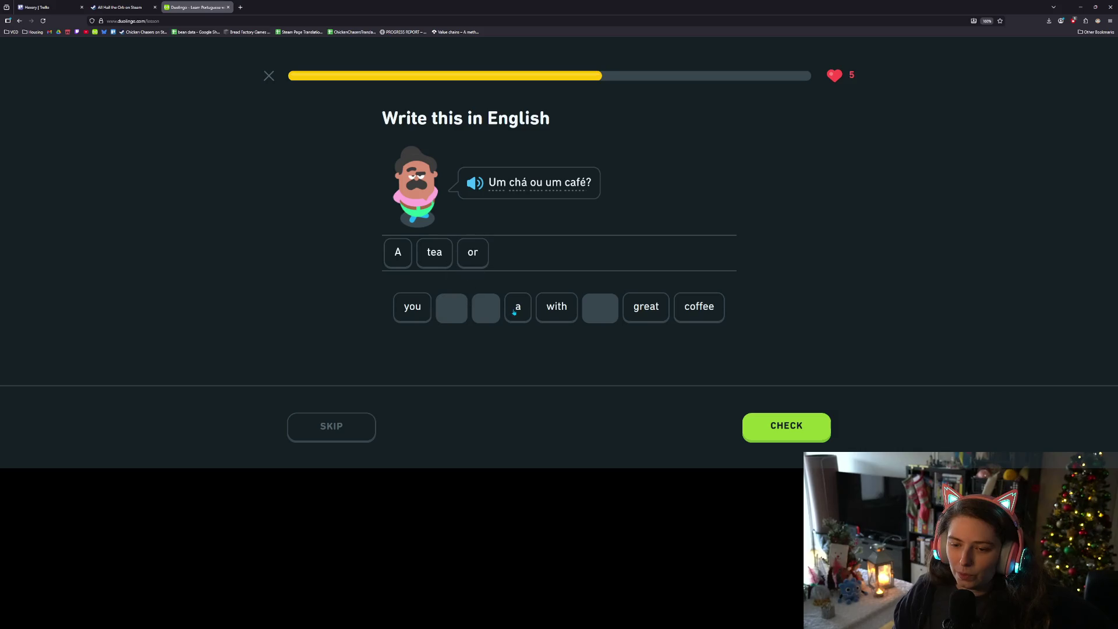
{"action": "left_click", "coordinate": [517, 307]}
{"action": "left_click", "coordinate": [699, 307]}
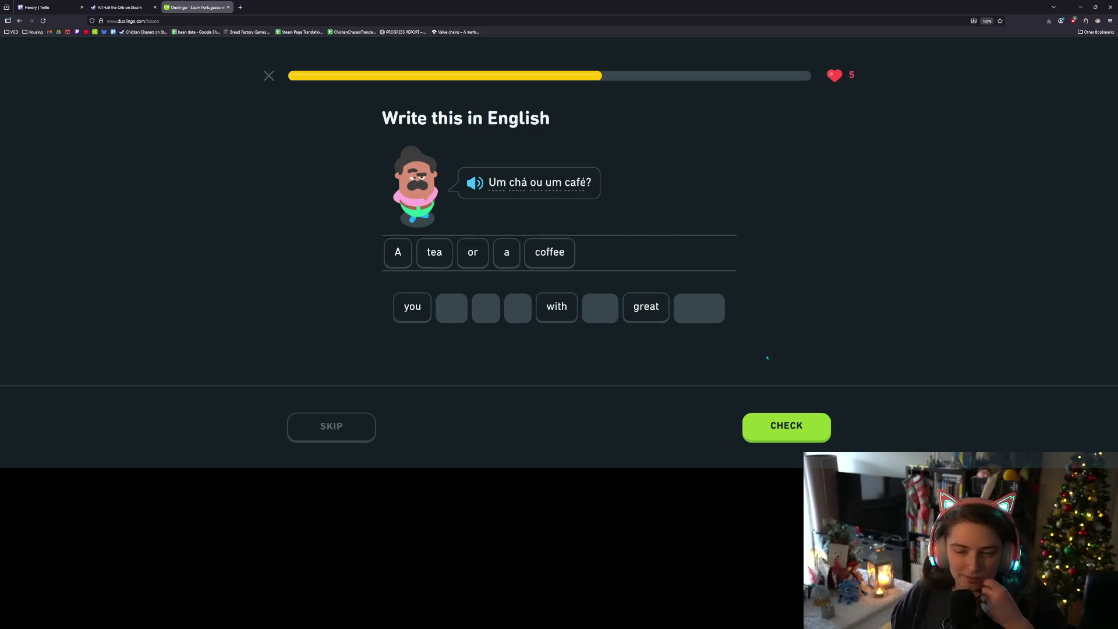
{"action": "left_click", "coordinate": [782, 432]}
{"action": "left_click", "coordinate": [781, 432]}
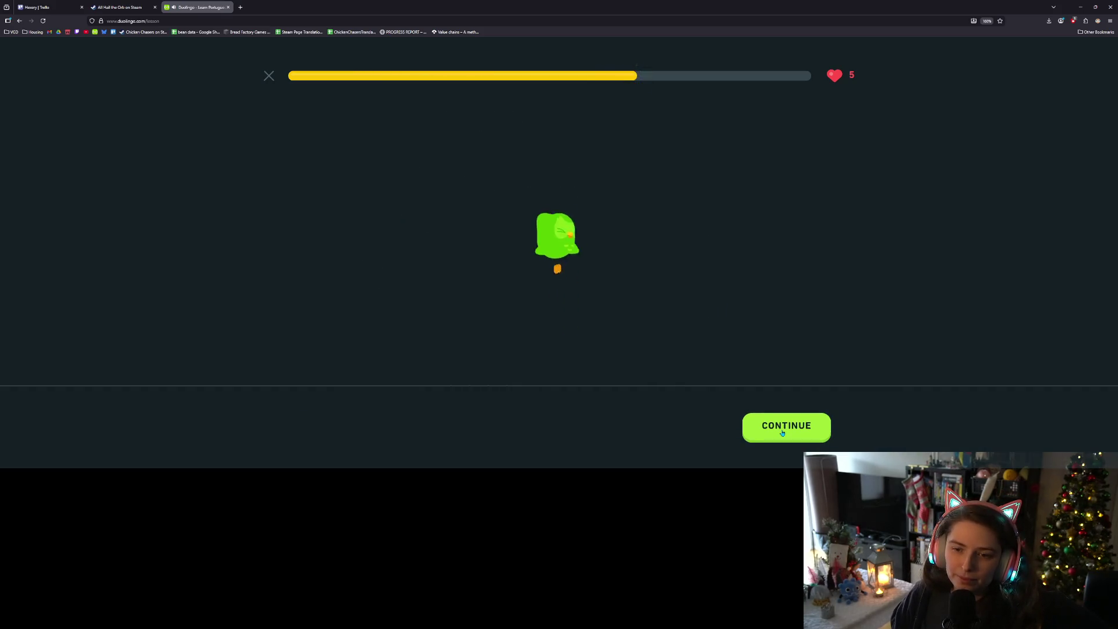
{"action": "left_click", "coordinate": [779, 429]}
{"action": "left_click", "coordinate": [547, 187]}
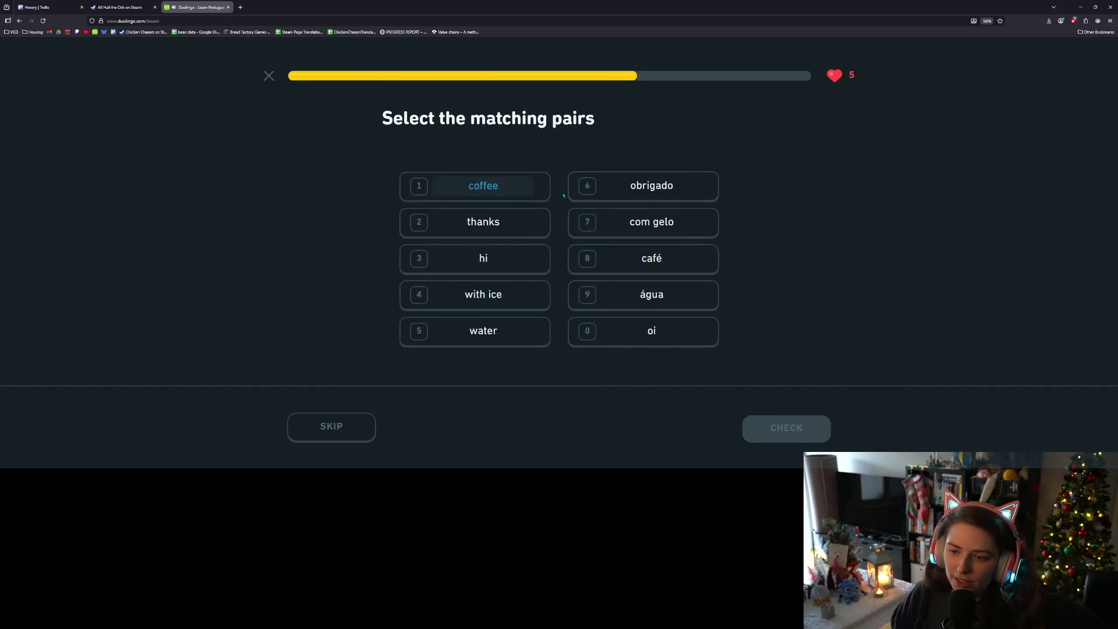
- Match the pairs coffee–café, thanks–obrigado, hi–oi, with ice–com gelo and water–água
{"action": "left_click", "coordinate": [691, 257]}
{"action": "left_click", "coordinate": [521, 232]}
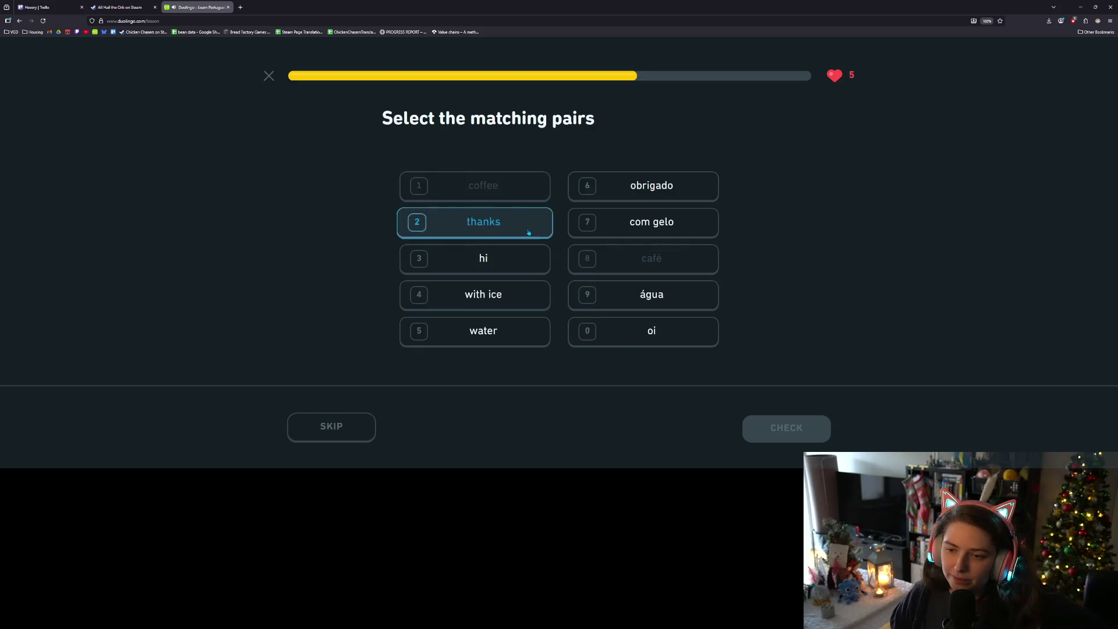
{"action": "left_click", "coordinate": [630, 192]}
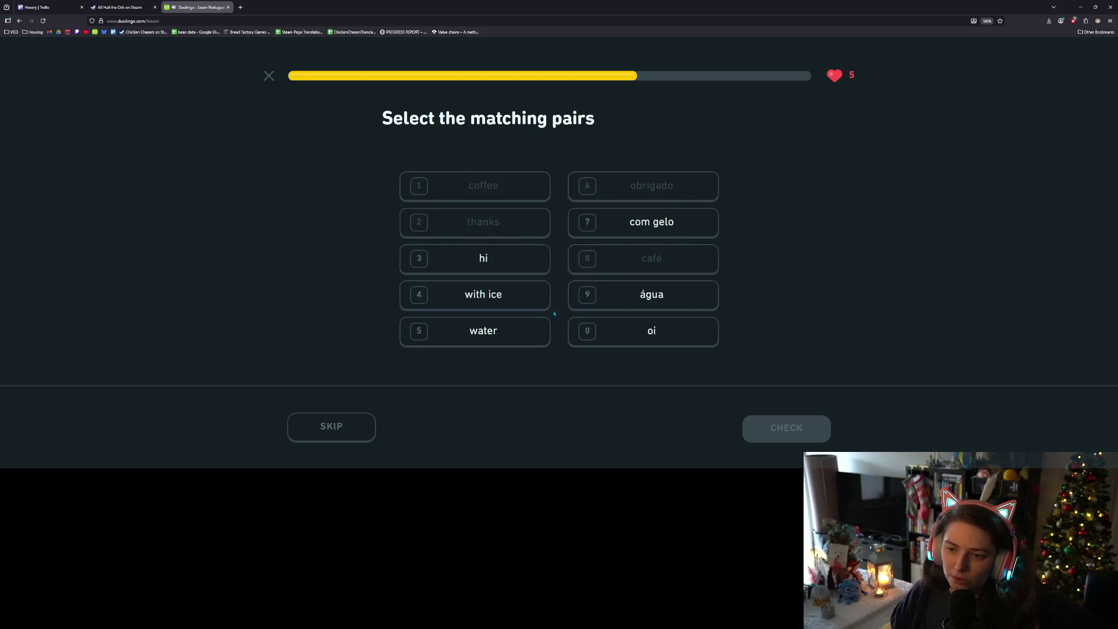
{"action": "left_click", "coordinate": [490, 269]}
{"action": "left_click", "coordinate": [634, 333]}
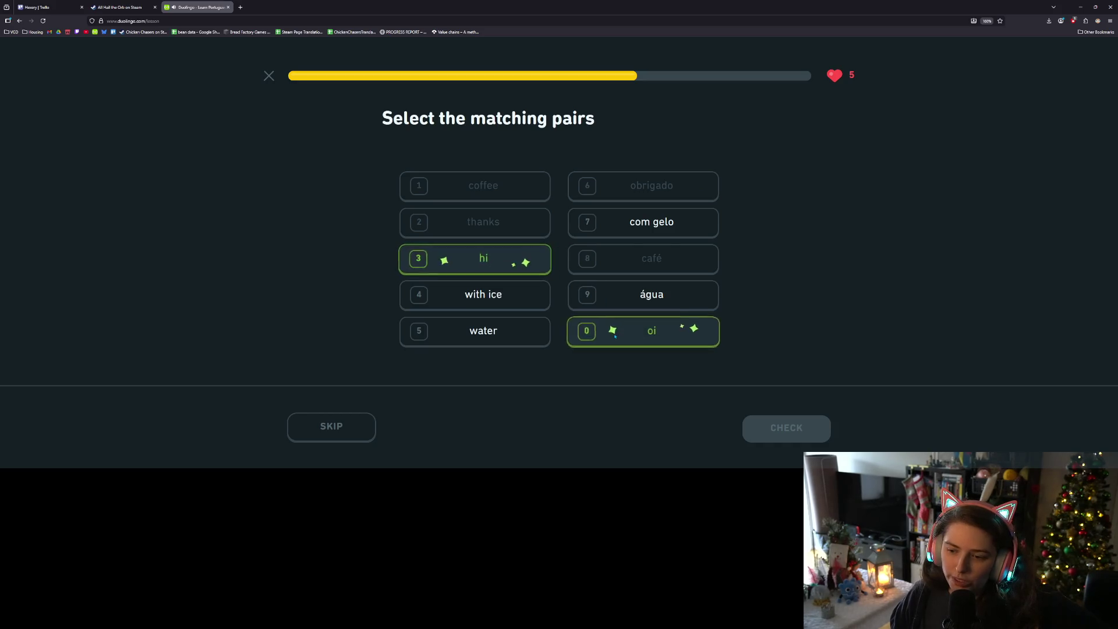
{"action": "left_click", "coordinate": [496, 291]}
{"action": "left_click", "coordinate": [646, 224]}
{"action": "left_click", "coordinate": [502, 335]}
{"action": "left_click", "coordinate": [605, 296]}
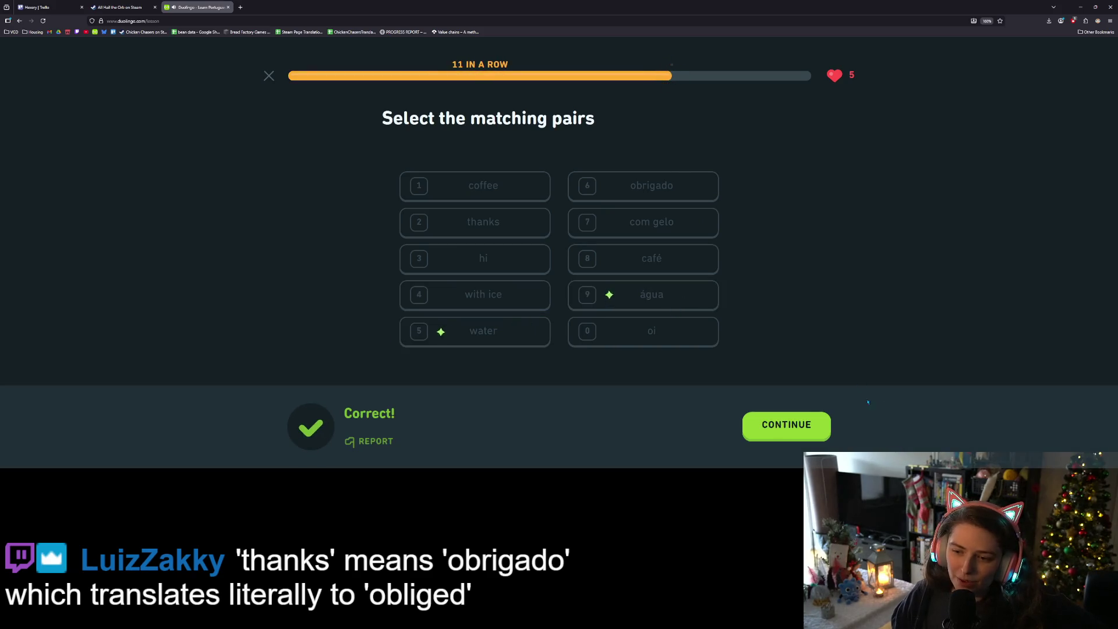
{"action": "left_click", "coordinate": [773, 430]}
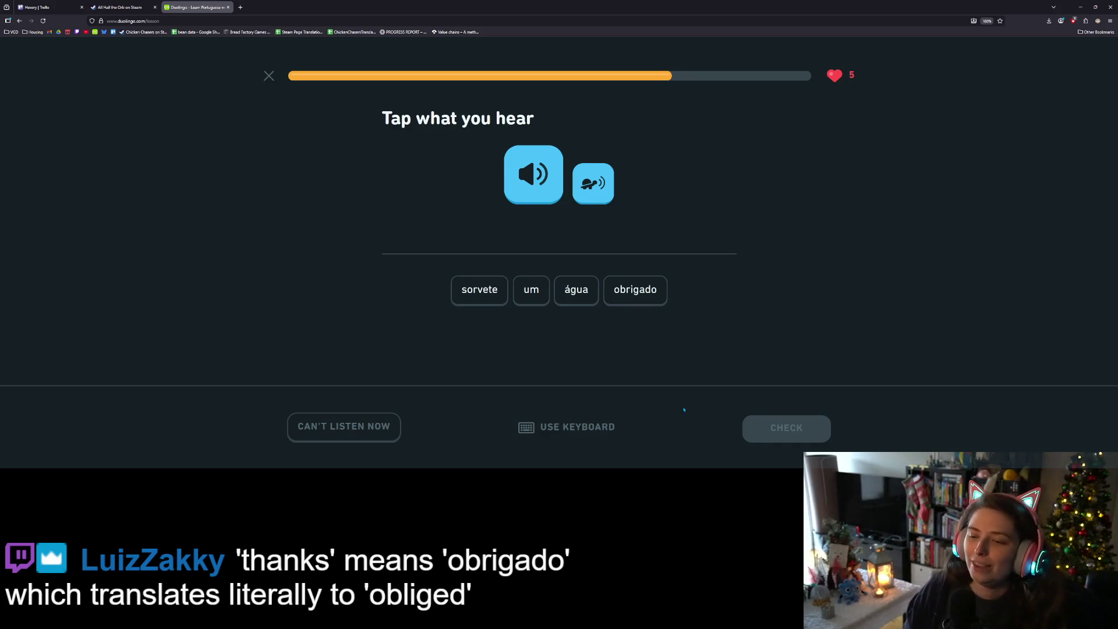
- Play the audio, answer 'água', and move past the result and owl screens
{"action": "left_click", "coordinate": [527, 192]}
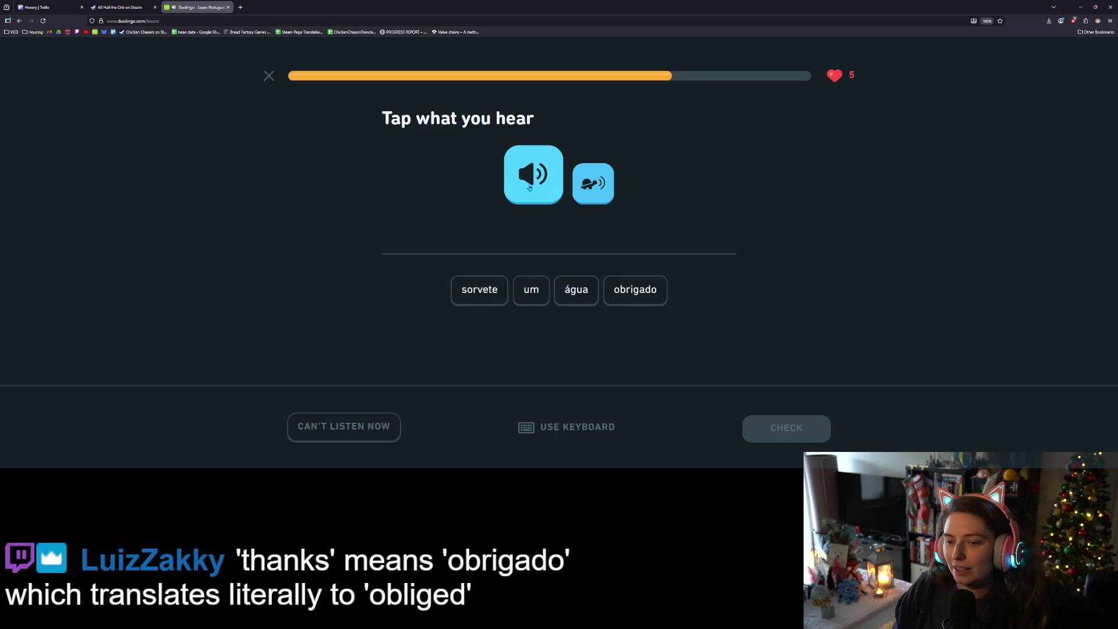
{"action": "left_click", "coordinate": [572, 303]}
{"action": "left_click", "coordinate": [784, 426]}
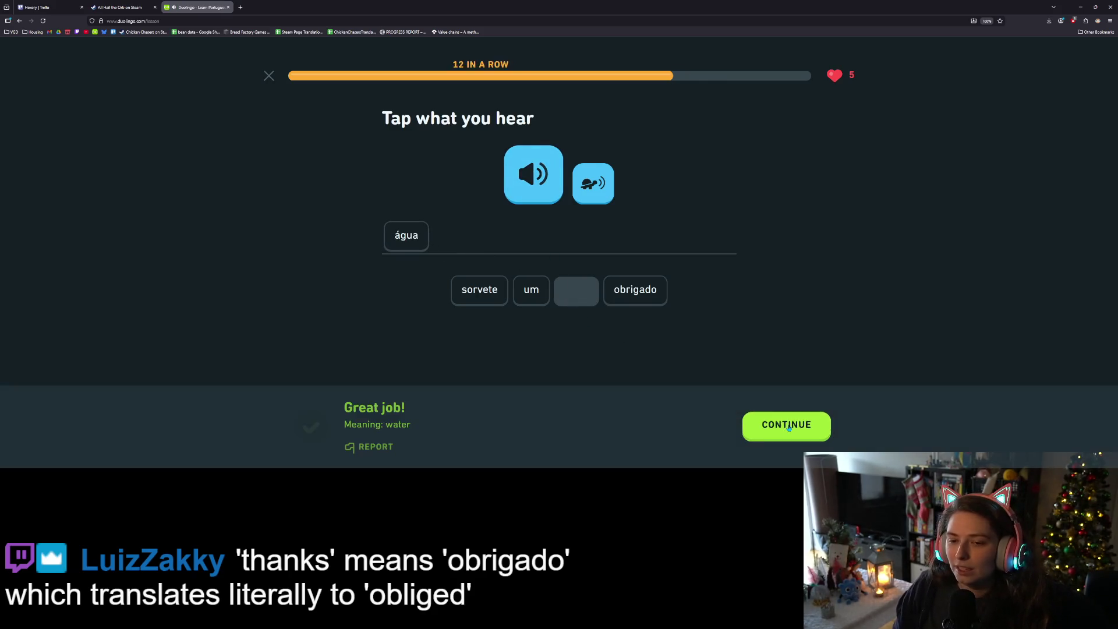
{"action": "left_click", "coordinate": [787, 428]}
{"action": "left_click", "coordinate": [787, 428]}
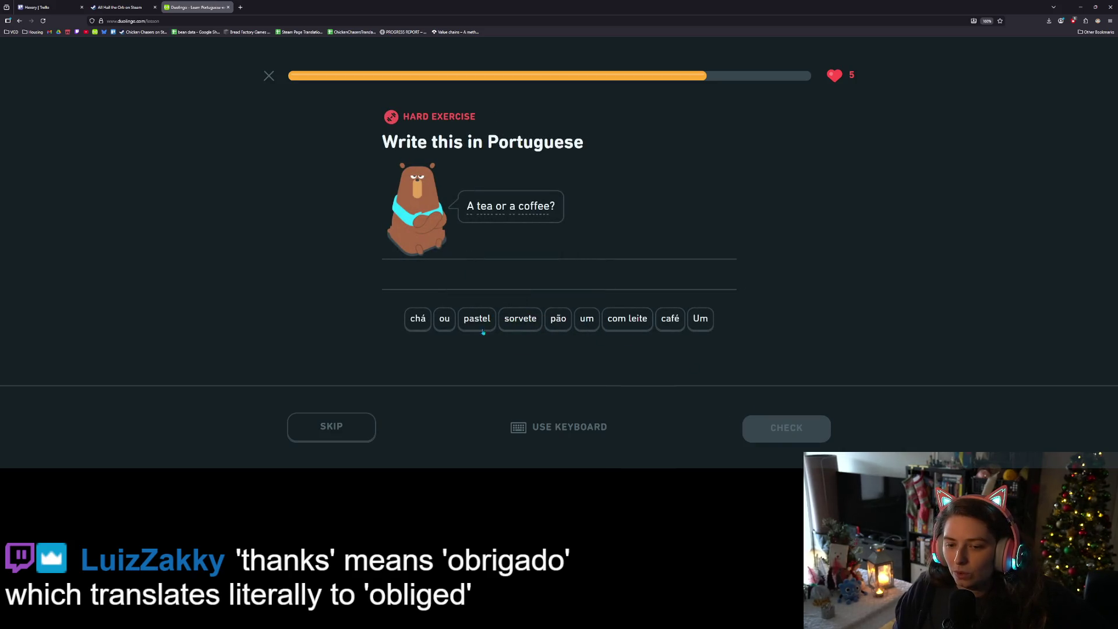
- Translate the sentence as 'Um chá ou um café', fixing the word order, and submit it
{"action": "left_click", "coordinate": [693, 318]}
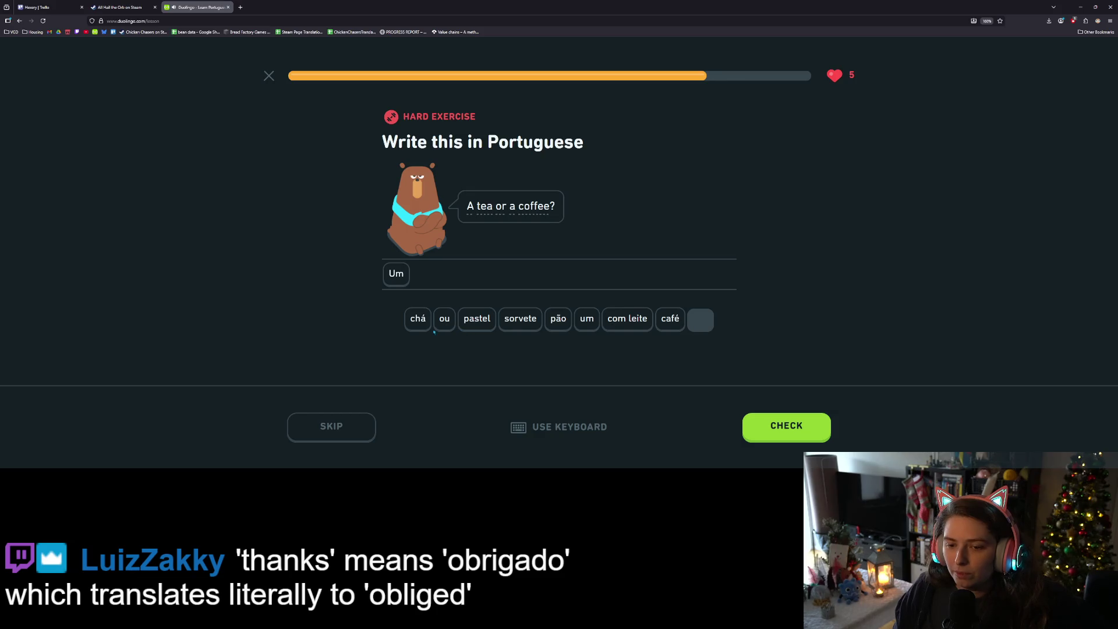
{"action": "left_click", "coordinate": [419, 319]}
{"action": "left_click", "coordinate": [445, 320]}
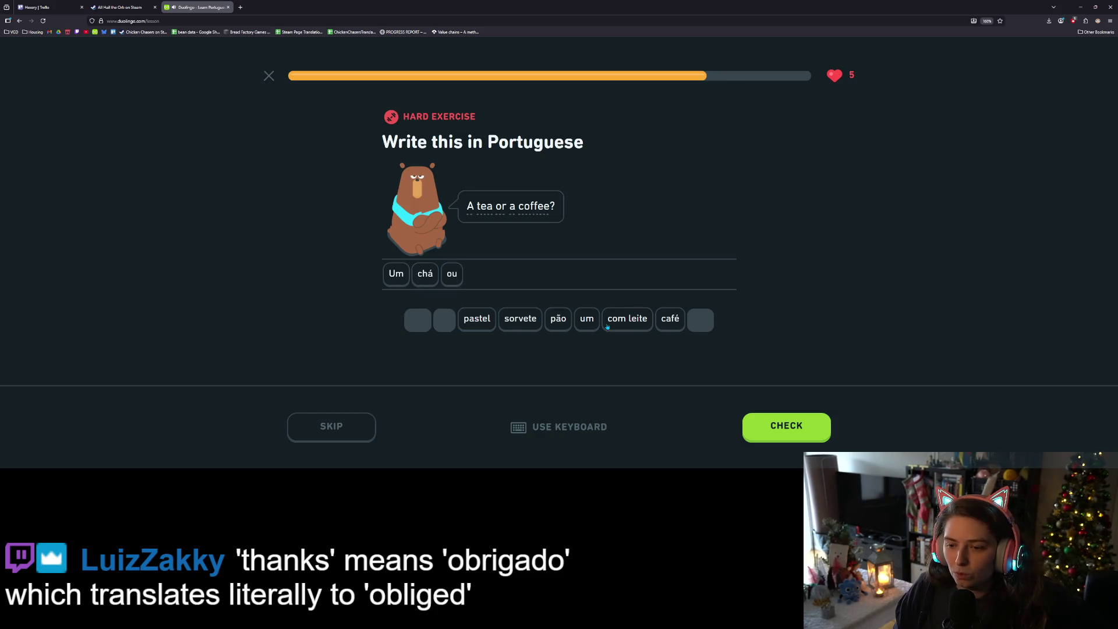
{"action": "left_click", "coordinate": [585, 320]}
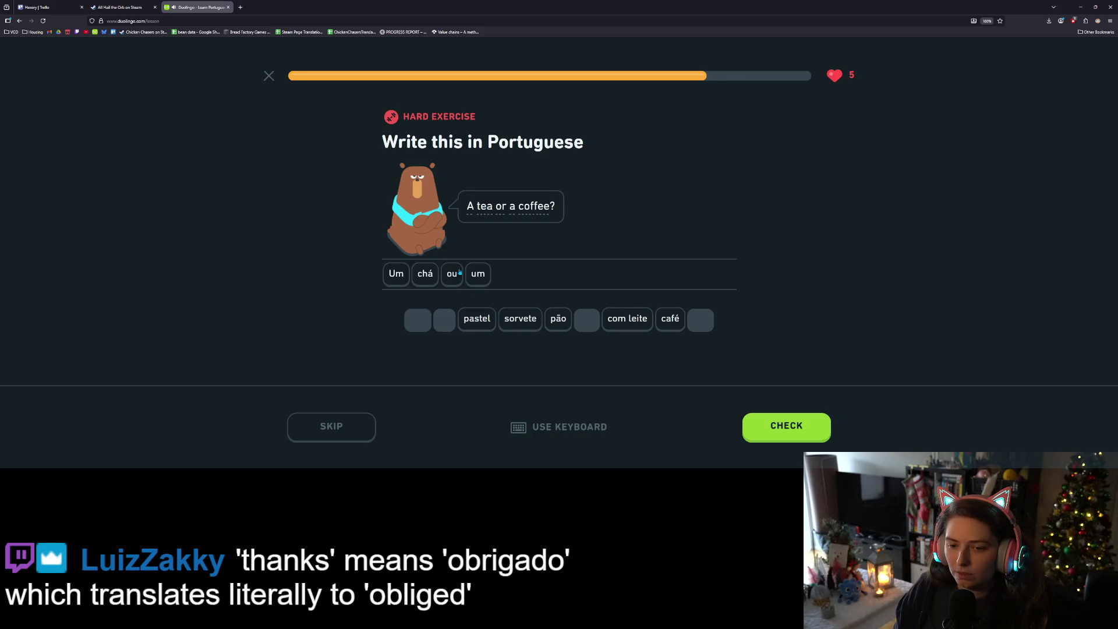
{"action": "left_click", "coordinate": [477, 273]}
{"action": "left_click", "coordinate": [452, 273]}
{"action": "left_click", "coordinate": [444, 319]}
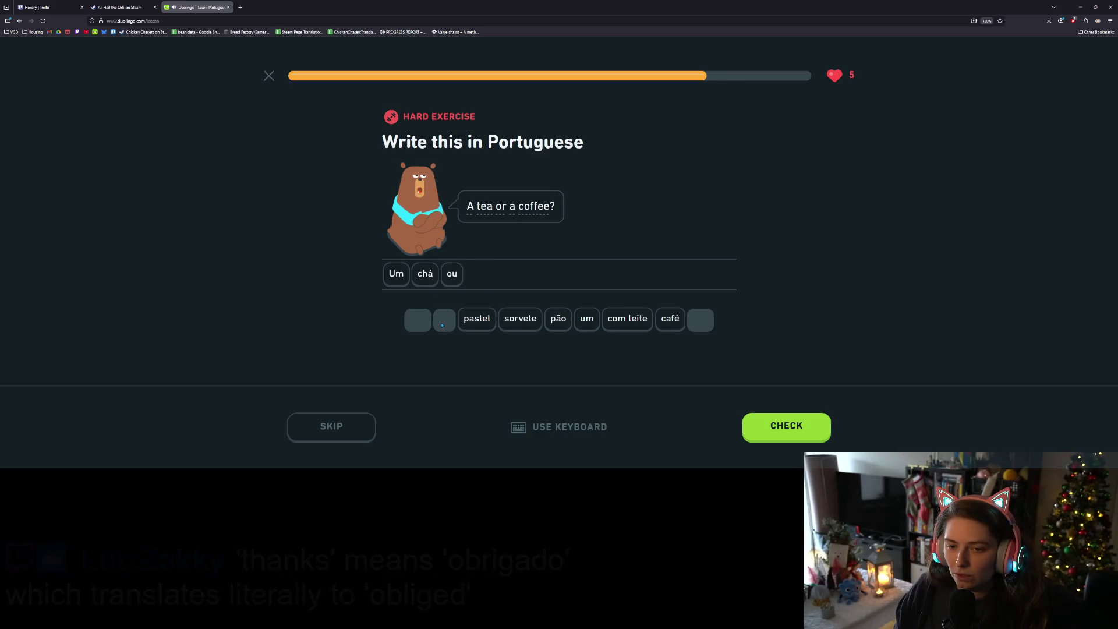
{"action": "left_click", "coordinate": [450, 274]}
{"action": "left_click", "coordinate": [445, 321]}
{"action": "left_click", "coordinate": [586, 320]}
{"action": "left_click", "coordinate": [658, 320]}
{"action": "left_click", "coordinate": [786, 425]}
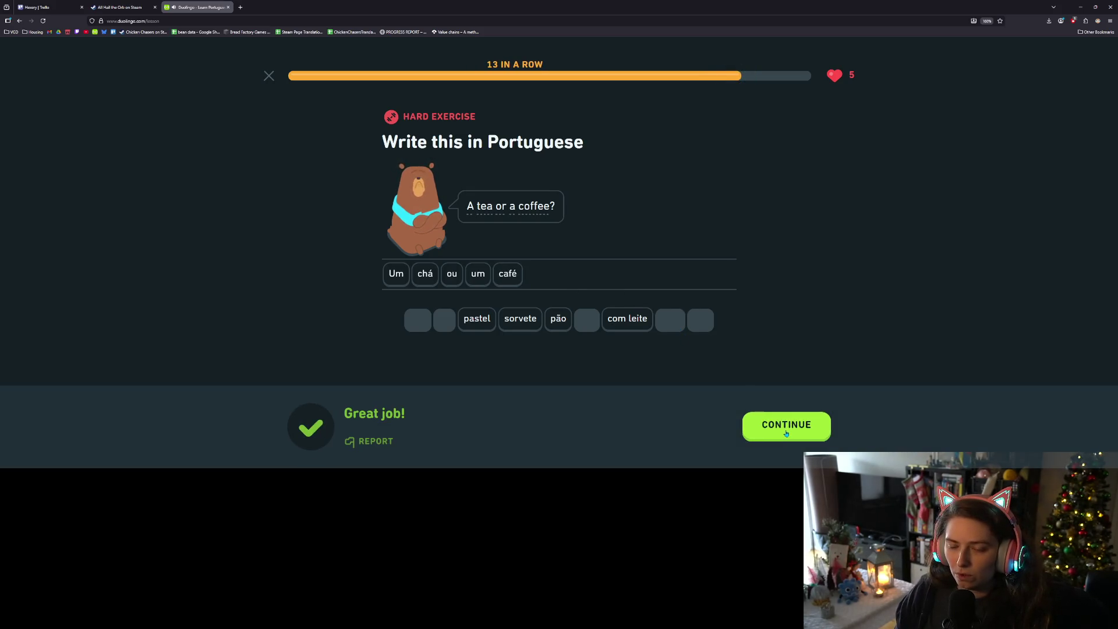
{"action": "left_click", "coordinate": [793, 433]}
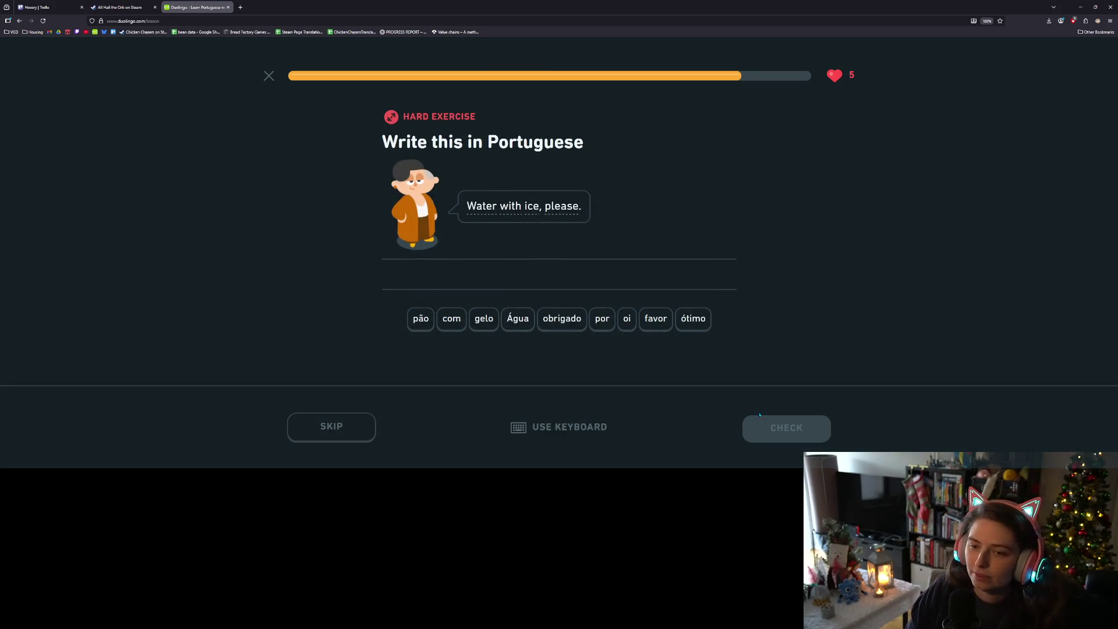
- Translate the next sentence as 'Água com gelo por favor' and submit it
{"action": "left_click", "coordinate": [526, 323]}
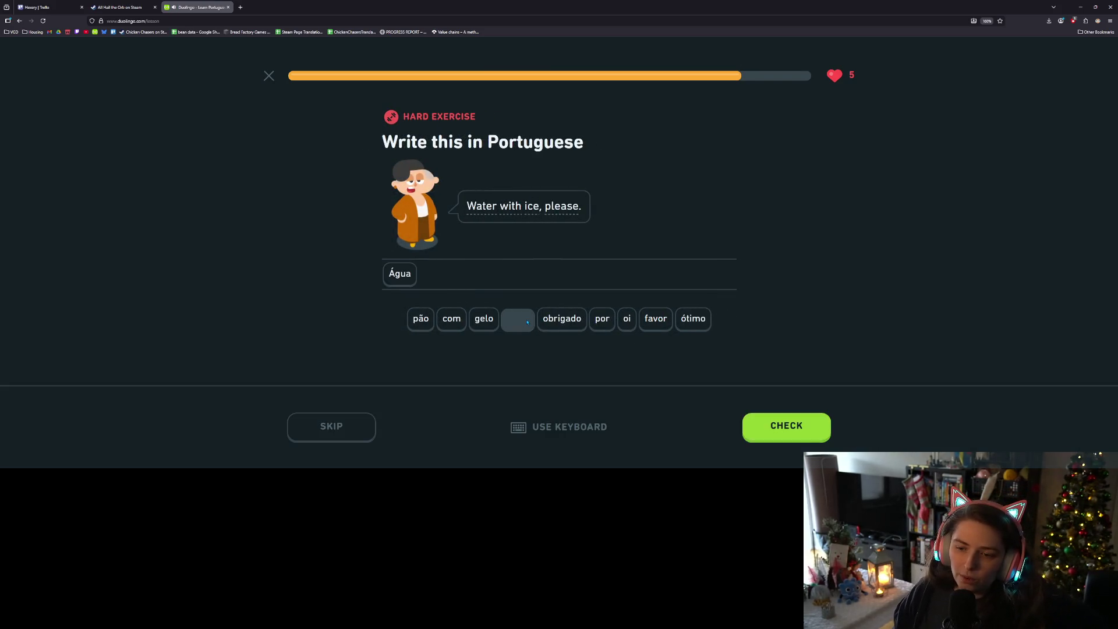
{"action": "left_click", "coordinate": [453, 323]}
{"action": "left_click", "coordinate": [484, 320]}
{"action": "left_click", "coordinate": [602, 323]}
{"action": "left_click", "coordinate": [656, 319]}
{"action": "left_click", "coordinate": [771, 426]}
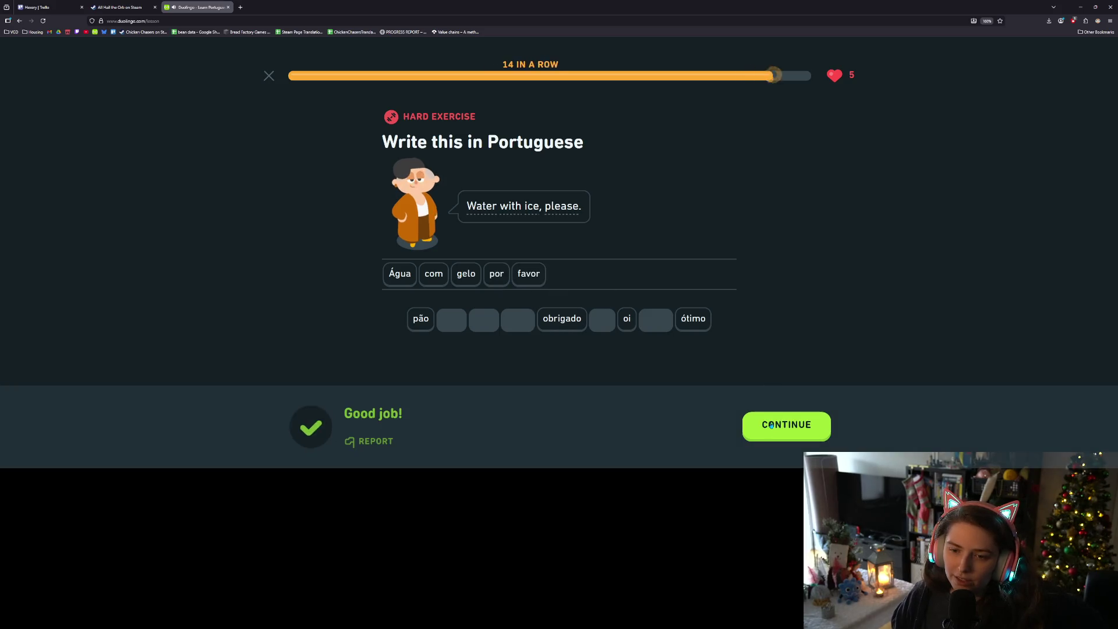
{"action": "left_click", "coordinate": [771, 426]}
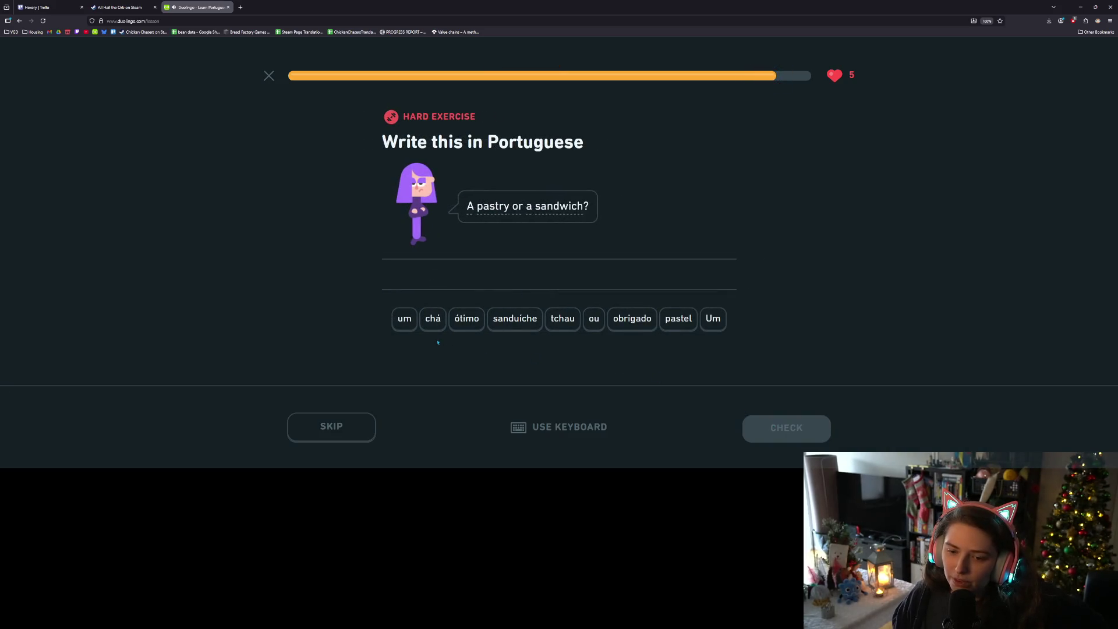
- Answer 'A pastry or a sandwich?' with 'Um pastel ou um sanduíche' and continue to the lesson results
{"action": "left_click", "coordinate": [711, 320]}
{"action": "left_click", "coordinate": [681, 325]}
{"action": "left_click", "coordinate": [590, 321]}
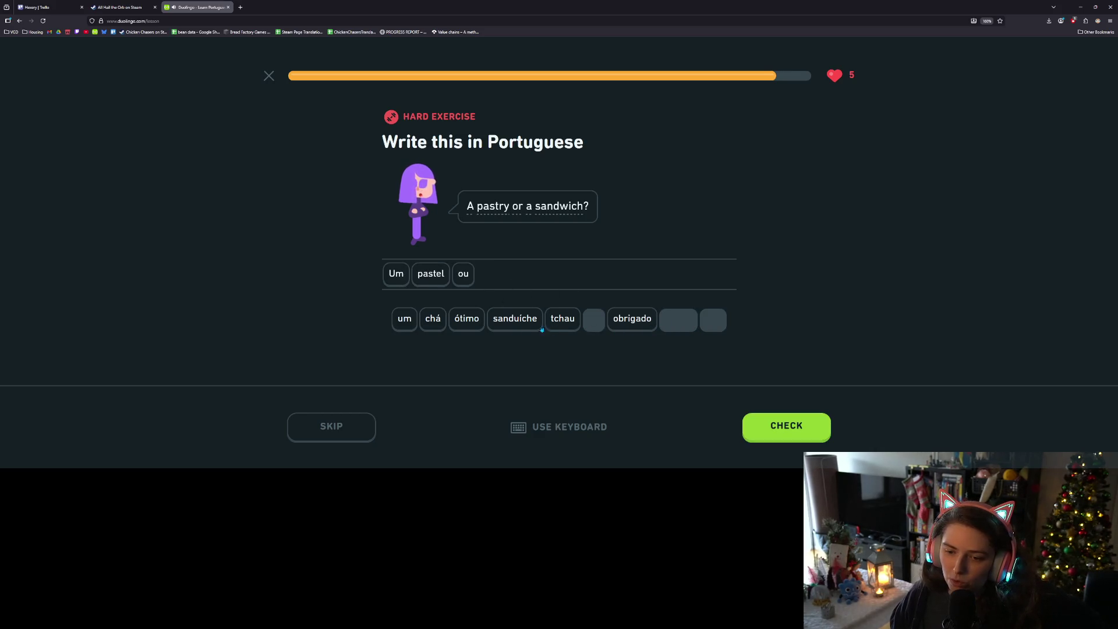
{"action": "left_click", "coordinate": [404, 319]}
{"action": "left_click", "coordinate": [517, 323]}
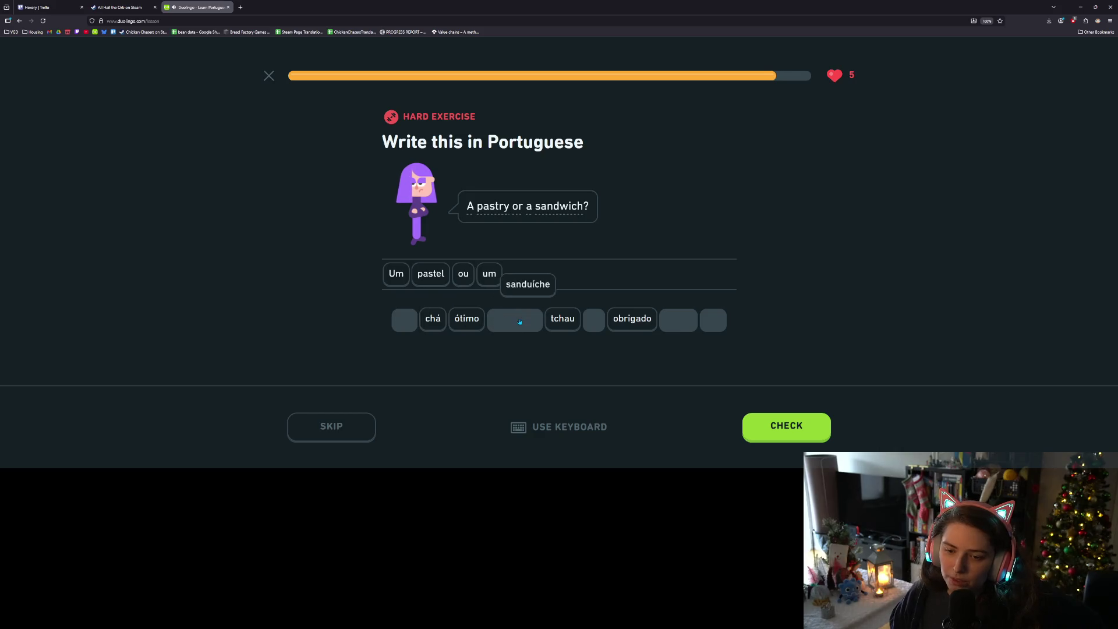
{"action": "left_click", "coordinate": [806, 435]}
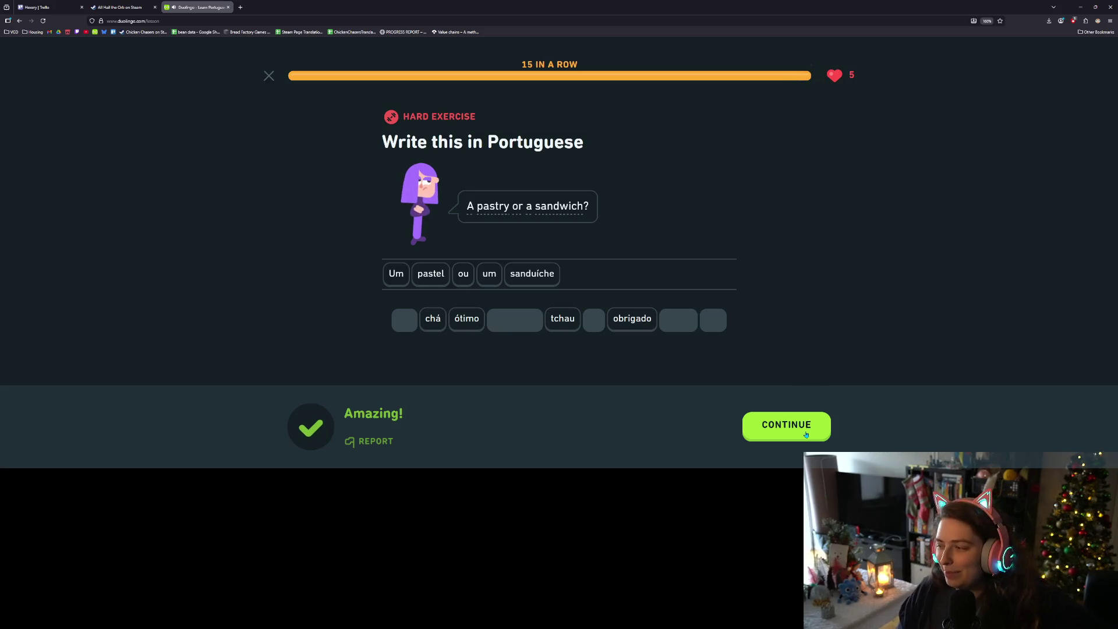
{"action": "left_click", "coordinate": [802, 434]}
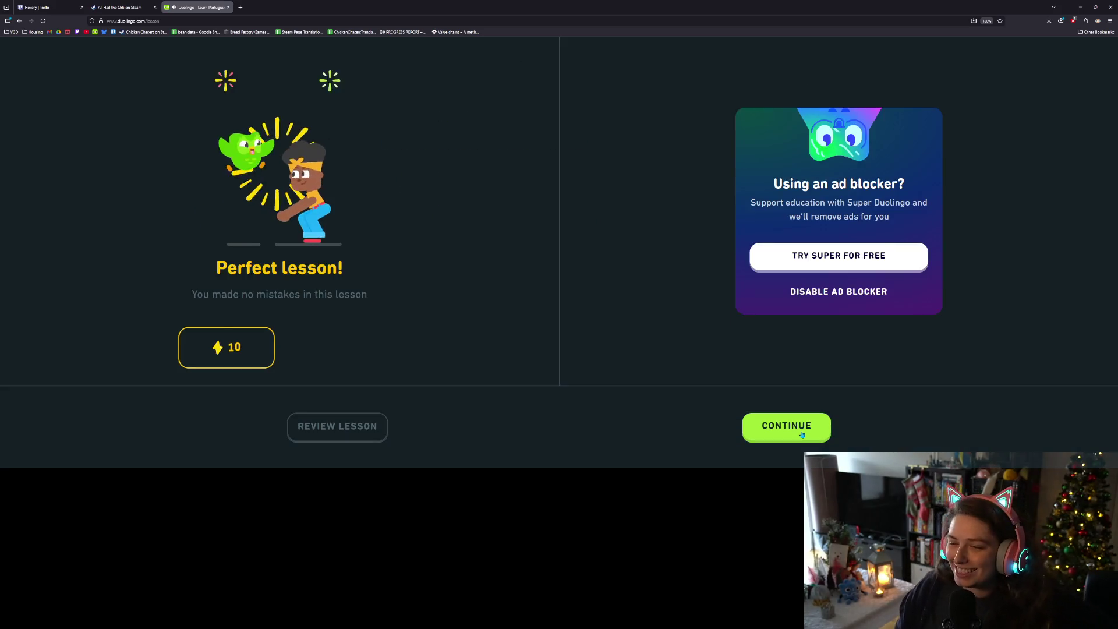
- Go past the Daily Quests, gem reward and Gold League screens, then close the Duolingo tab
{"action": "left_click", "coordinate": [780, 429]}
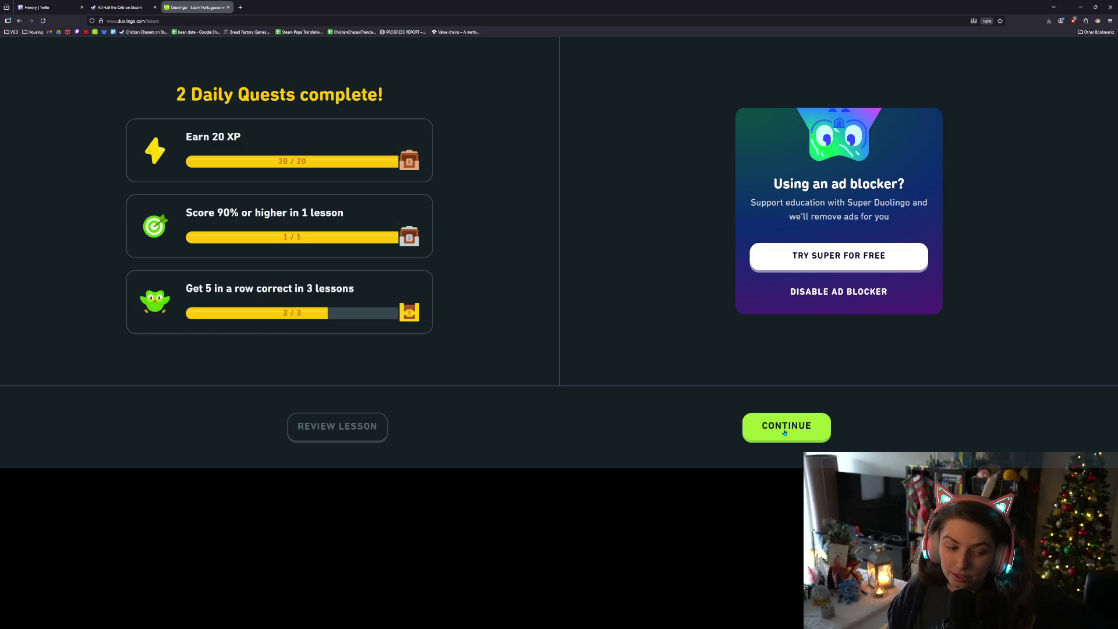
{"action": "left_click", "coordinate": [785, 432]}
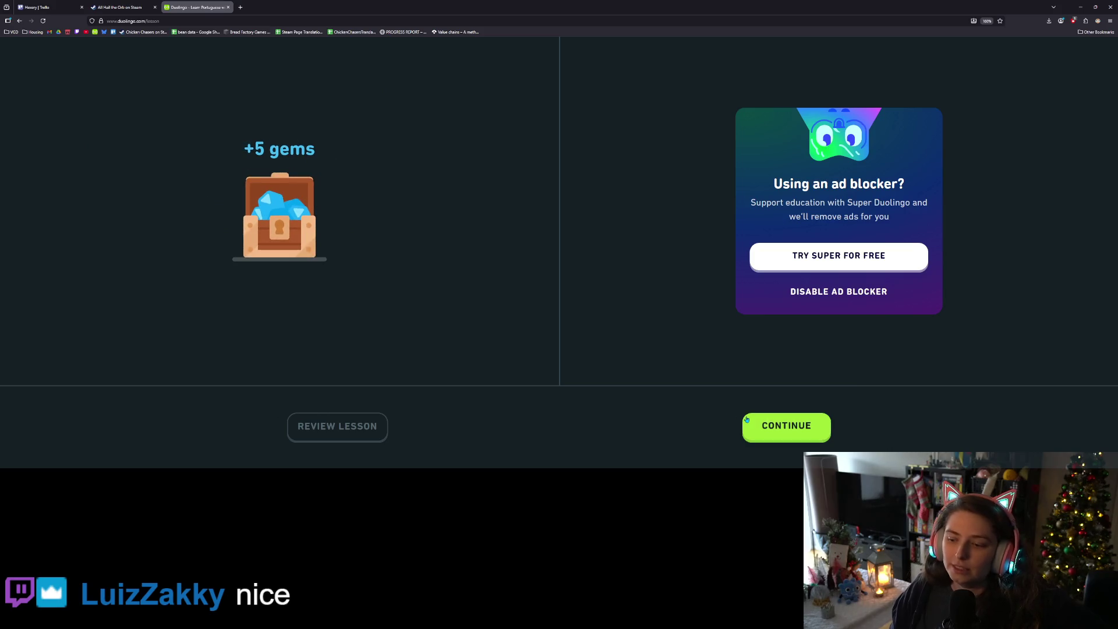
{"action": "left_click", "coordinate": [792, 435]}
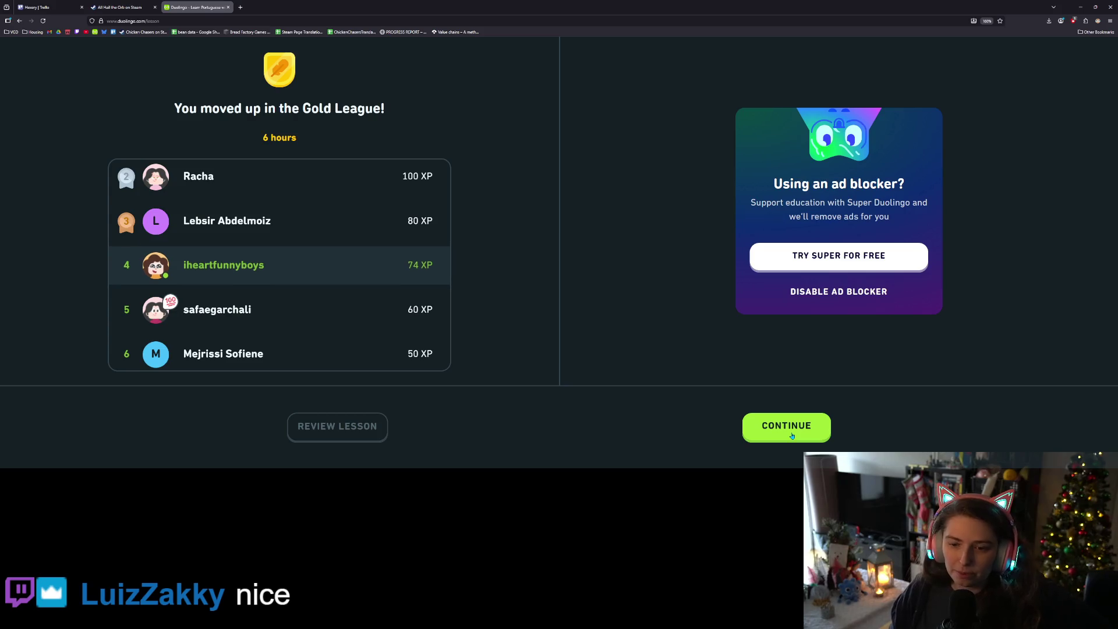
{"action": "left_click", "coordinate": [791, 435]}
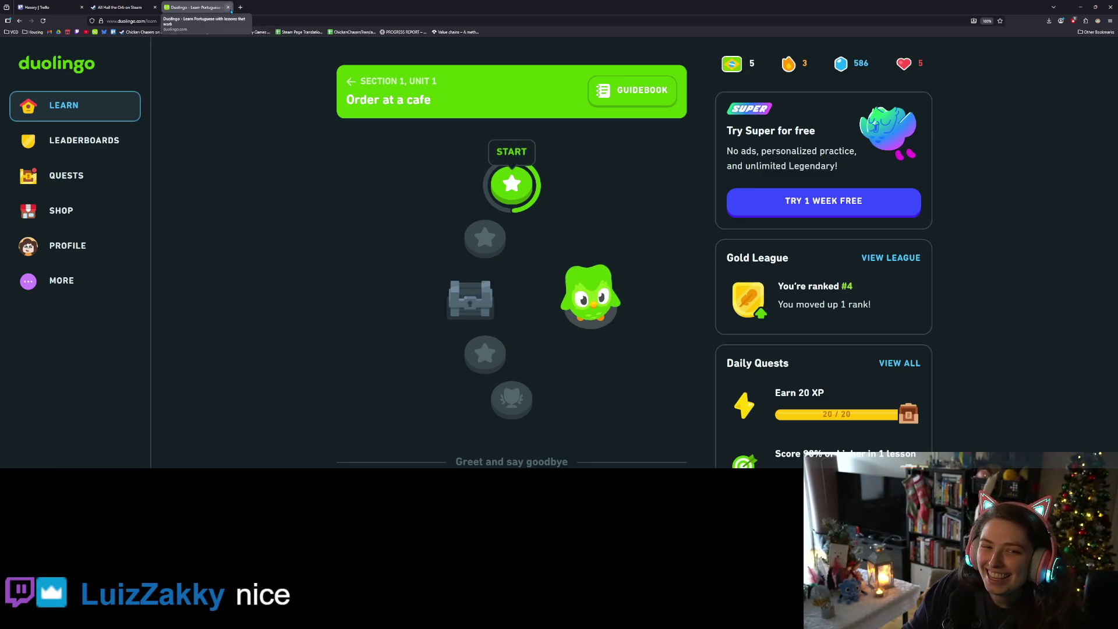
{"action": "left_click", "coordinate": [228, 7]}
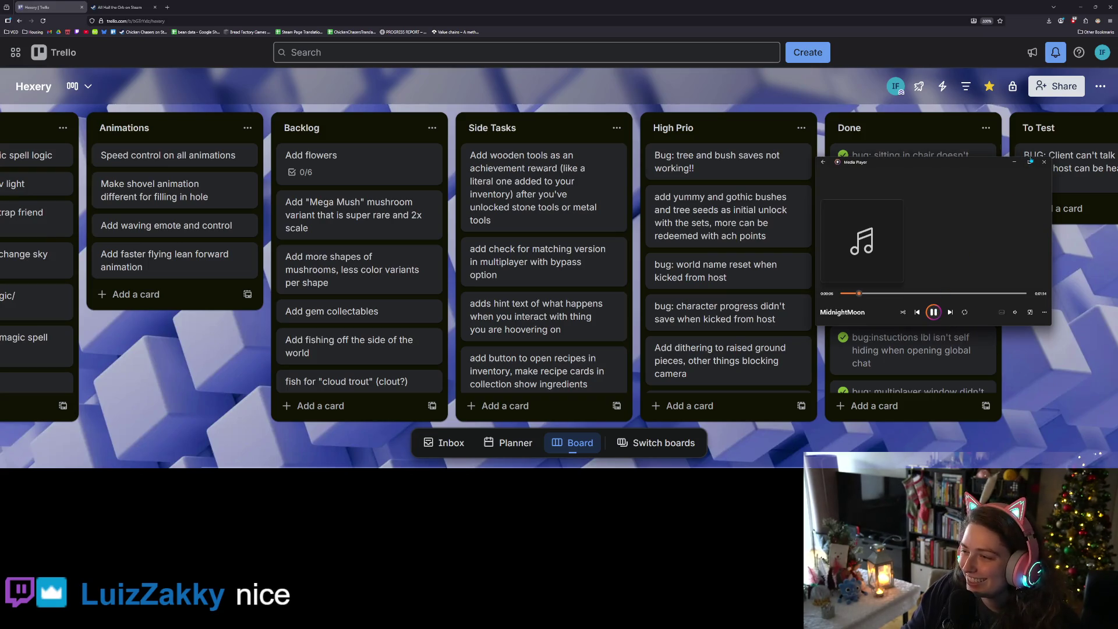
- Close the floating media player and minimize the browser to get back to Godot's item_spawner.gd
{"action": "left_click", "coordinate": [1030, 161]}
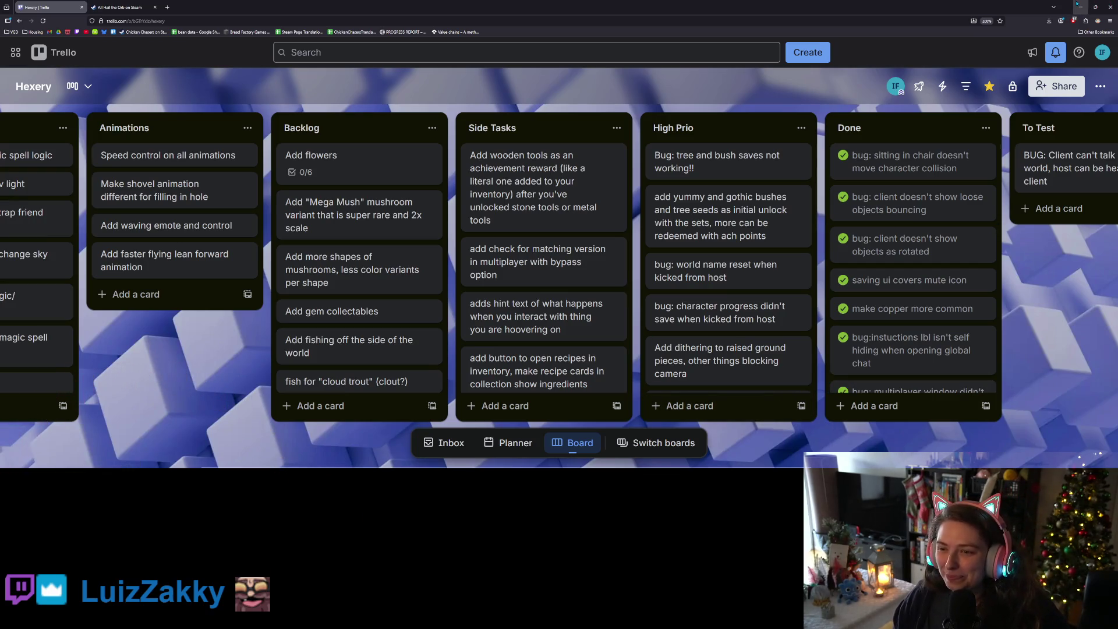
{"action": "left_click", "coordinate": [1078, 6]}
{"action": "left_click", "coordinate": [498, 215]}
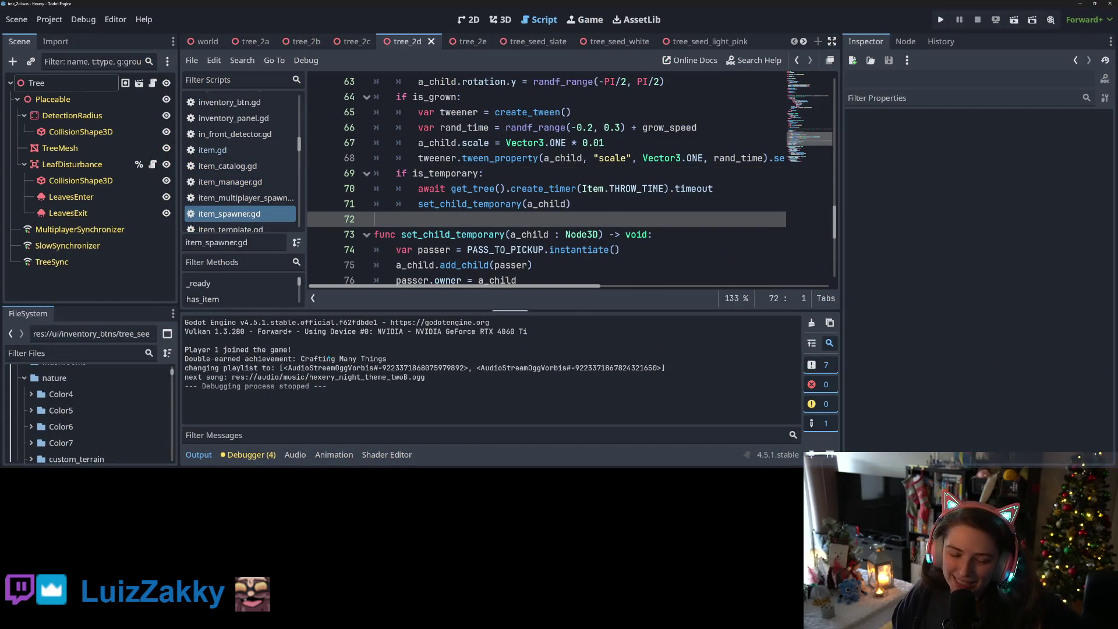
- Collapse the Output panel and find the add_item_child function in item_spawner.gd
{"action": "left_click", "coordinate": [199, 454]}
{"action": "left_click", "coordinate": [549, 188]}
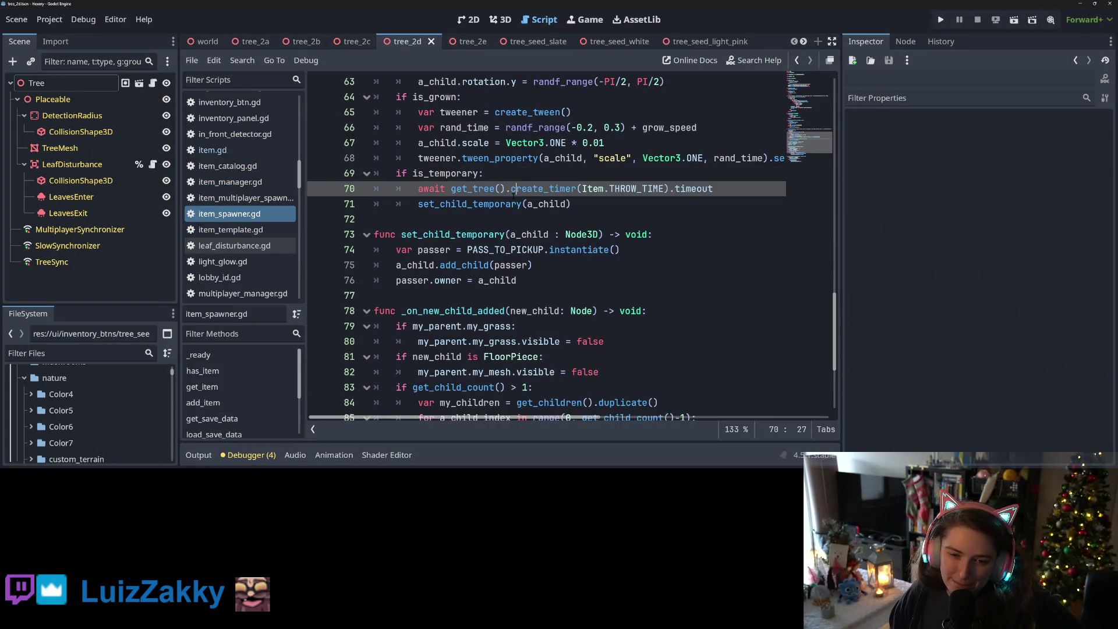
{"action": "left_click", "coordinate": [225, 215]}
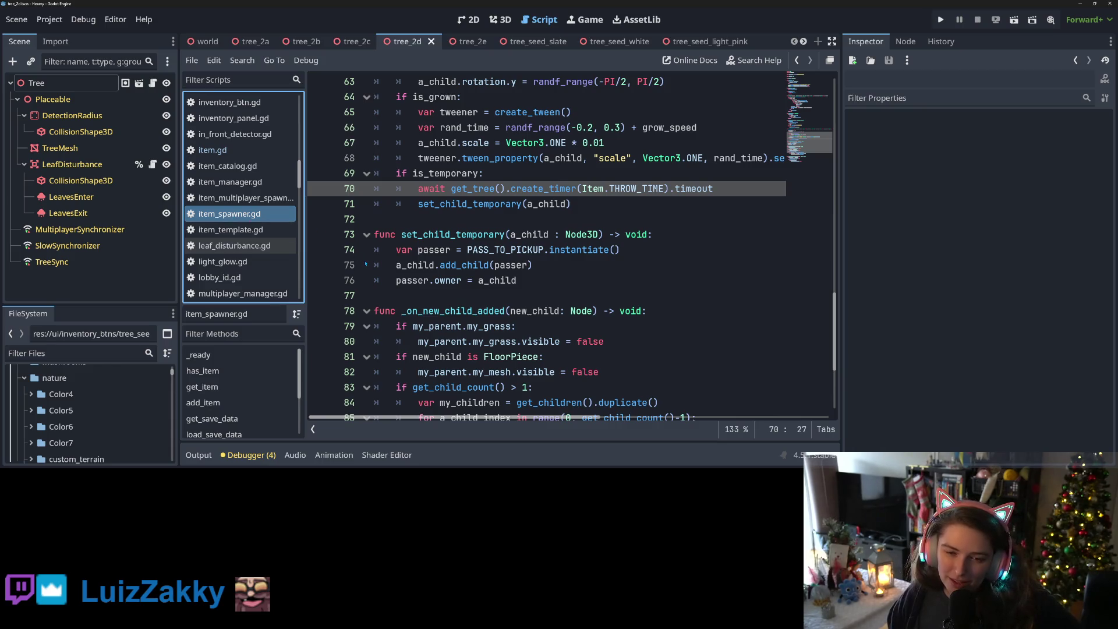
{"action": "scroll", "coordinate": [547, 244], "scroll_direction": "down", "scroll_amount": 4}
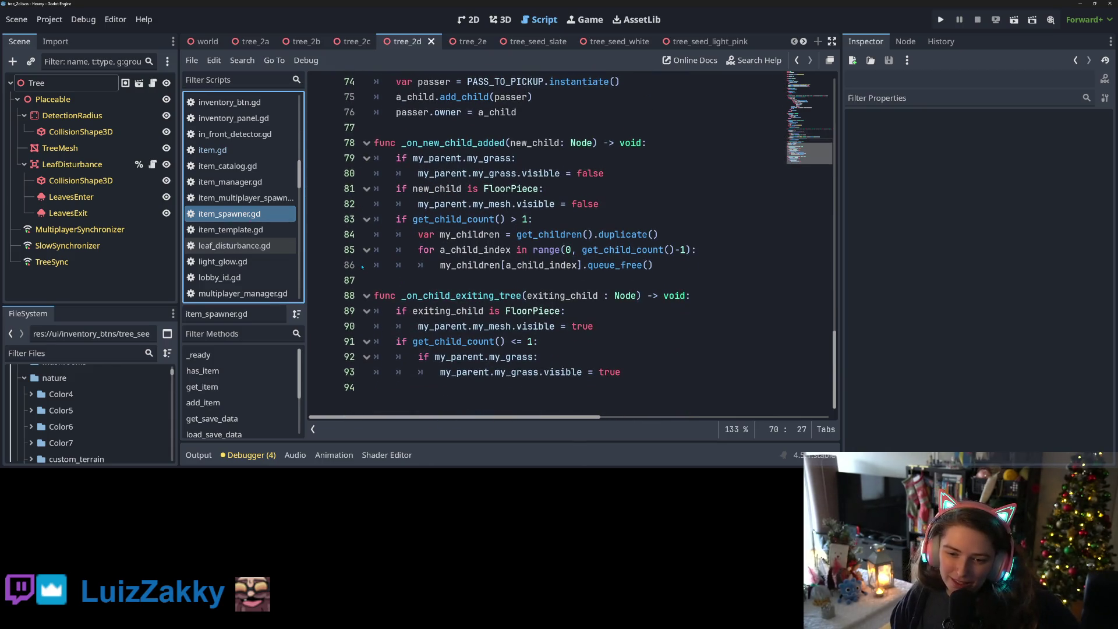
{"action": "scroll", "coordinate": [362, 266], "scroll_direction": "up", "scroll_amount": 8}
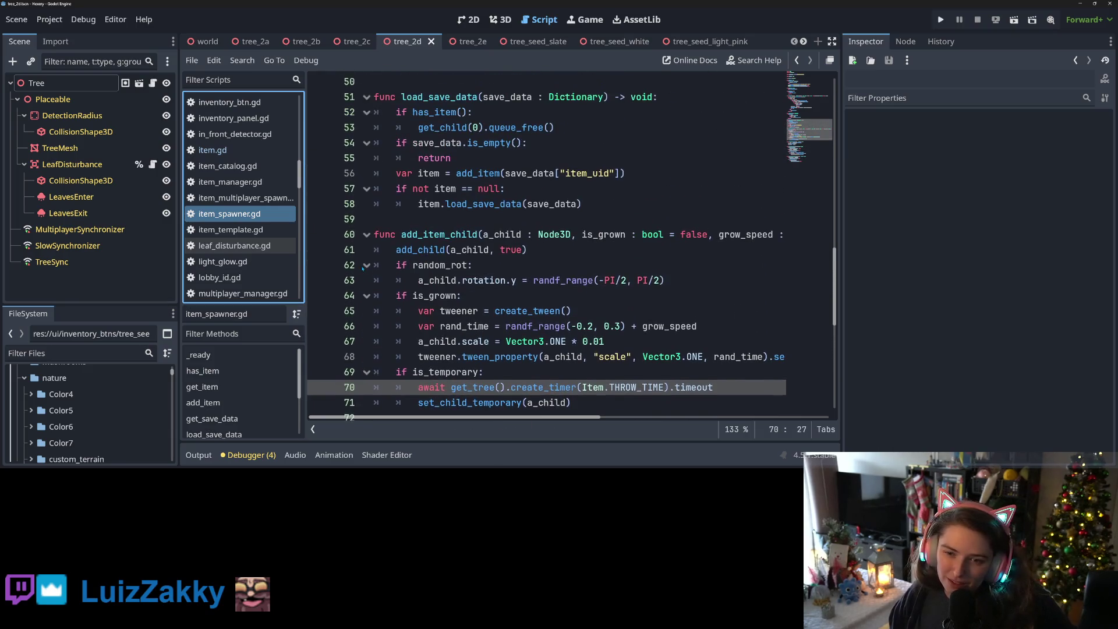
{"action": "double_click", "coordinate": [439, 234]}
{"action": "scroll", "coordinate": [439, 234], "scroll_direction": "down", "scroll_amount": 4}
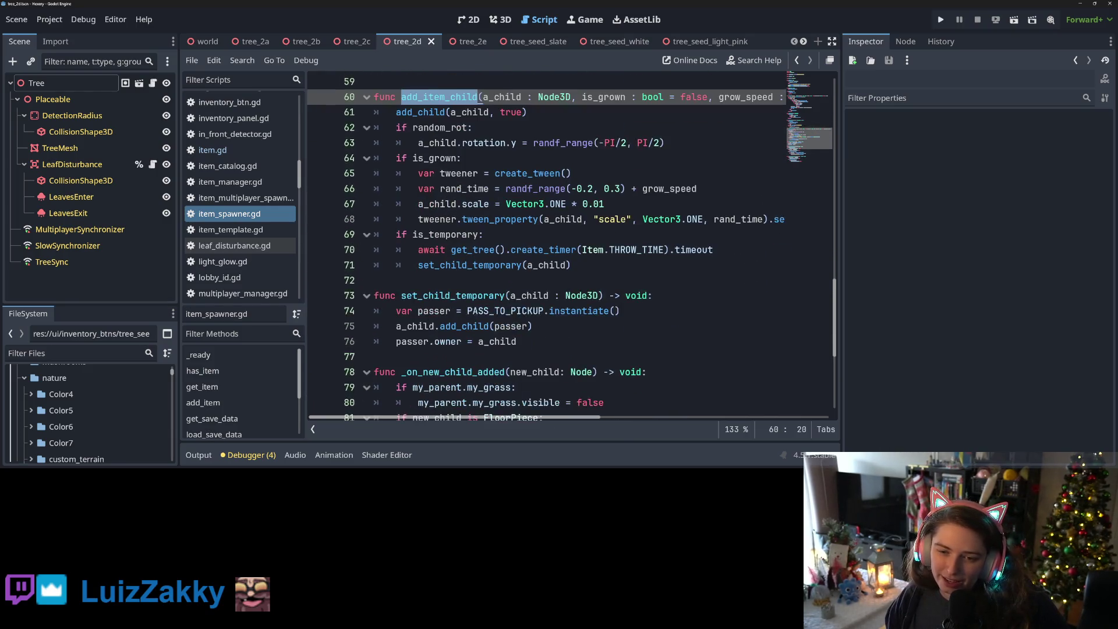
{"action": "scroll", "coordinate": [439, 234], "scroll_direction": "down", "scroll_amount": 4}
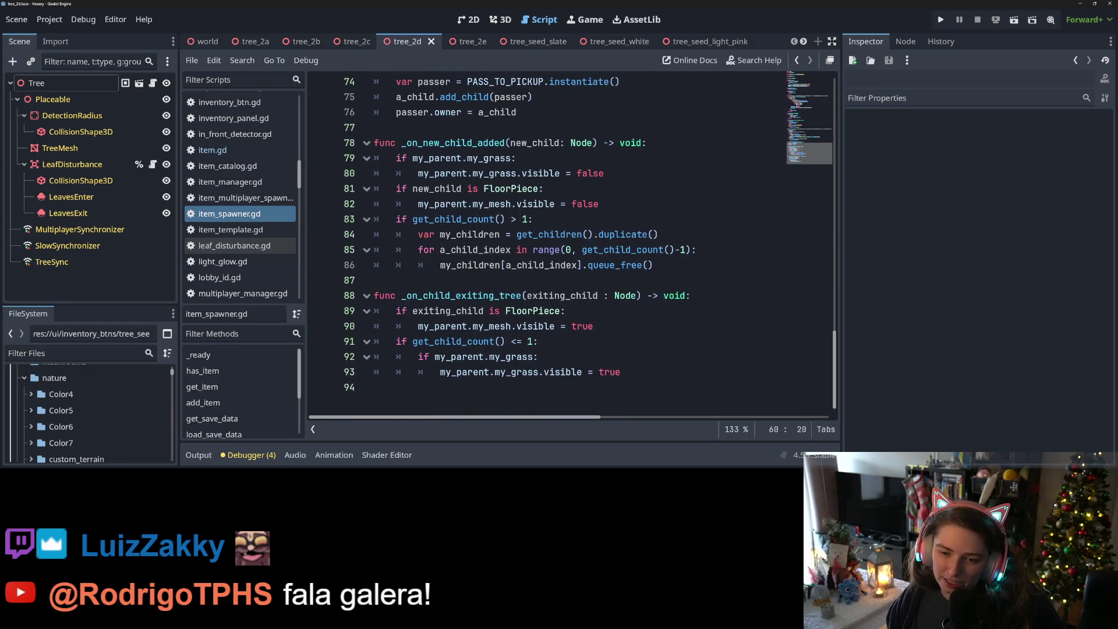
- Inspect _on_child_exiting_tree, the get_child_count check and the queue_free loop on lines 83–86
{"action": "double_click", "coordinate": [453, 296]}
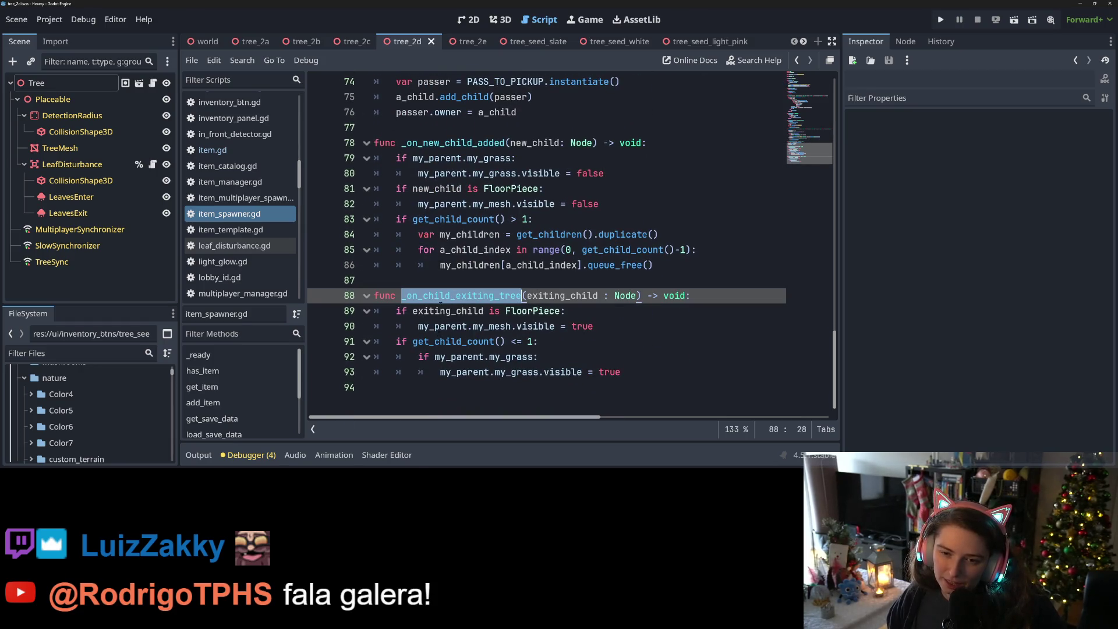
{"action": "scroll", "coordinate": [524, 280], "scroll_direction": "up", "scroll_amount": 1}
{"action": "double_click", "coordinate": [460, 265]}
{"action": "left_click", "coordinate": [583, 295]}
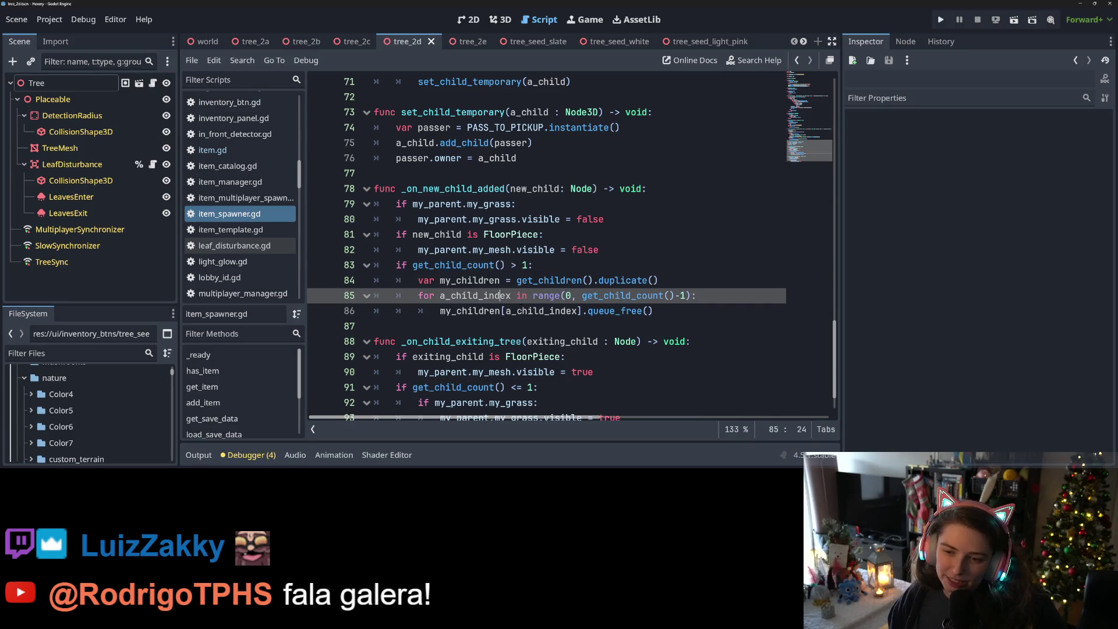
{"action": "left_click", "coordinate": [658, 311]}
- Re-check the get_children call, the child-count condition and the a_child_index loop on line 85
{"action": "scroll", "coordinate": [524, 326], "scroll_direction": "up", "scroll_amount": 4}
{"action": "scroll", "coordinate": [523, 326], "scroll_direction": "down", "scroll_amount": 4}
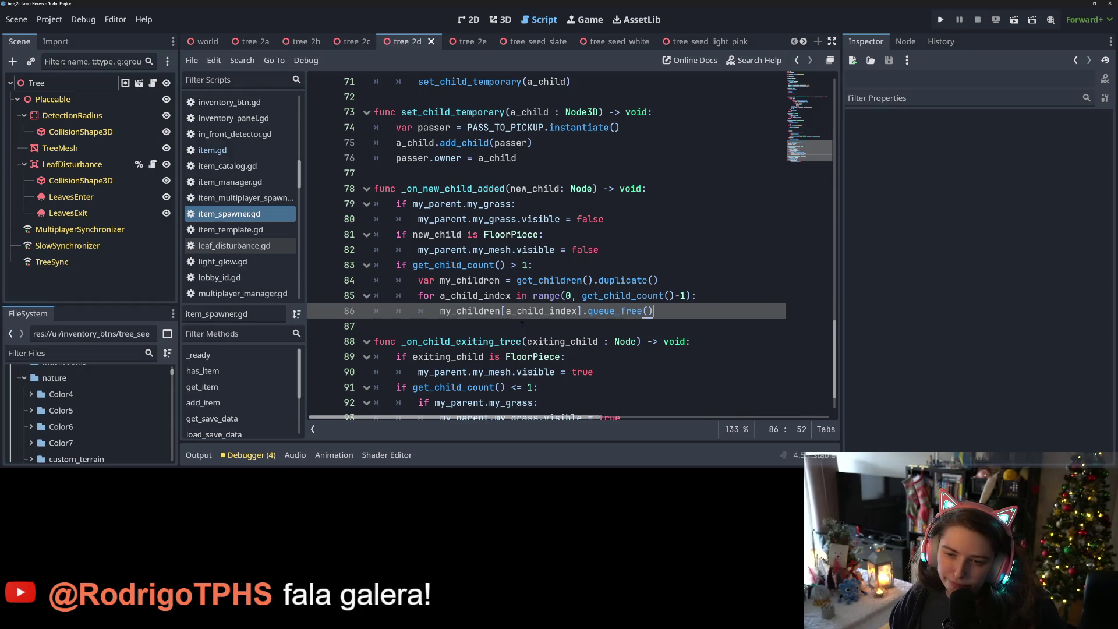
{"action": "scroll", "coordinate": [521, 324], "scroll_direction": "up", "scroll_amount": 1}
{"action": "left_click", "coordinate": [526, 326]}
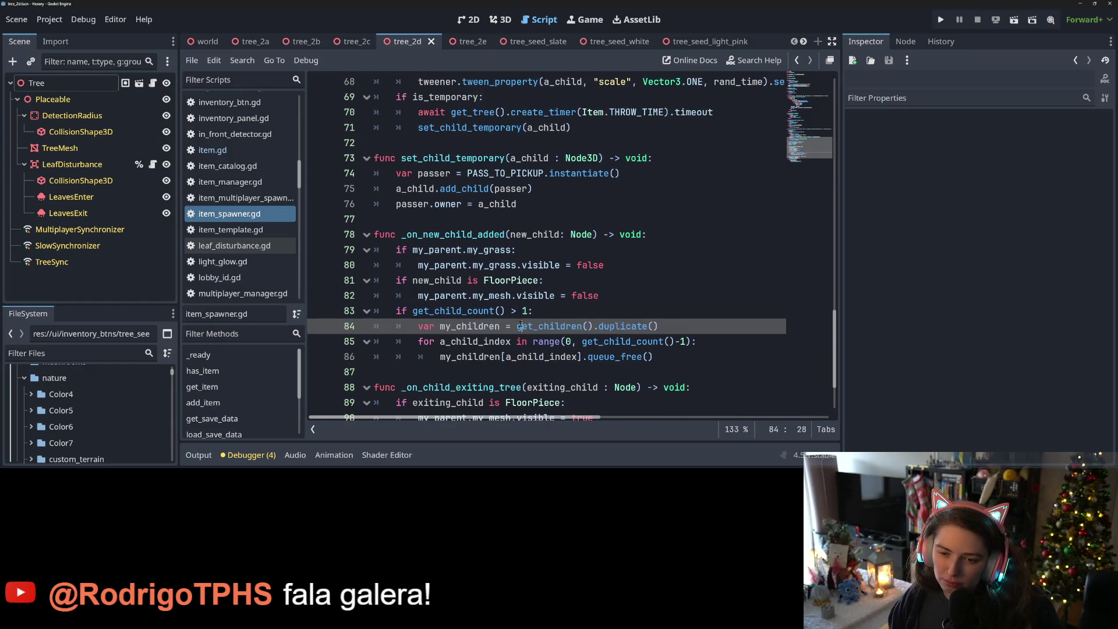
{"action": "left_click", "coordinate": [528, 311]}
{"action": "scroll", "coordinate": [571, 246], "scroll_direction": "up", "scroll_amount": 6}
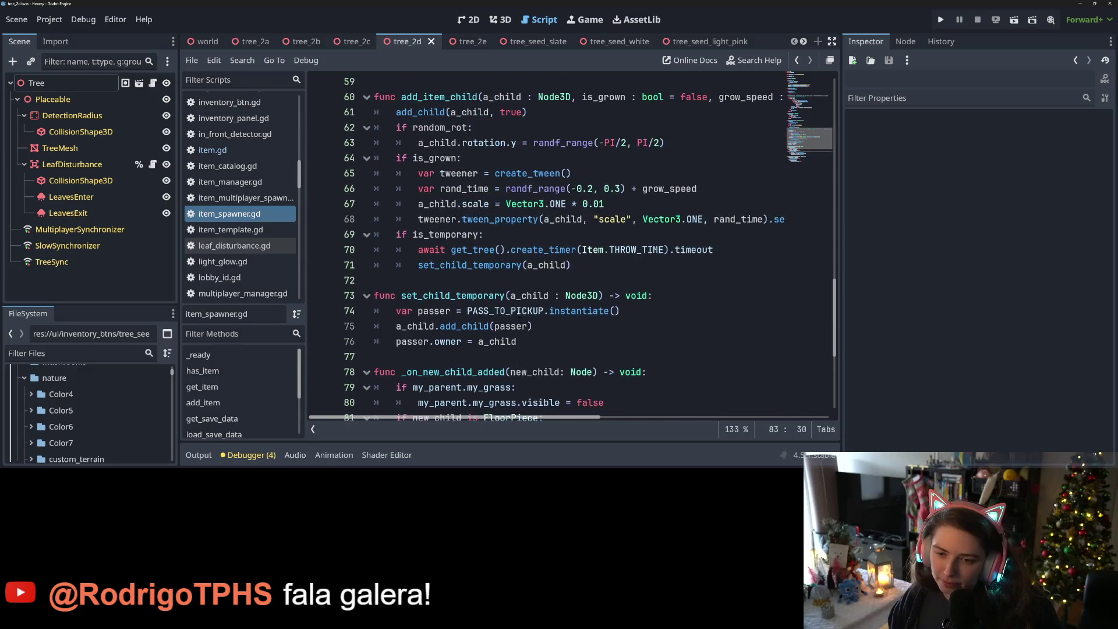
{"action": "scroll", "coordinate": [572, 247], "scroll_direction": "down", "scroll_amount": 6}
{"action": "scroll", "coordinate": [586, 249], "scroll_direction": "down", "scroll_amount": 2}
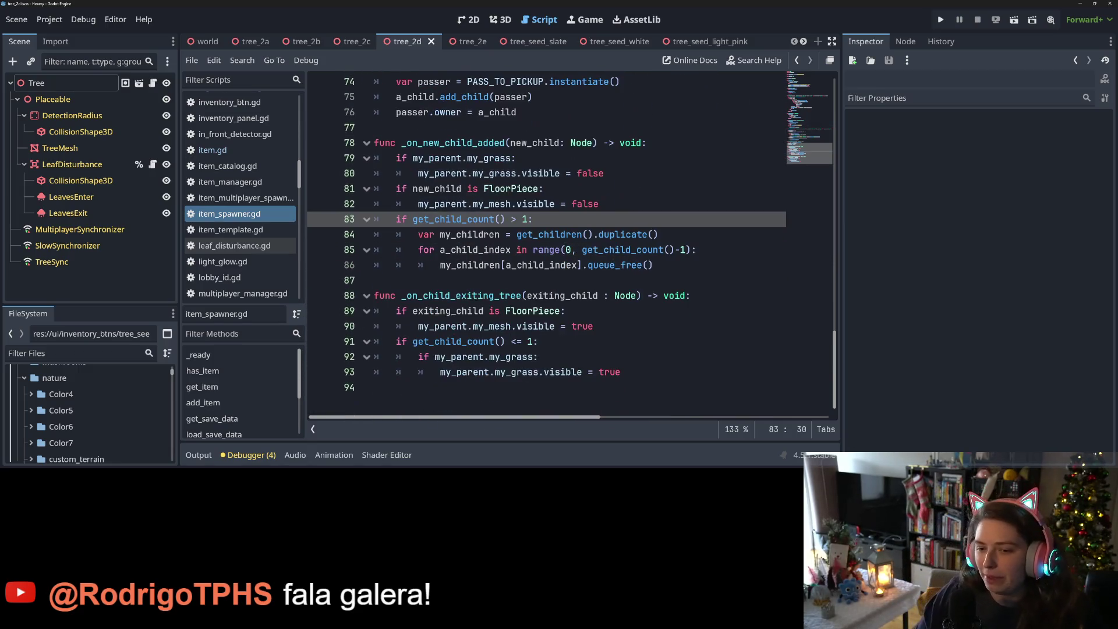
{"action": "left_click", "coordinate": [585, 249]}
{"action": "left_click", "coordinate": [504, 250]}
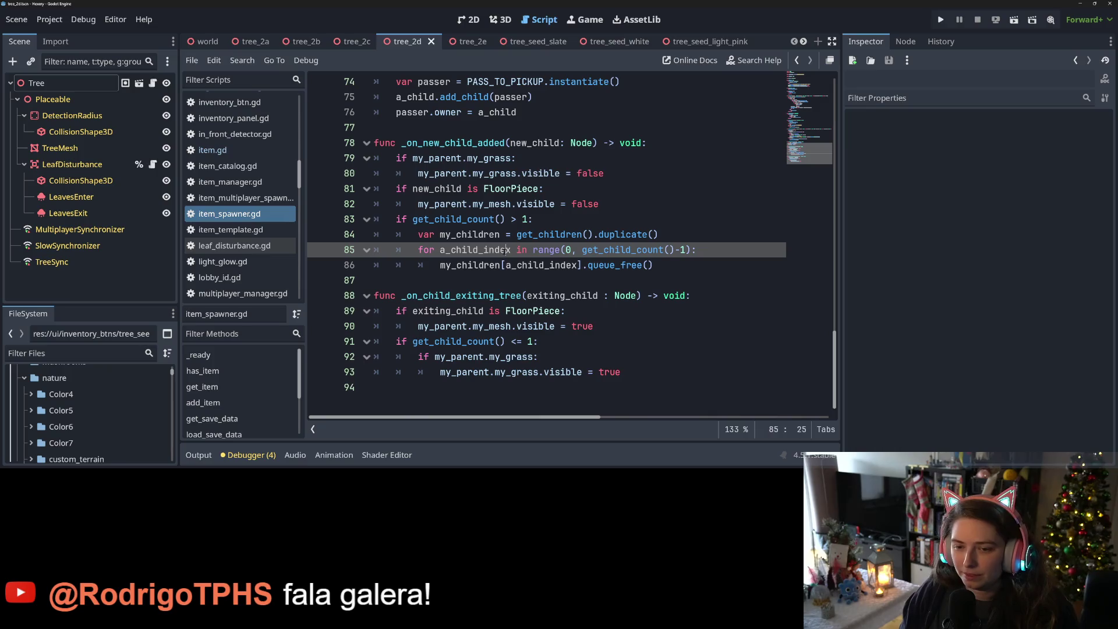
{"action": "mouse_move", "coordinate": [582, 254]}
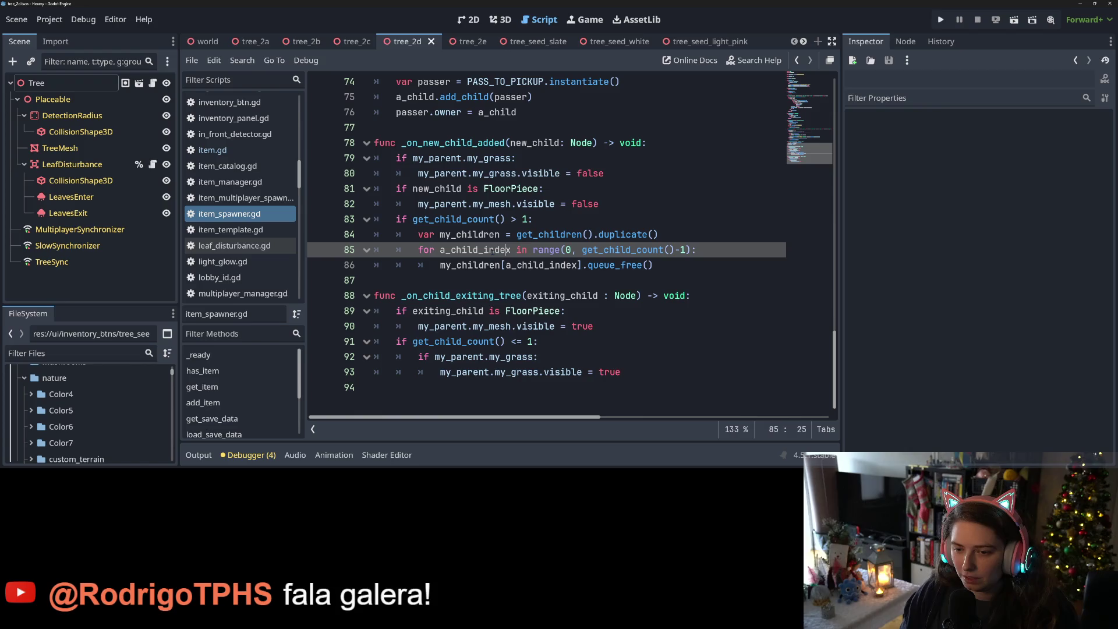
{"action": "mouse_move", "coordinate": [550, 250]}
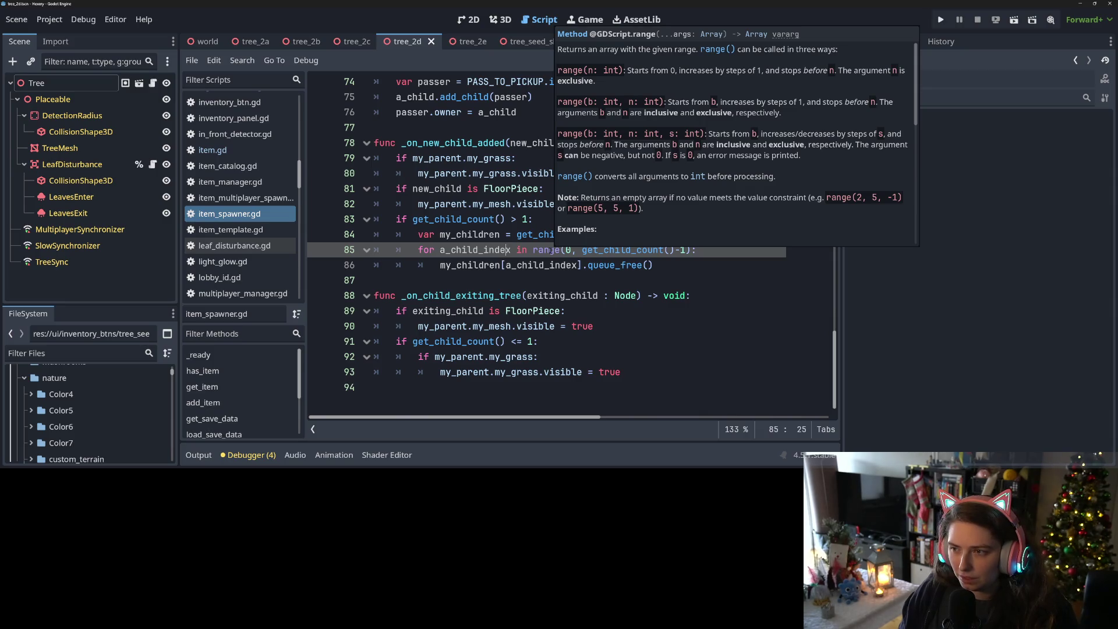
{"action": "left_click", "coordinate": [605, 249]}
{"action": "mouse_move", "coordinate": [642, 252]}
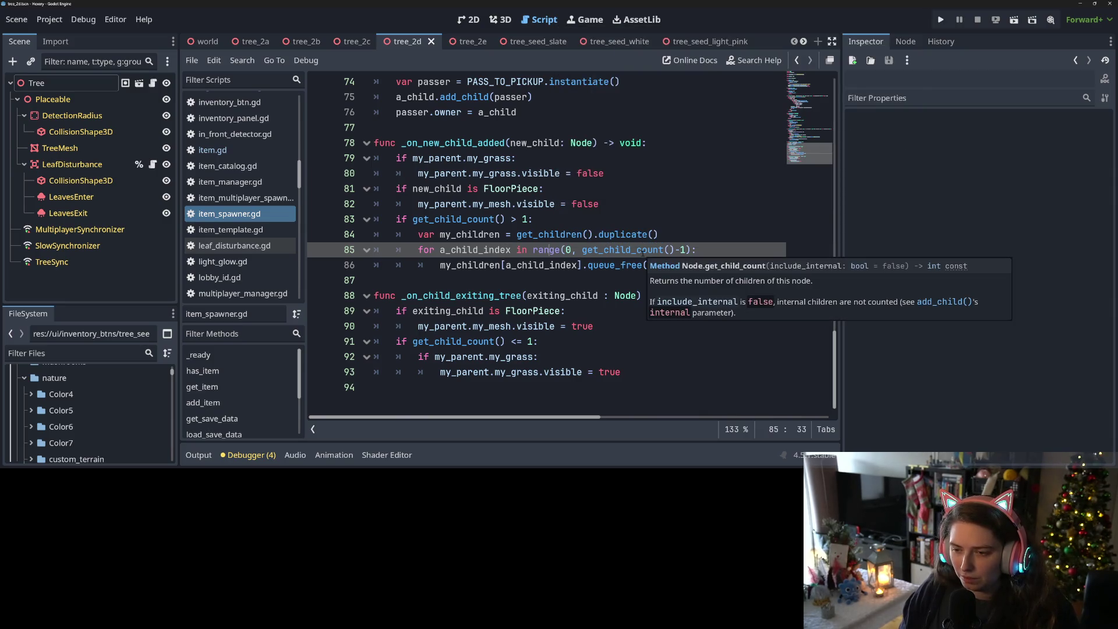
{"action": "key", "text": "Left"}
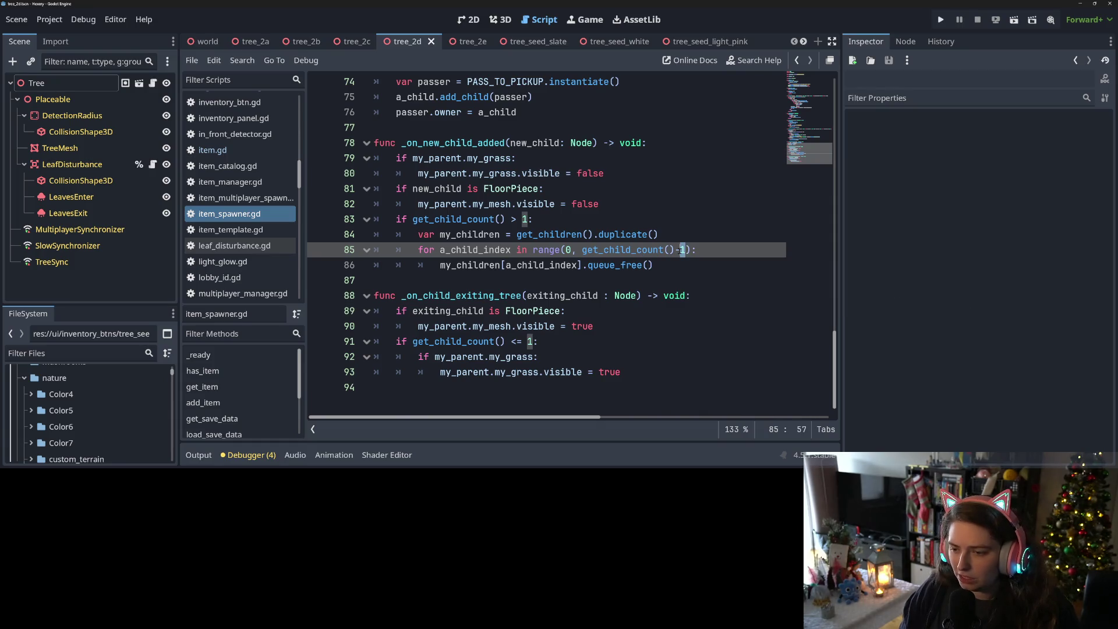
{"action": "left_click", "coordinate": [721, 251]}
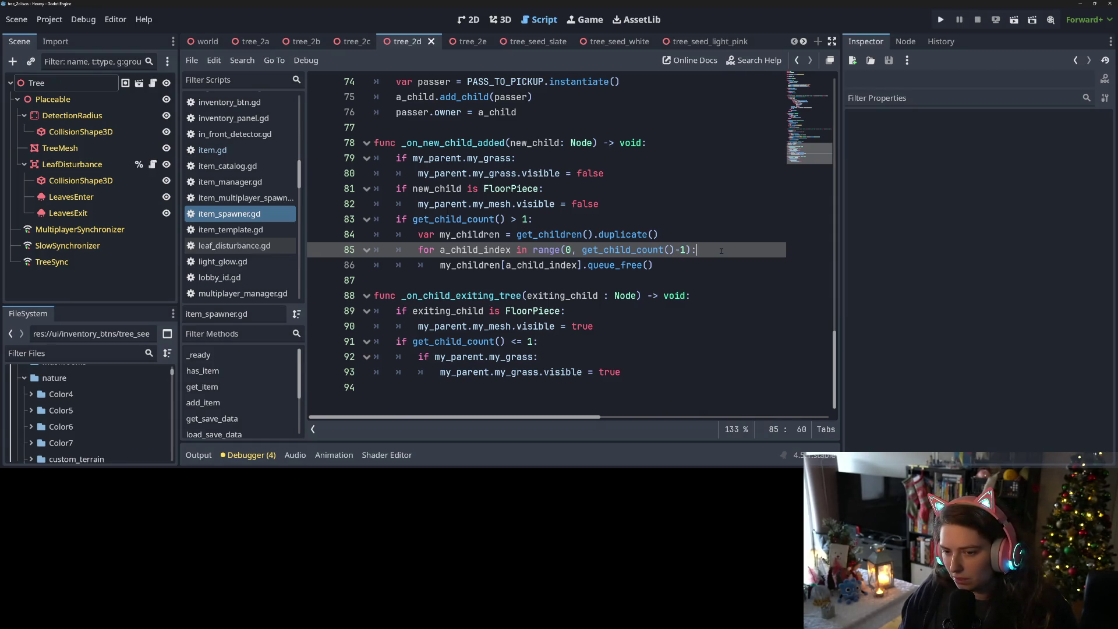
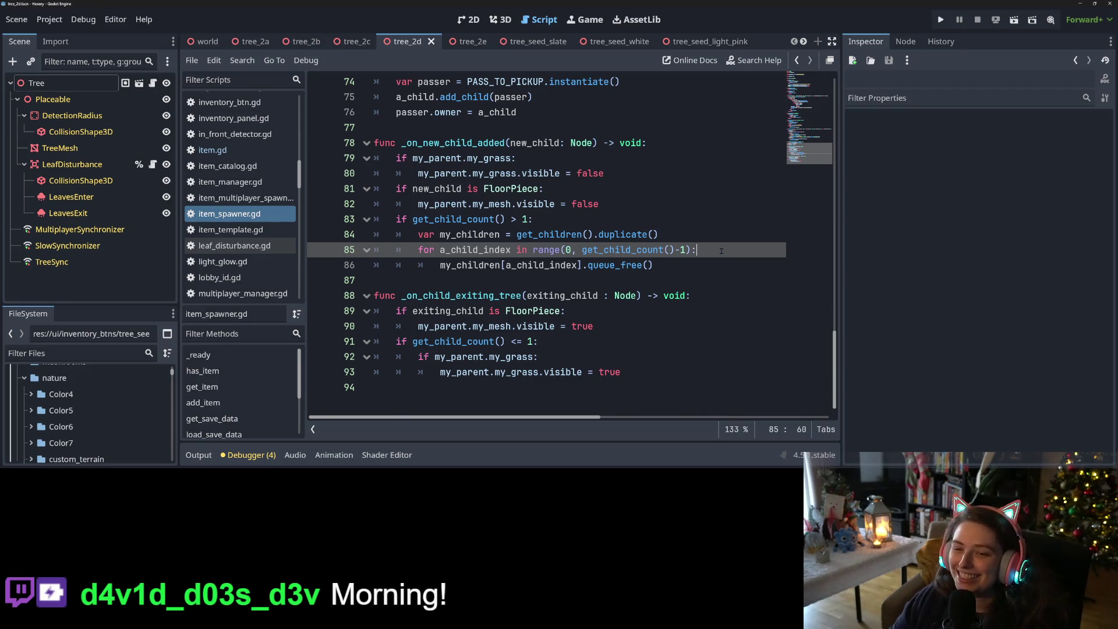
- Change line 85's loop range to get_child_count() - 1 with a spaced minus, and save item_spawner.gd
{"action": "left_click", "coordinate": [678, 251]}
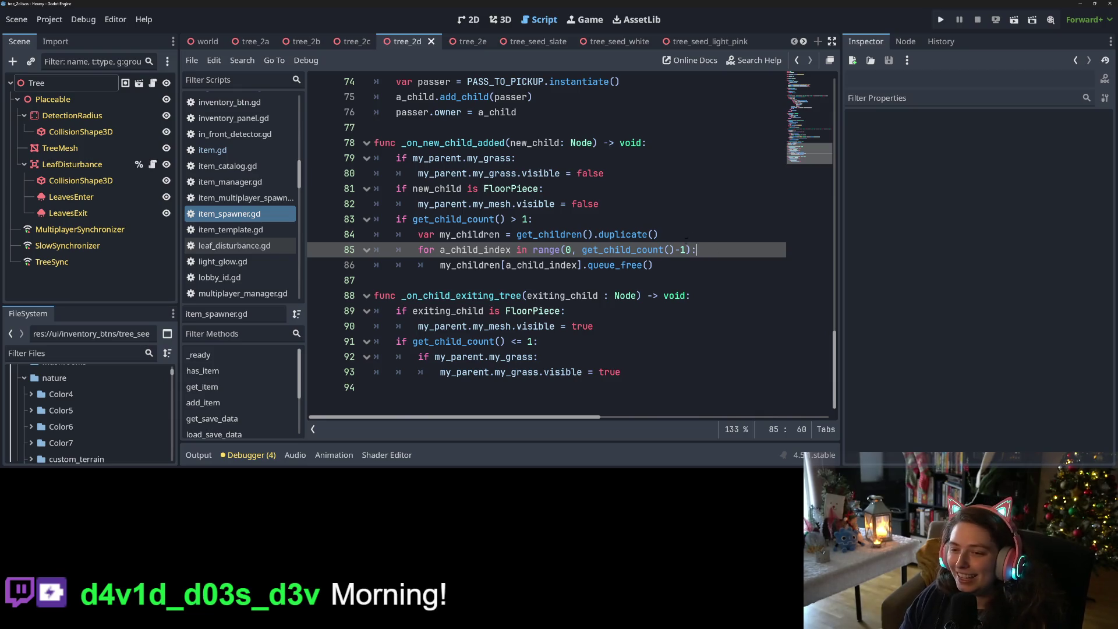
{"action": "key", "text": "BackSpace"}
{"action": "type", "text": "-"}
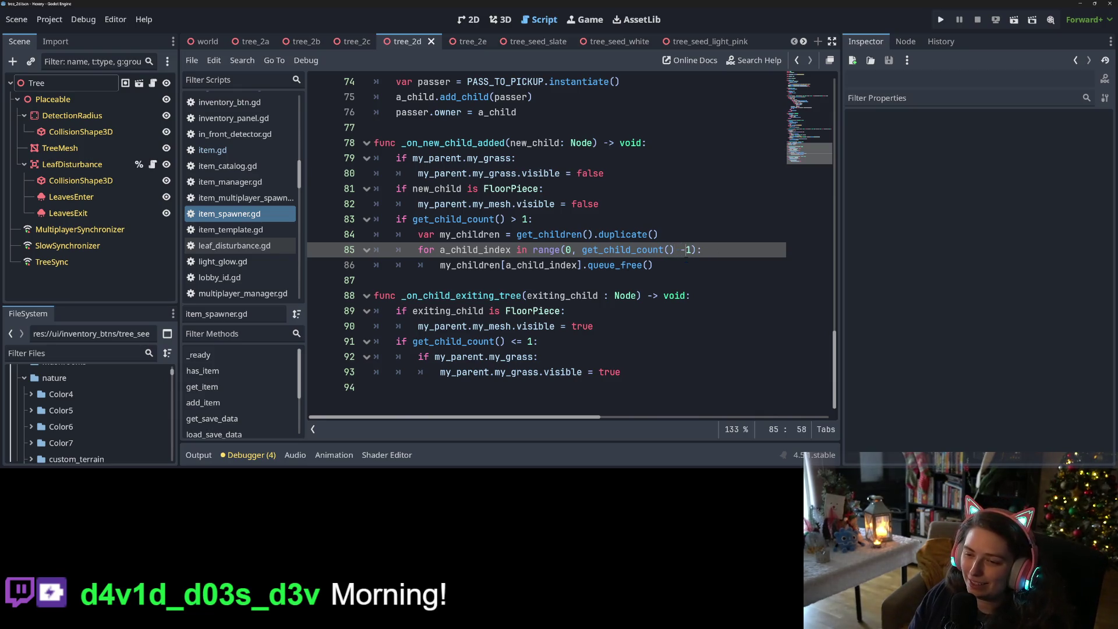
{"action": "key", "text": "ctrl+s"}
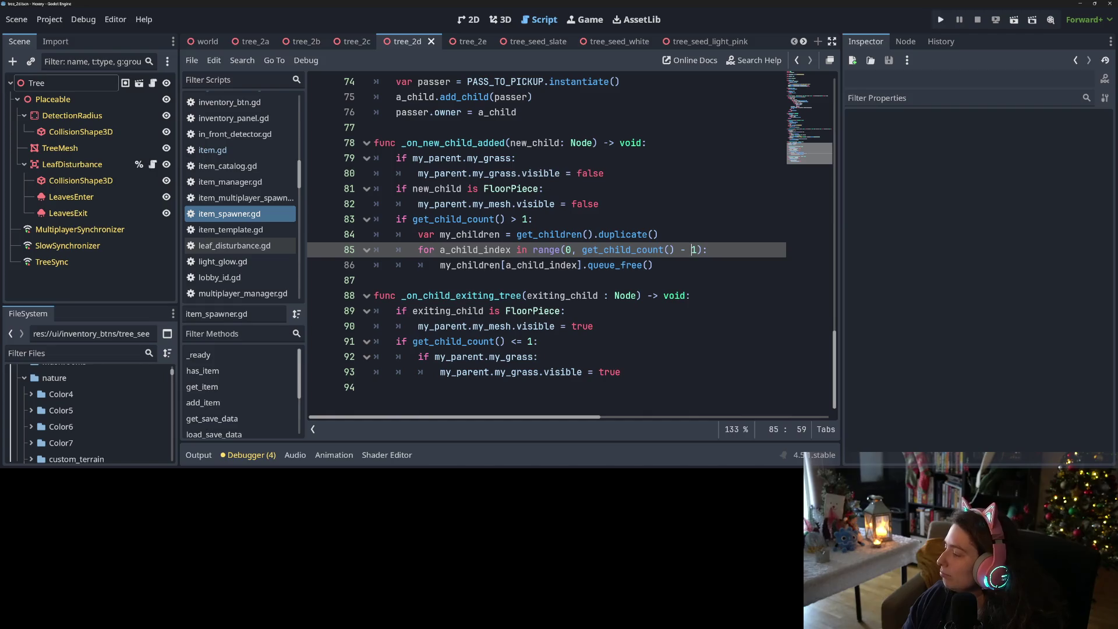
{"action": "key", "text": "alt+Tab"}
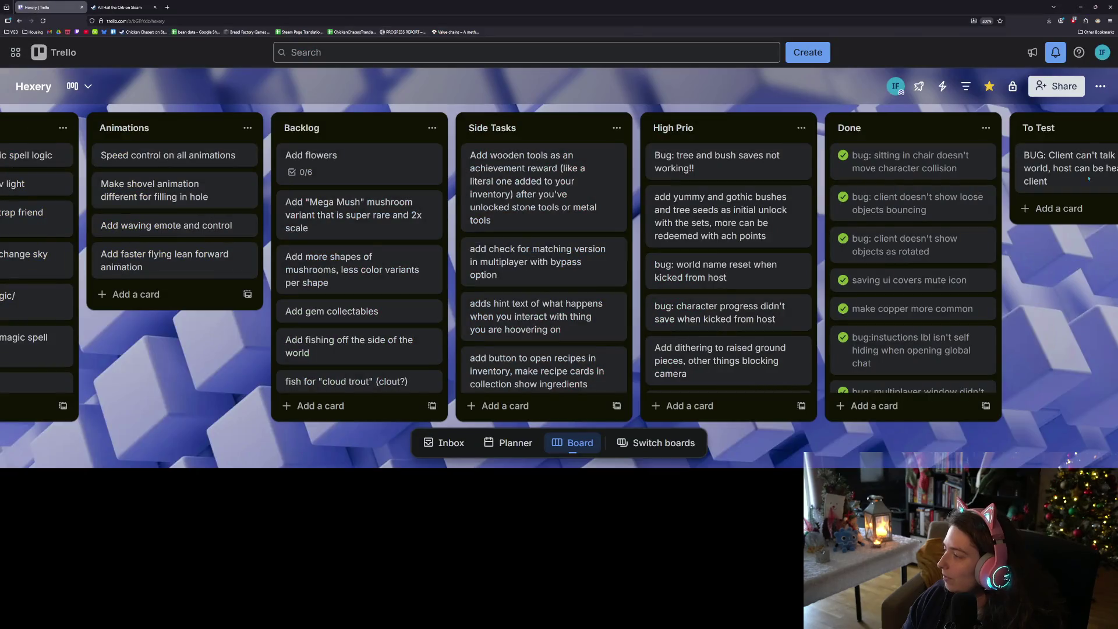
- Translate 'thanks' into Portuguese in Google Translate, then close that tab and return to Godot
{"action": "left_click", "coordinate": [167, 7]}
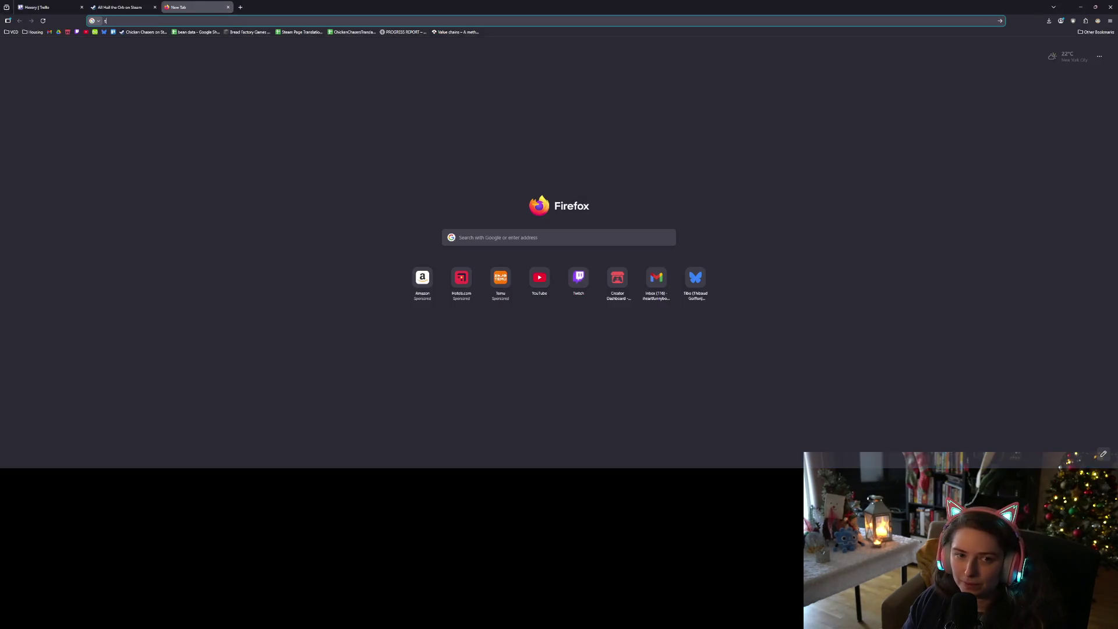
{"action": "type", "text": "translate.google.com/"}
{"action": "key", "text": "Return"}
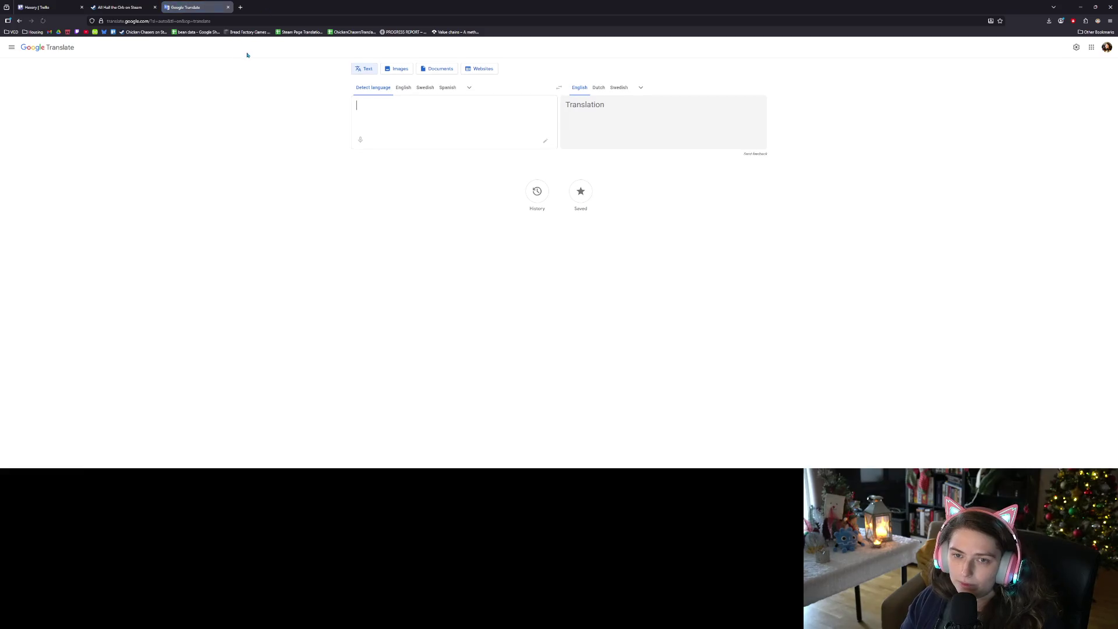
{"action": "type", "text": "thanks"}
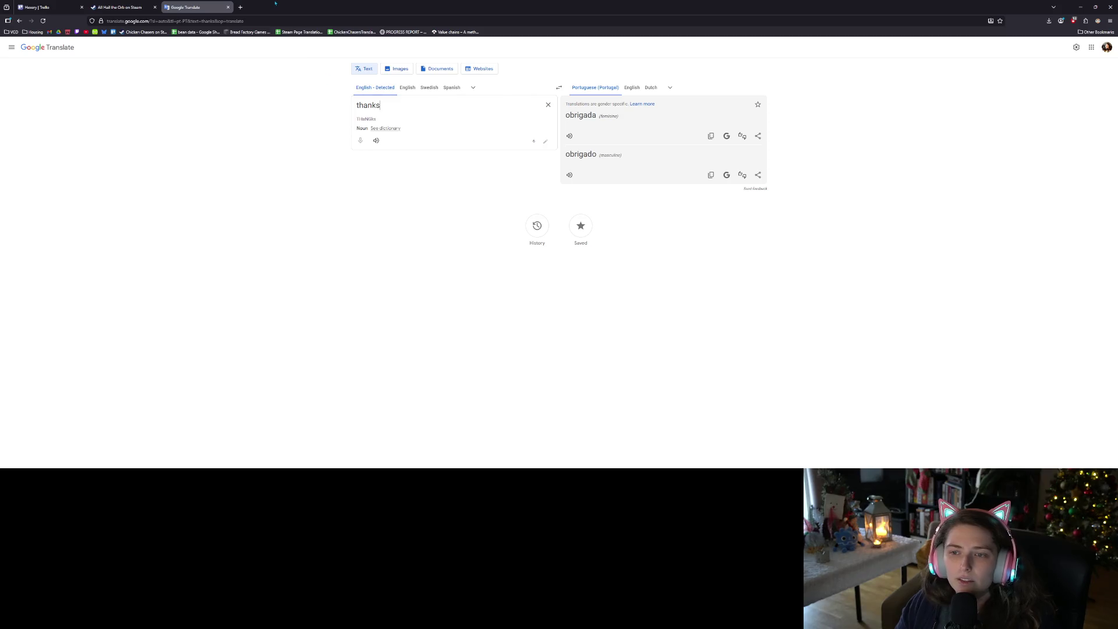
{"action": "left_click", "coordinate": [228, 7]}
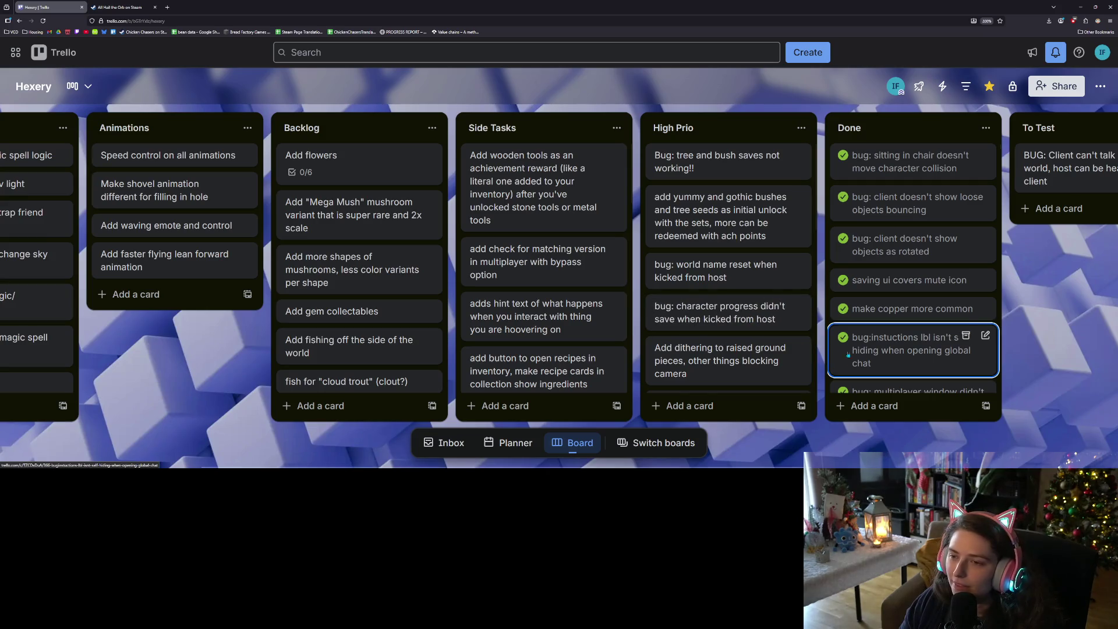
{"action": "left_click", "coordinate": [1079, 7]}
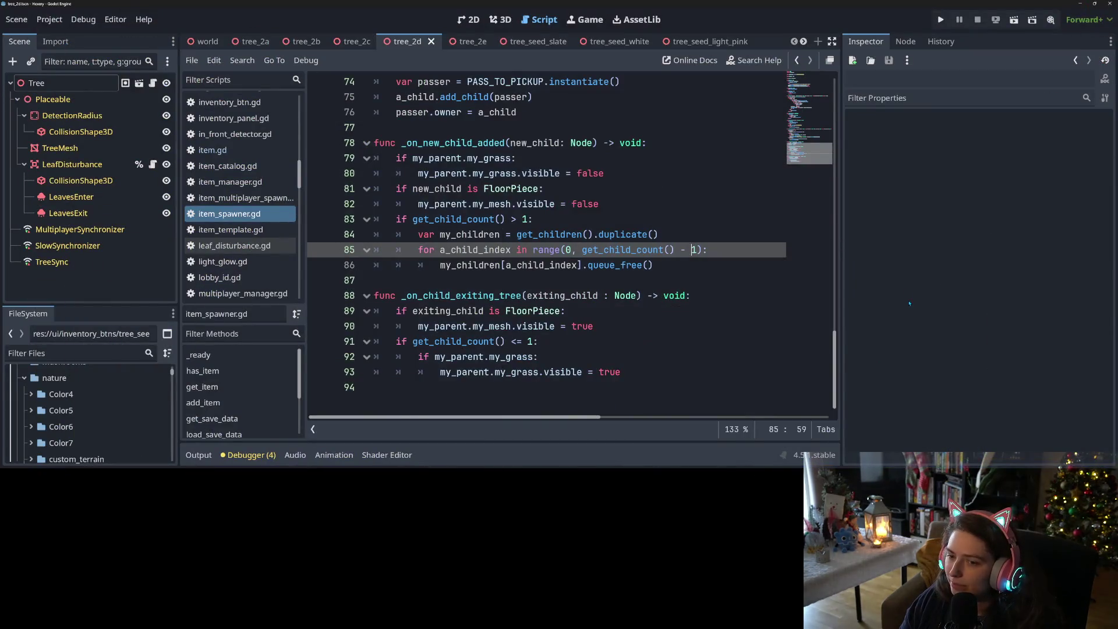
- Inspect line 85's loop, the a_child_index variable and the _on_new_child_added function
{"action": "left_click", "coordinate": [648, 296]}
{"action": "left_click", "coordinate": [445, 249]}
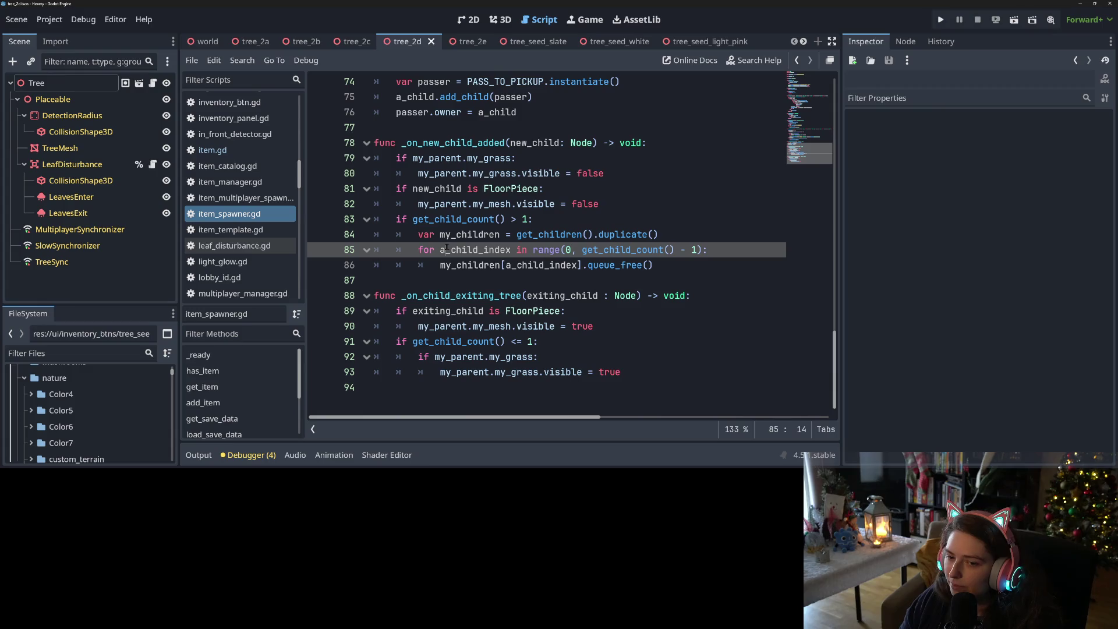
{"action": "left_click", "coordinate": [492, 265]}
{"action": "left_click", "coordinate": [577, 265]}
{"action": "double_click", "coordinate": [555, 266]}
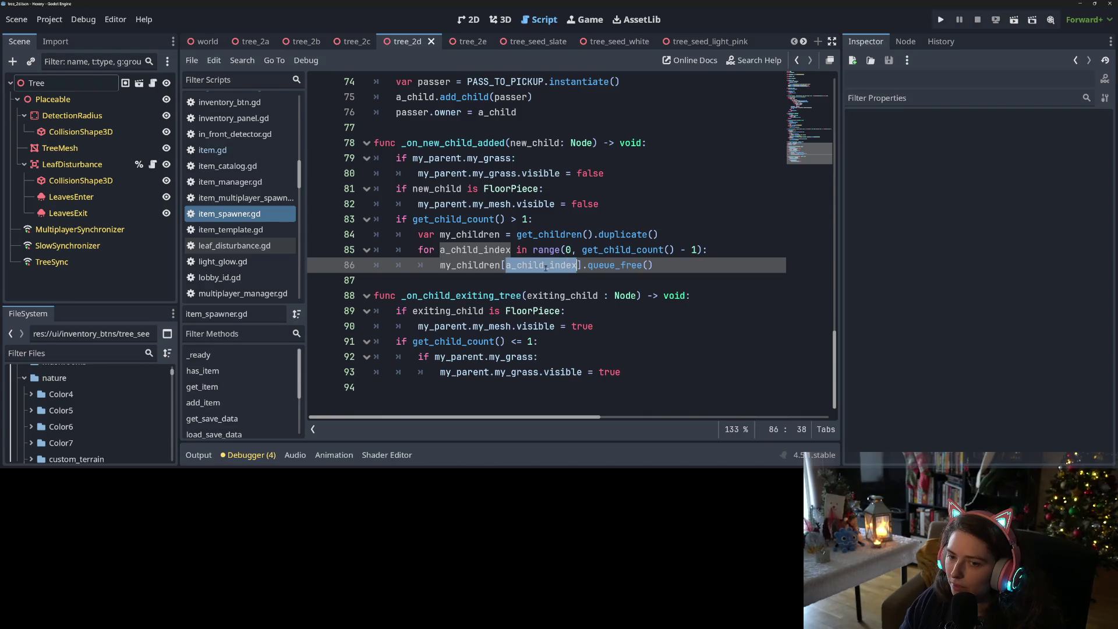
{"action": "double_click", "coordinate": [462, 143]}
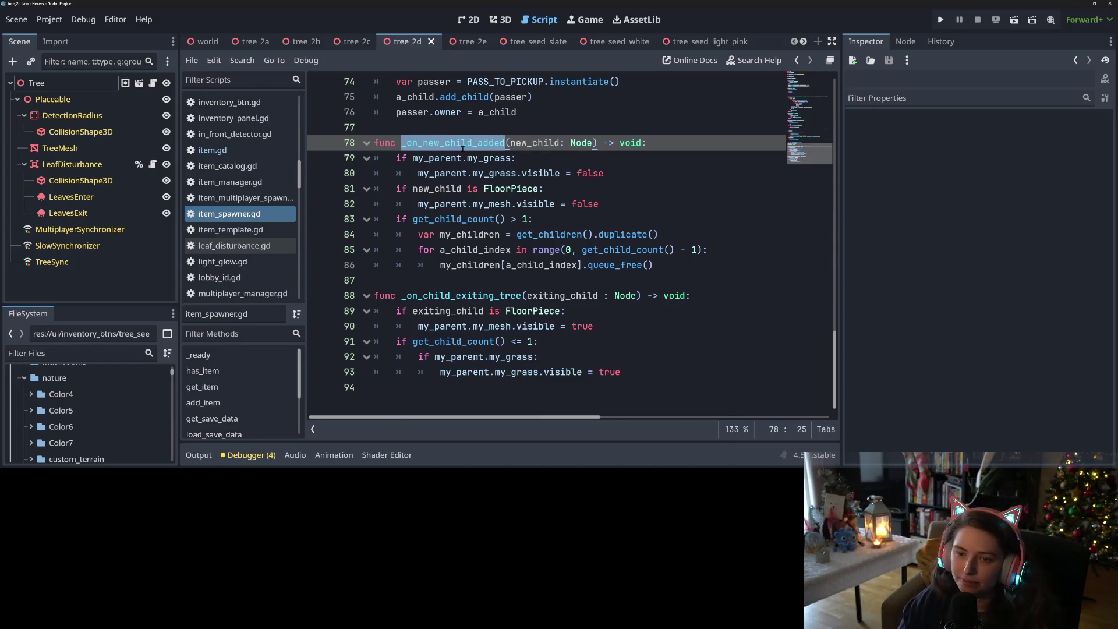
- Comment out the child-removal block on lines 83–86 with Ctrl+K and save the script
{"action": "scroll", "coordinate": [547, 244], "scroll_direction": "up", "scroll_amount": 2}
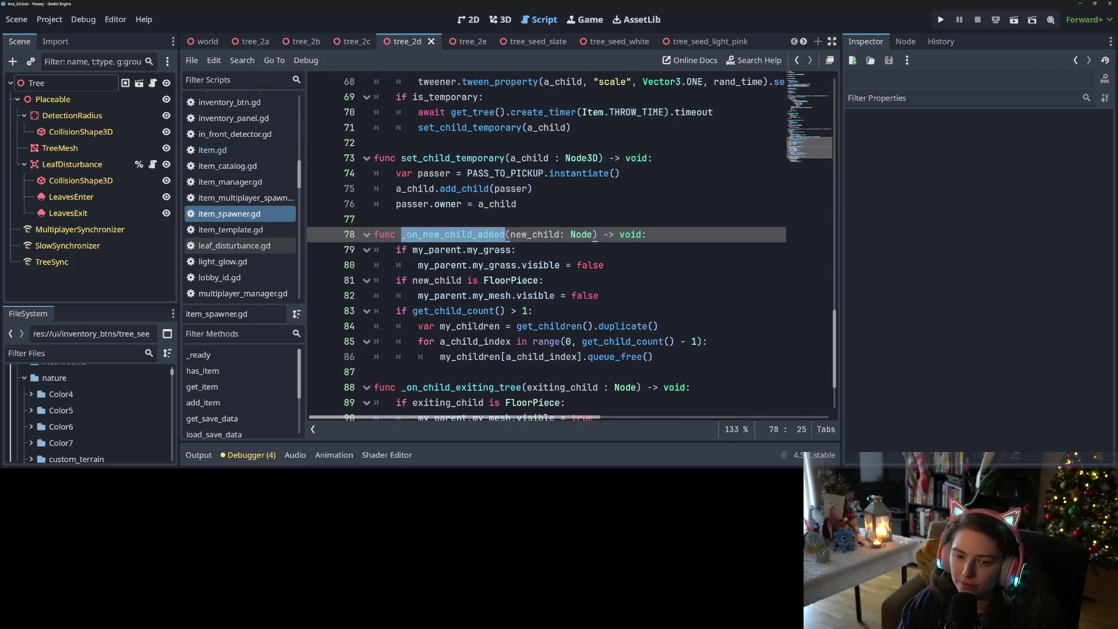
{"action": "scroll", "coordinate": [474, 285], "scroll_direction": "down", "scroll_amount": 2}
{"action": "left_click", "coordinate": [472, 265]}
{"action": "left_click_drag", "start_coordinate": [418, 218], "coordinate": [512, 268]}
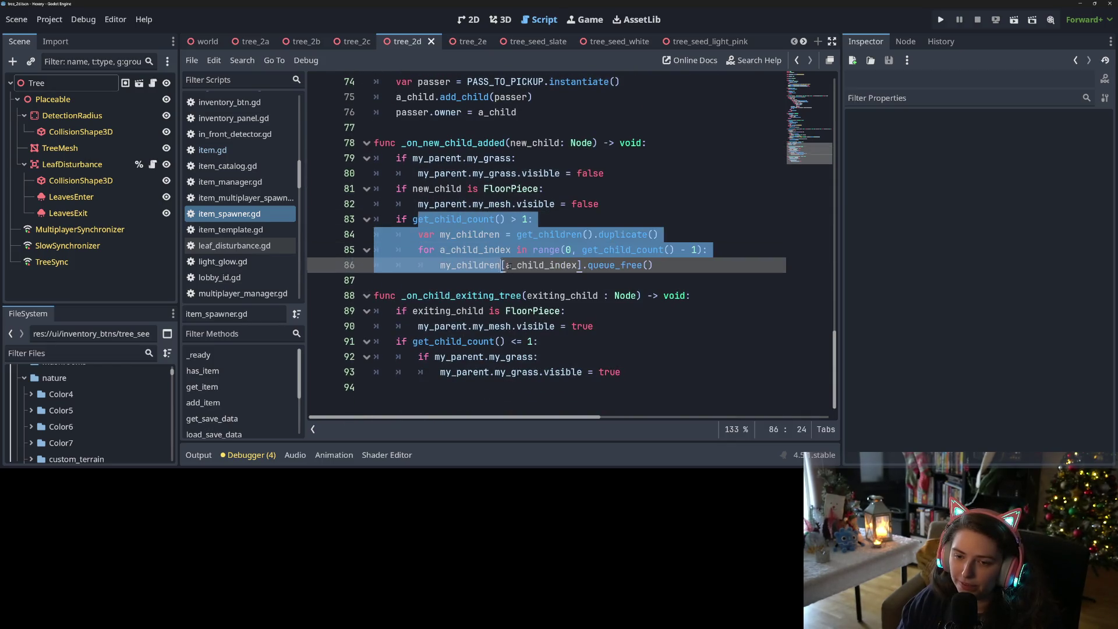
{"action": "key", "text": "ctrl+k"}
{"action": "key", "text": "ctrl+s"}
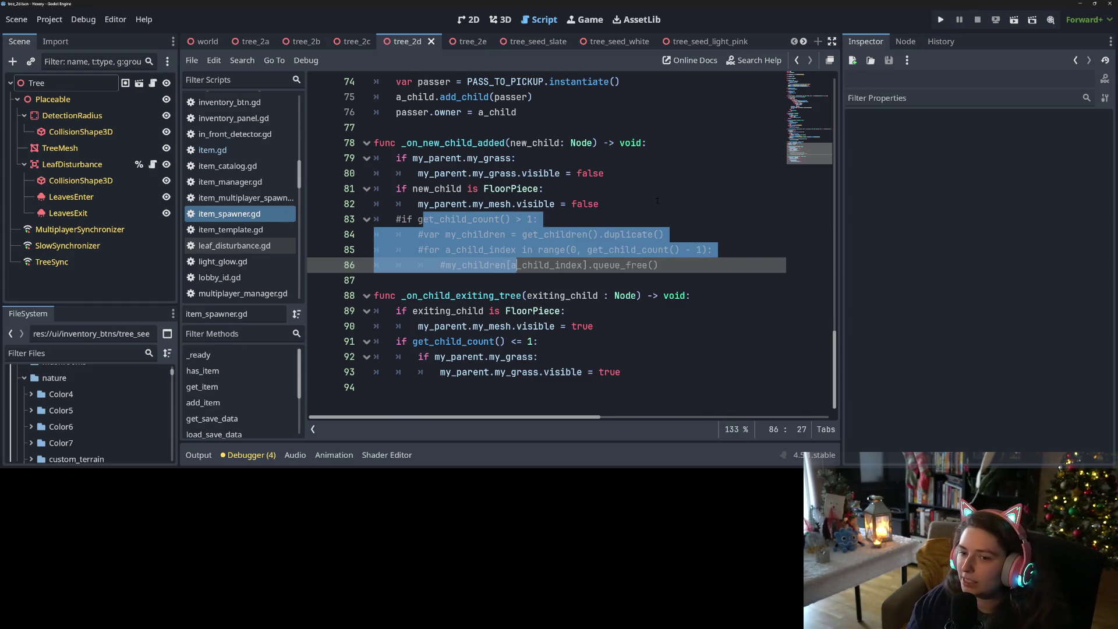
{"action": "left_click", "coordinate": [609, 235]}
{"action": "scroll", "coordinate": [231, 226], "scroll_direction": "up", "scroll_amount": 7}
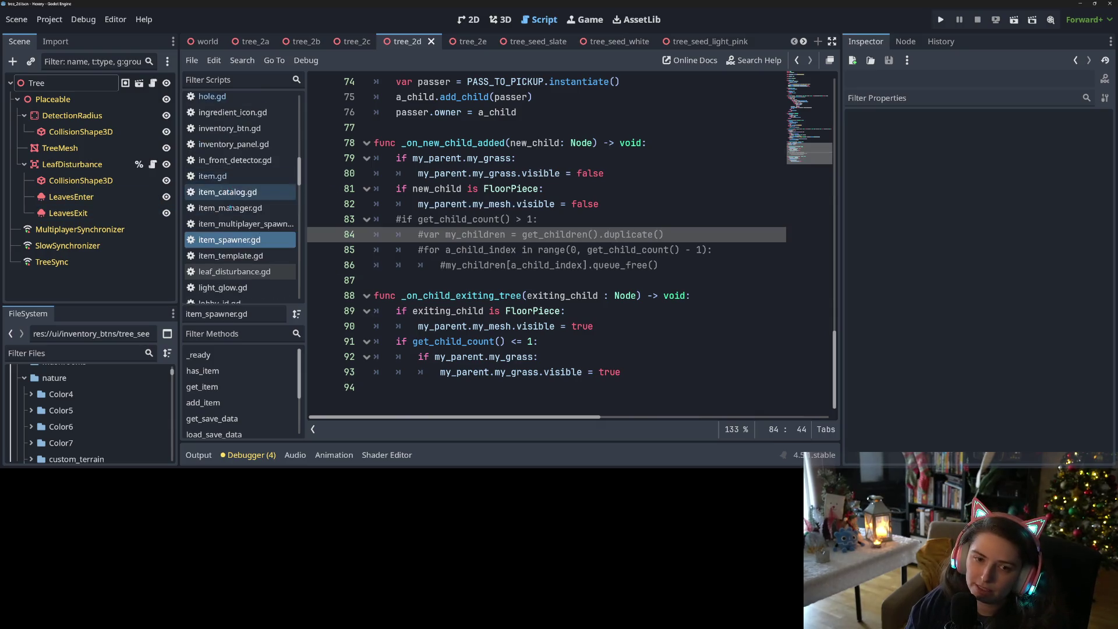
- Find and open item_catalog.gd from the script list
{"action": "scroll", "coordinate": [231, 226], "scroll_direction": "up", "scroll_amount": 4}
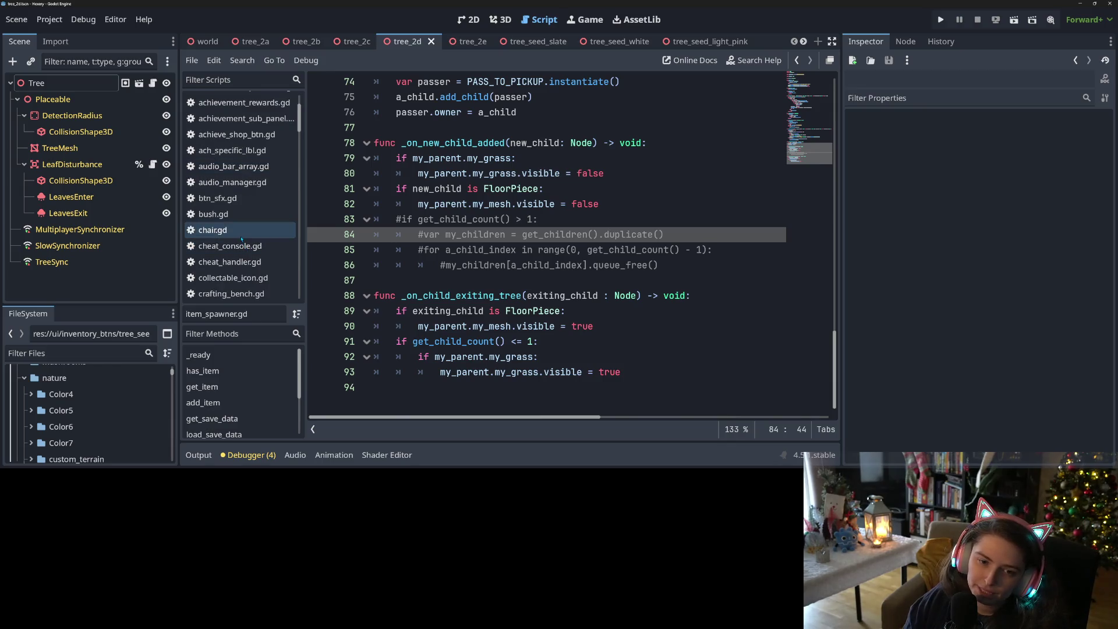
{"action": "scroll", "coordinate": [241, 237], "scroll_direction": "down", "scroll_amount": 5}
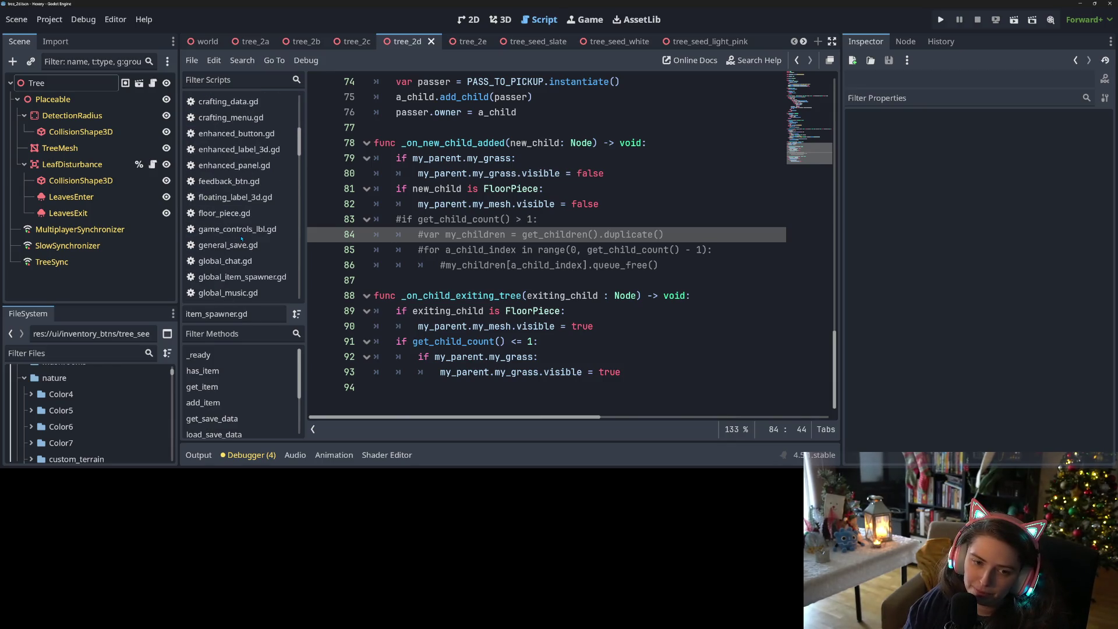
{"action": "scroll", "coordinate": [241, 237], "scroll_direction": "up", "scroll_amount": 8}
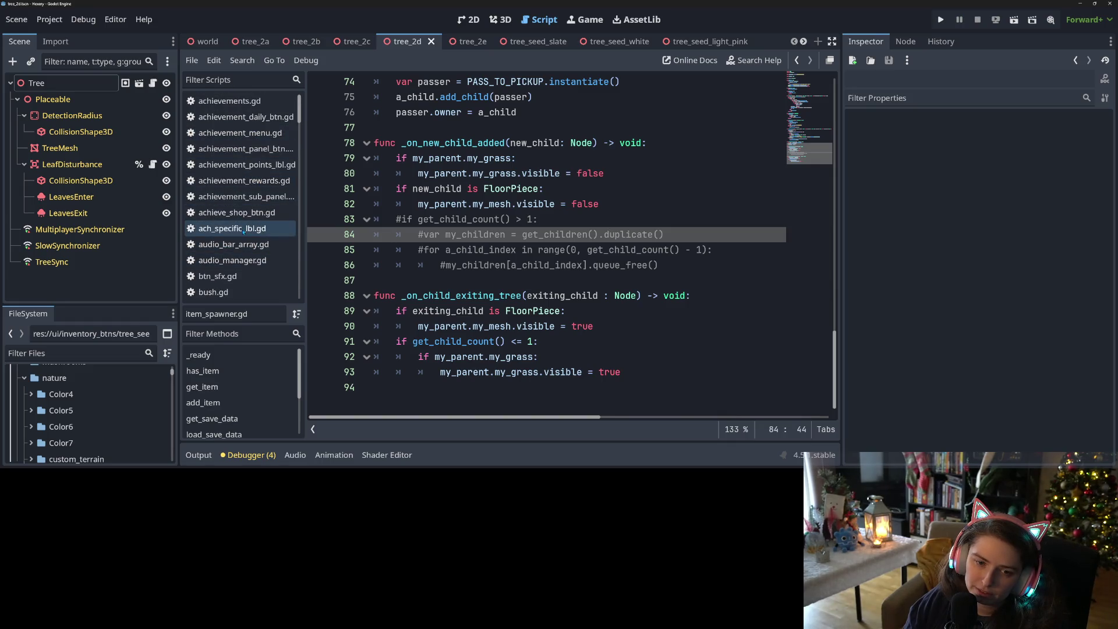
{"action": "scroll", "coordinate": [242, 227], "scroll_direction": "down", "scroll_amount": 3}
{"action": "scroll", "coordinate": [248, 238], "scroll_direction": "down", "scroll_amount": 3}
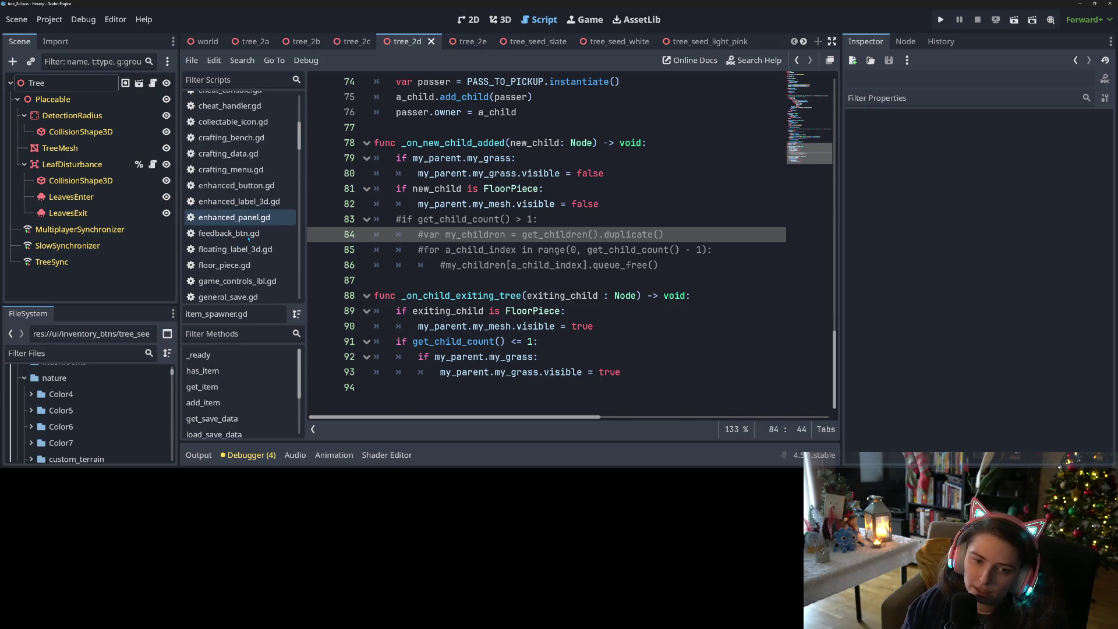
{"action": "left_click", "coordinate": [248, 237]}
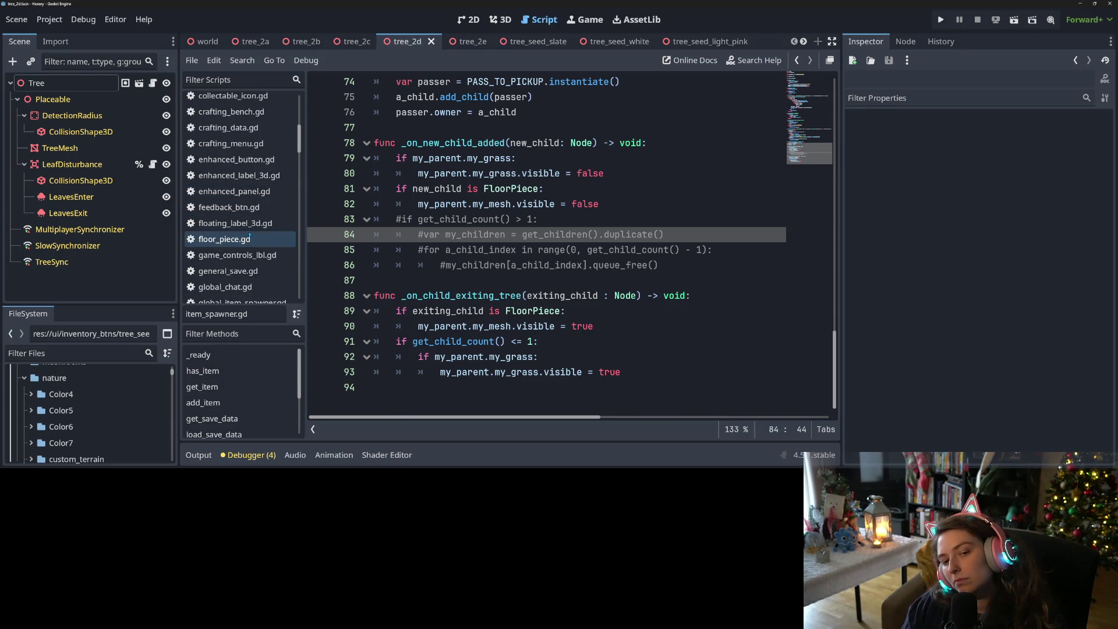
{"action": "scroll", "coordinate": [227, 281], "scroll_direction": "down", "scroll_amount": 2}
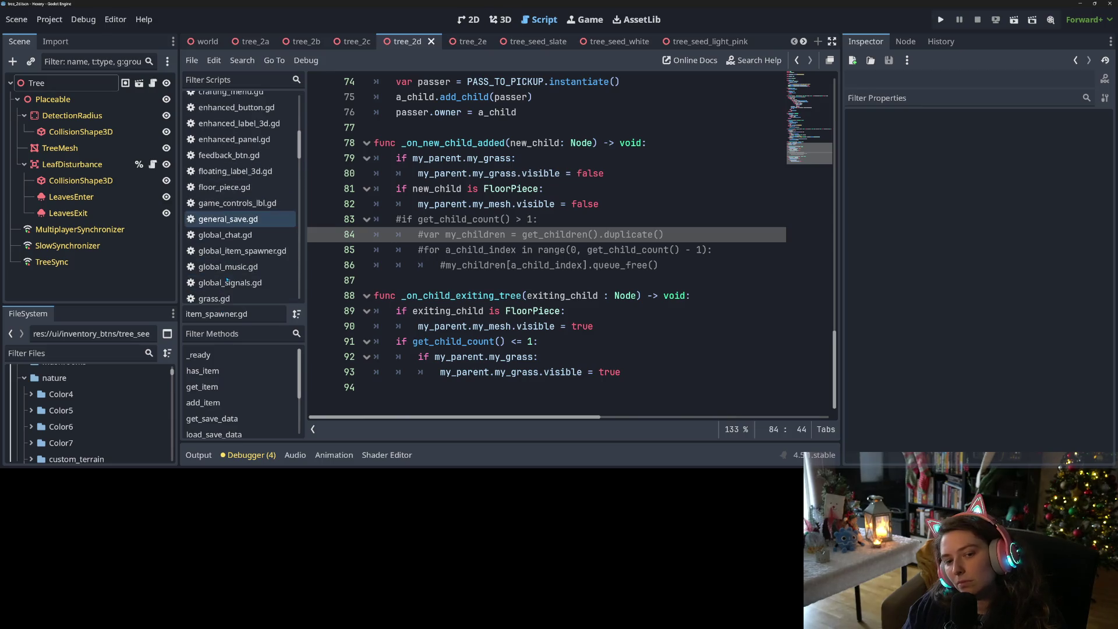
{"action": "scroll", "coordinate": [227, 274], "scroll_direction": "up", "scroll_amount": 3}
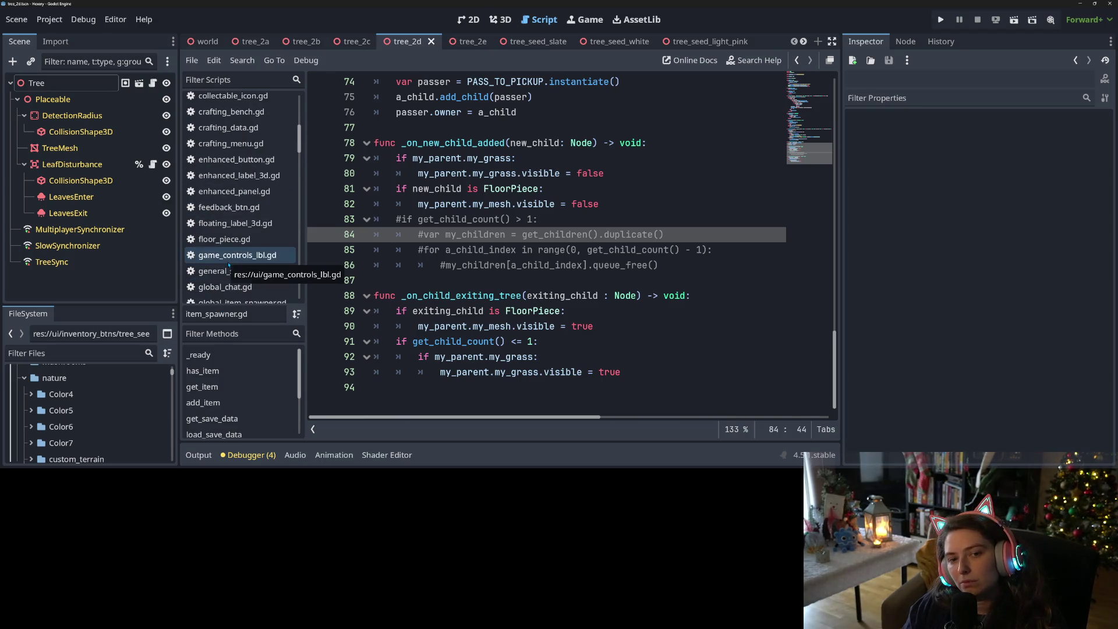
{"action": "scroll", "coordinate": [229, 265], "scroll_direction": "up", "scroll_amount": 3}
{"action": "scroll", "coordinate": [228, 233], "scroll_direction": "down", "scroll_amount": 6}
{"action": "scroll", "coordinate": [227, 217], "scroll_direction": "down", "scroll_amount": 4}
{"action": "left_click", "coordinate": [227, 270]}
- Replace 'Tree Seed9' with 'Shovel' in line 30's starting items and run the game
{"action": "scroll", "coordinate": [572, 265], "scroll_direction": "down", "scroll_amount": 5}
{"action": "left_click", "coordinate": [502, 295]}
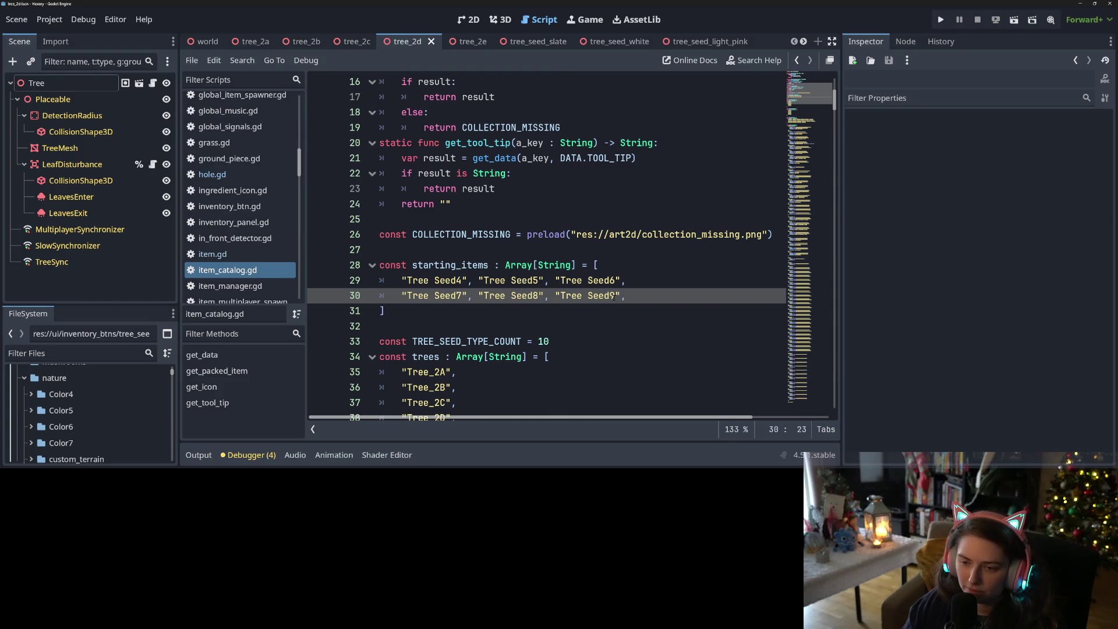
{"action": "mouse_move", "coordinate": [620, 295]}
{"action": "left_mouse_down"}
{"action": "mouse_move", "coordinate": [561, 295]}
{"action": "mouse_move", "coordinate": [614, 296]}
{"action": "left_mouse_up"}
{"action": "left_click", "coordinate": [566, 296]}
{"action": "type", "text": "Shovel"}
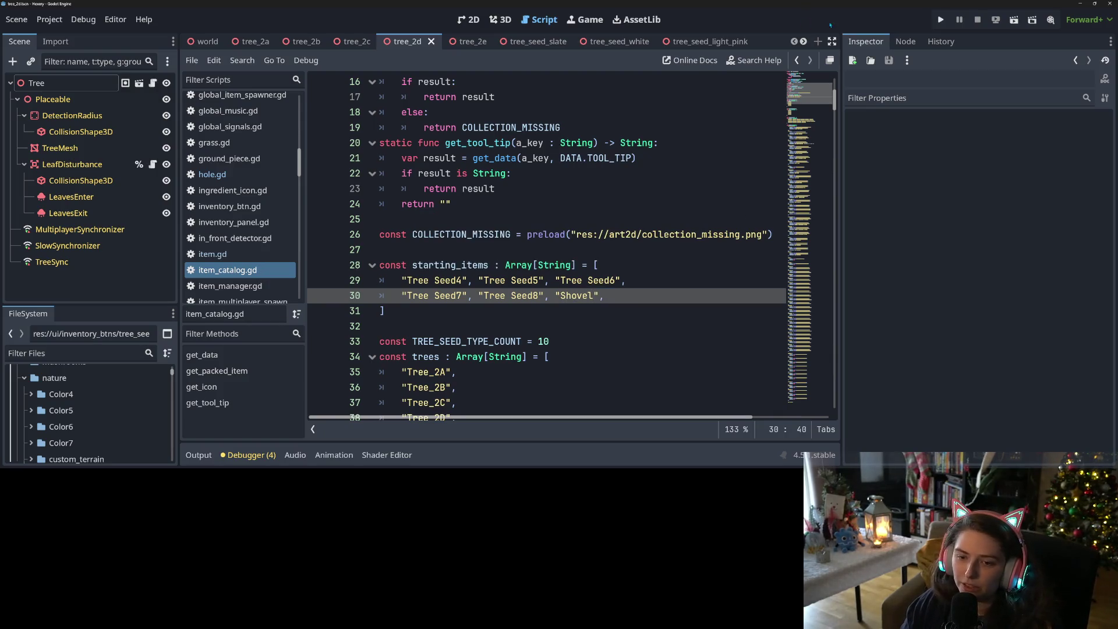
{"action": "left_click", "coordinate": [940, 19]}
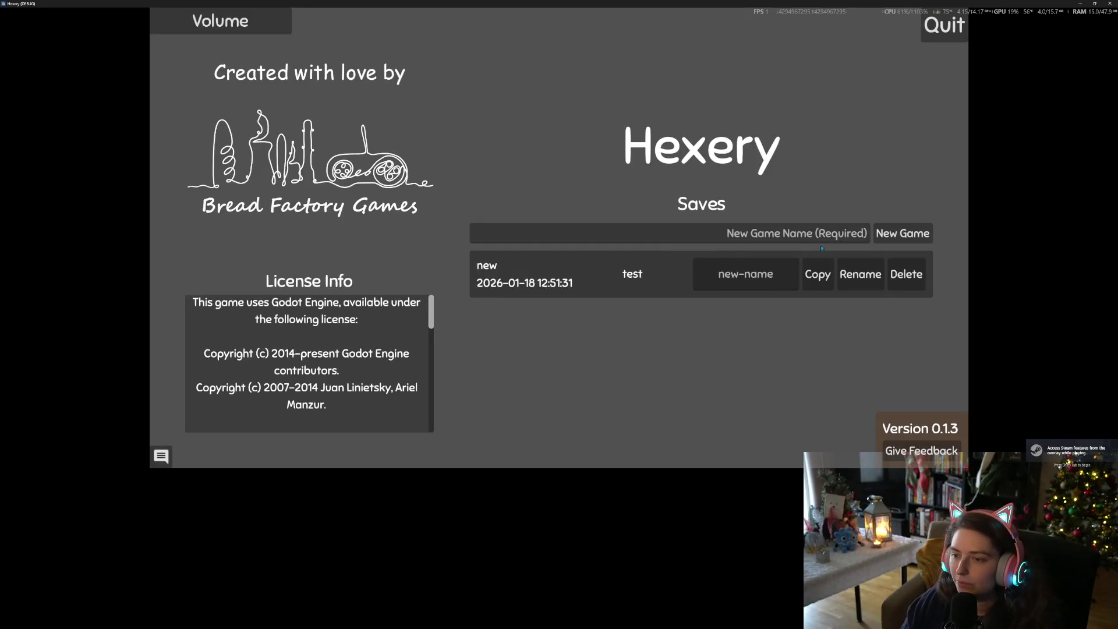
- Create a new save named 's' and start that world
{"action": "left_click", "coordinate": [823, 235]}
{"action": "type", "text": "s"}
{"action": "left_click", "coordinate": [901, 233]}
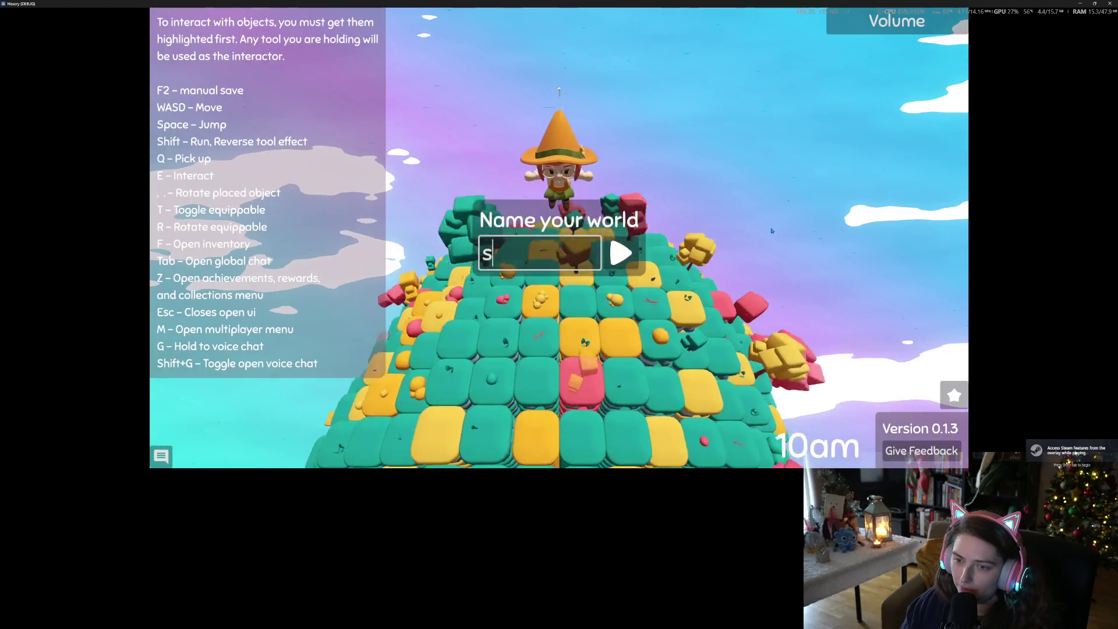
{"action": "left_click", "coordinate": [614, 252]}
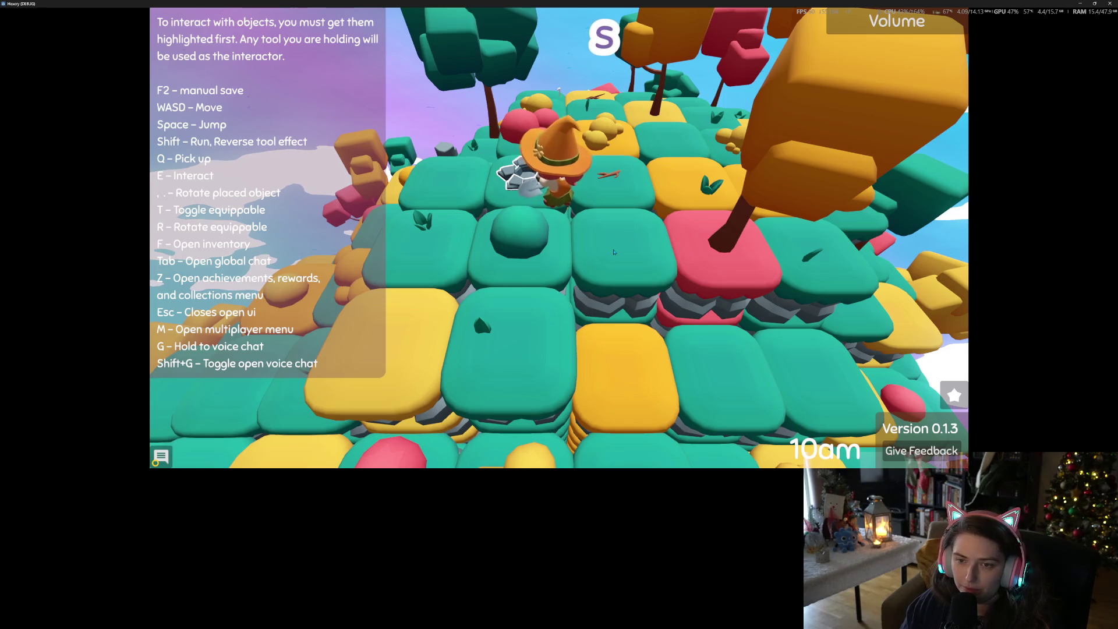
- Use a tree seed from the inventory, remove the line 45 breakpoint and resume the game
{"action": "key", "text": "f"}
{"action": "left_click", "coordinate": [614, 252]}
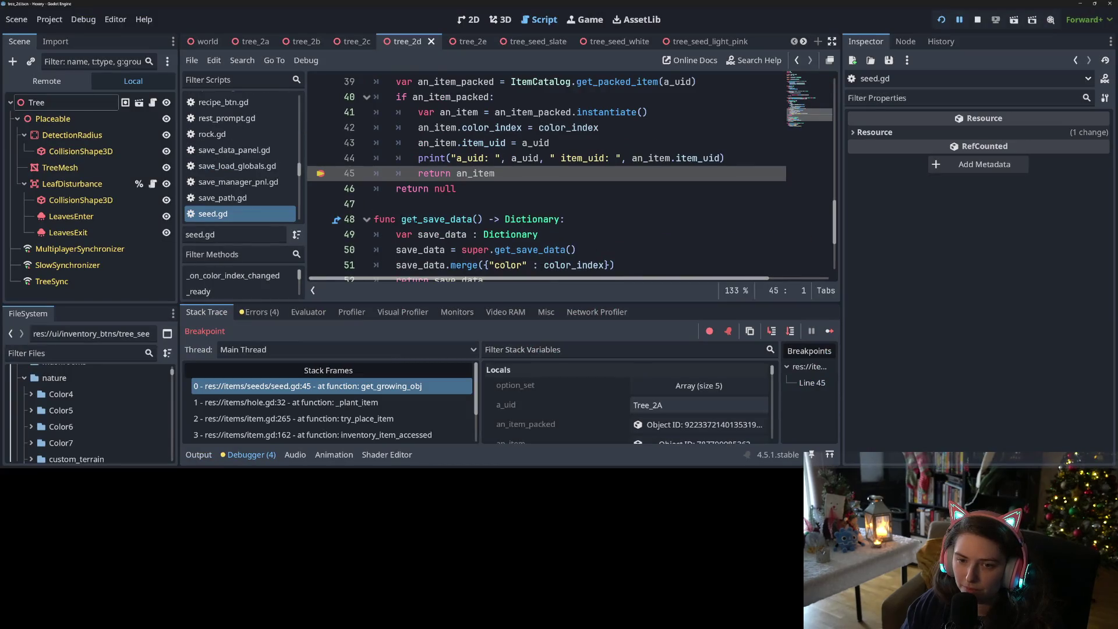
{"action": "left_click", "coordinate": [320, 173]}
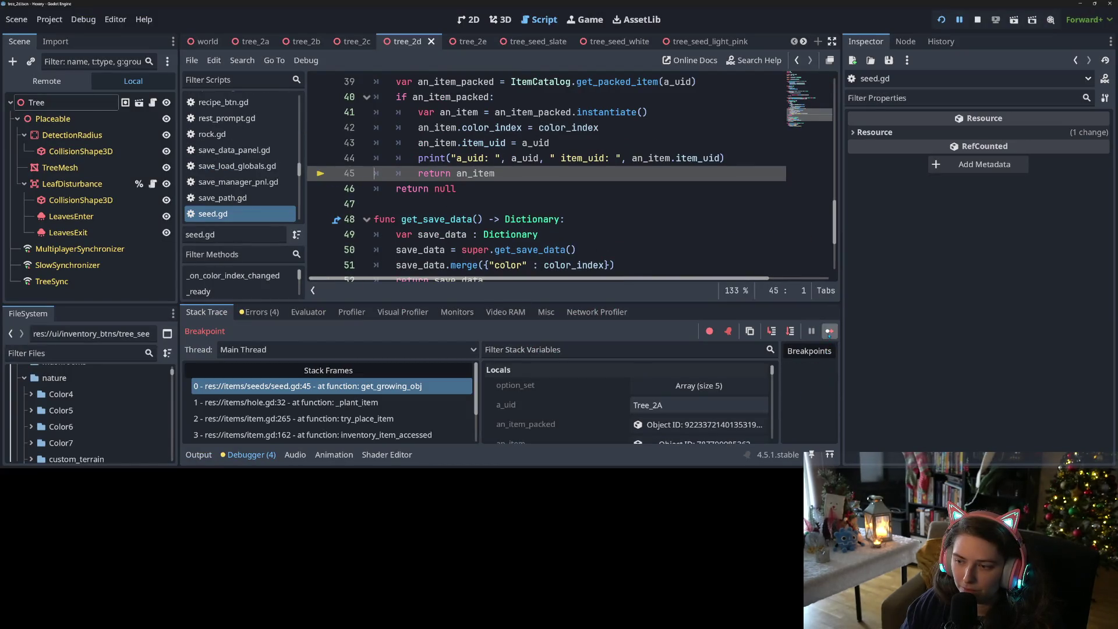
{"action": "left_click", "coordinate": [829, 331]}
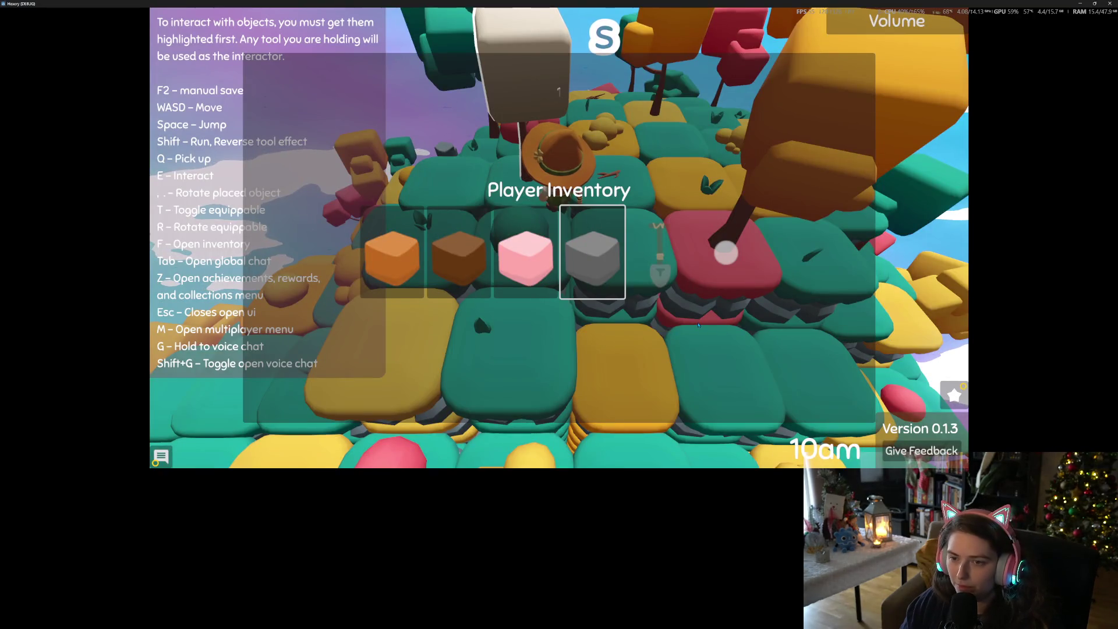
- Walk across the island and equip the stone tiles from the inventory
{"action": "key", "text": "f"}
{"action": "key", "text": "f"}
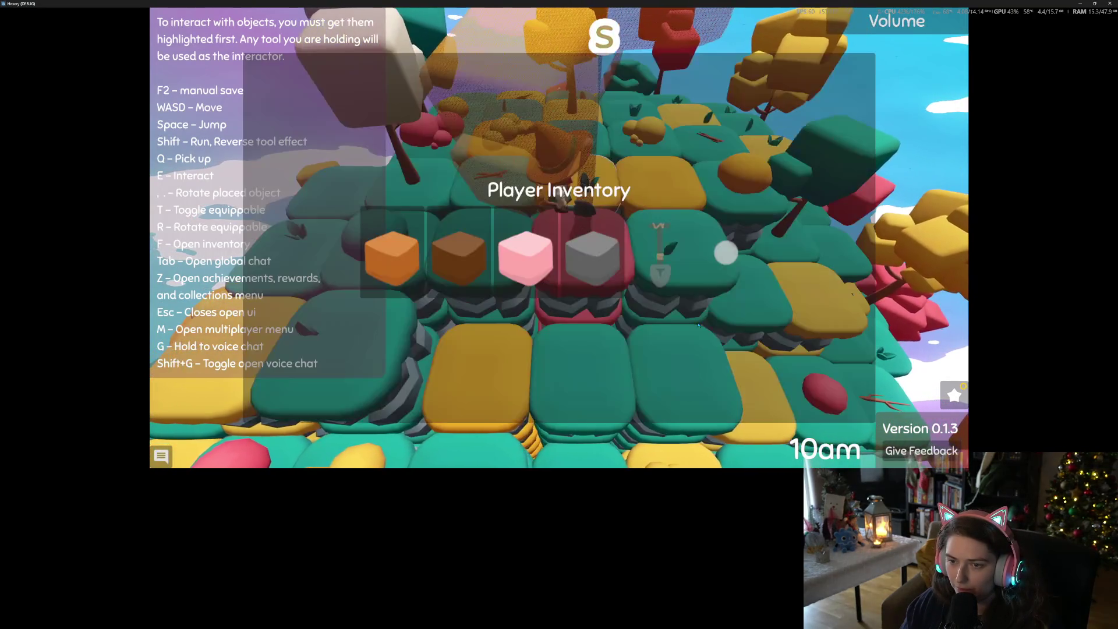
{"action": "key", "text": "f"}
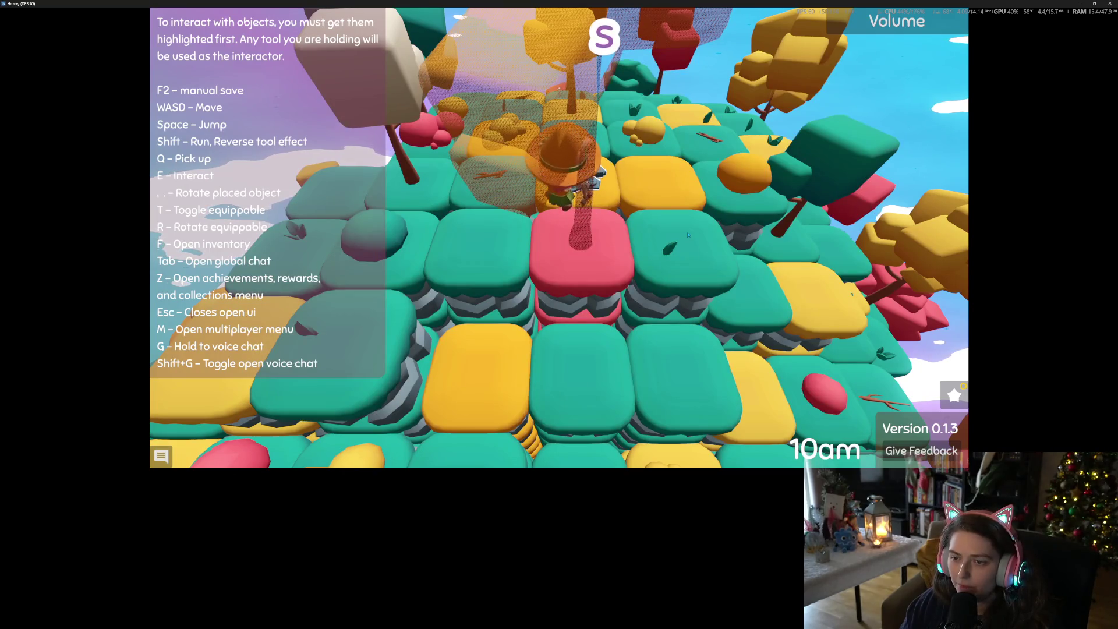
{"action": "key", "text": "f"}
{"action": "left_click", "coordinate": [611, 262]}
{"action": "key", "text": "f"}
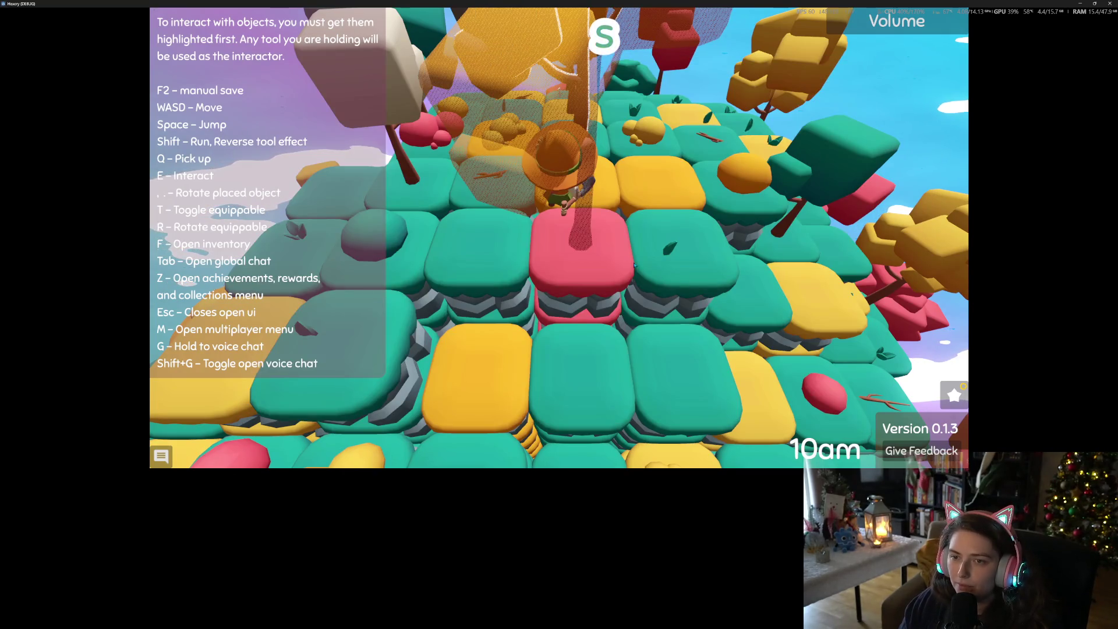
{"action": "key", "text": "a"}
- Switch to the shovel and dig into the yellow tile beside the witch
{"action": "key", "text": "f"}
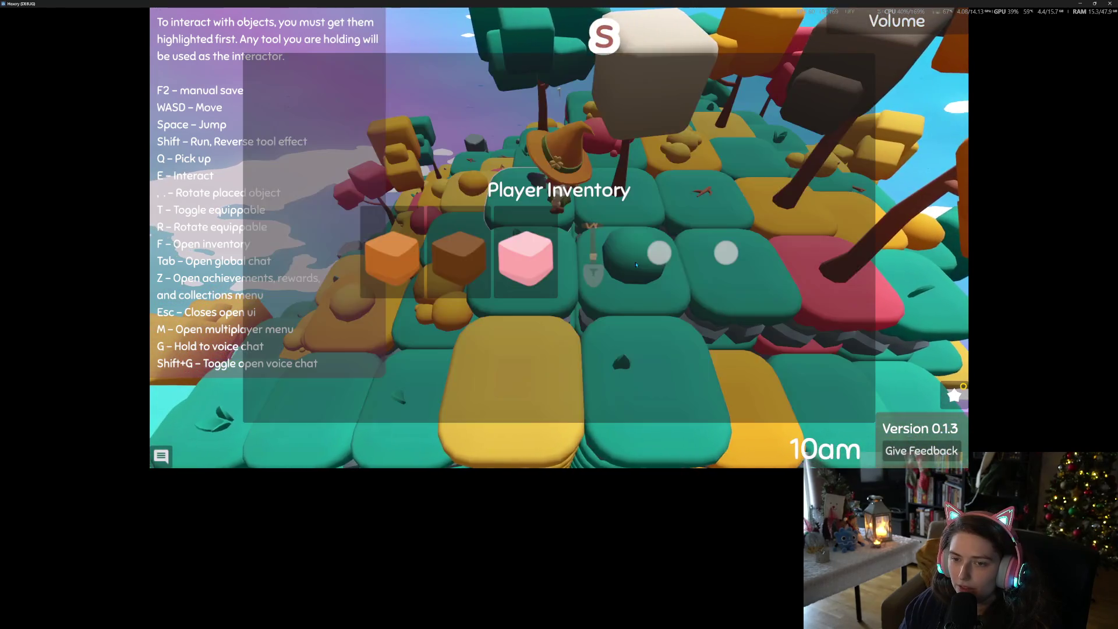
{"action": "key", "text": "f"}
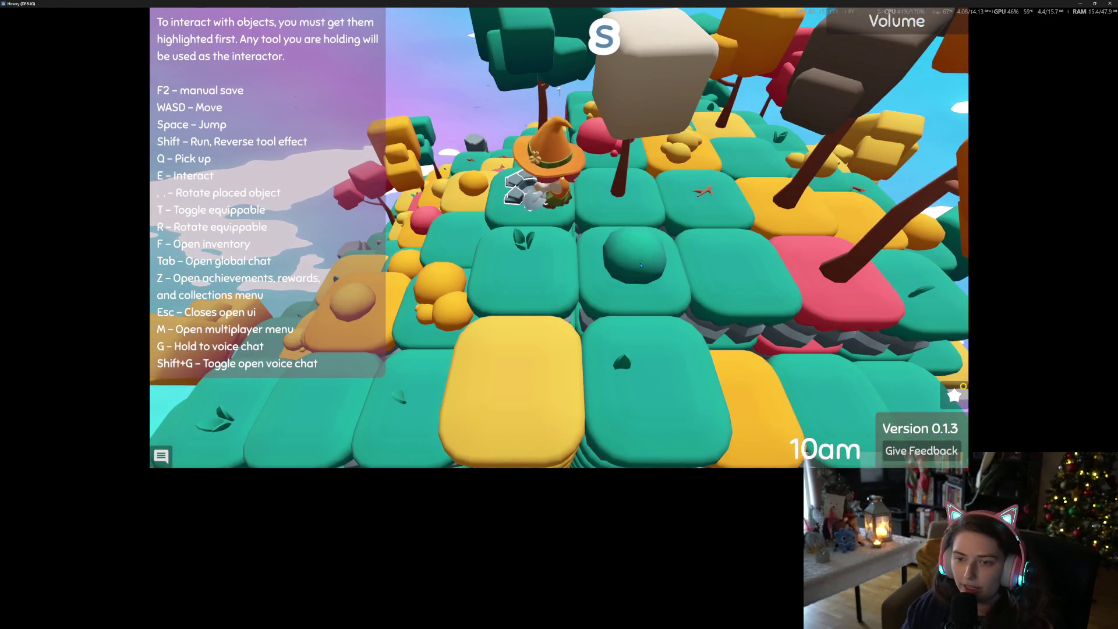
{"action": "key", "text": "f"}
{"action": "left_click", "coordinate": [524, 250]}
{"action": "key", "text": "f"}
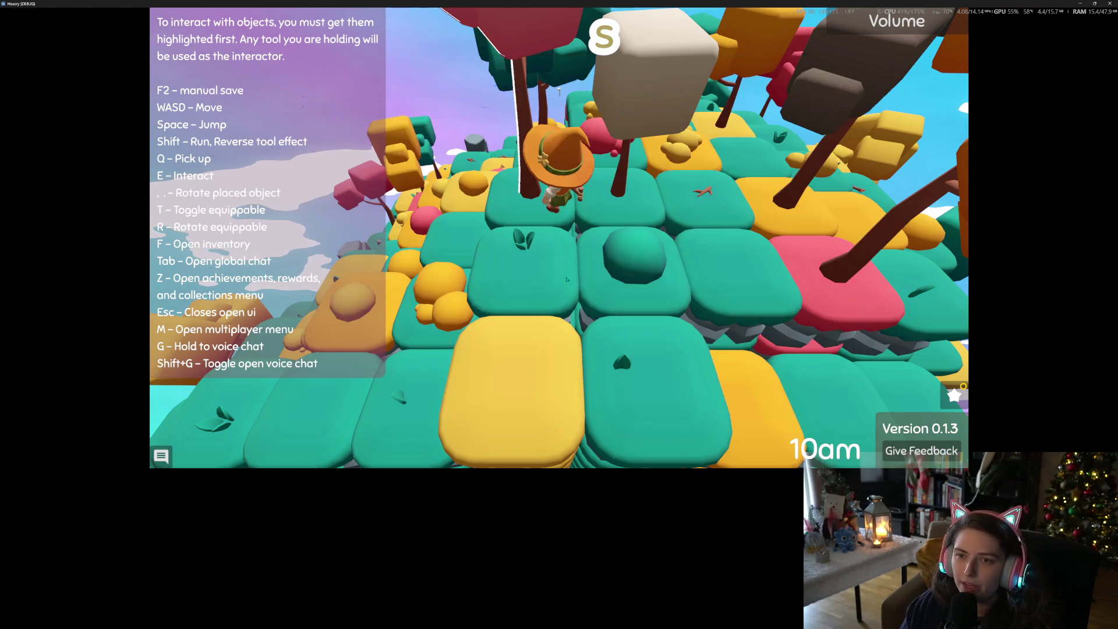
{"action": "key", "text": "d"}
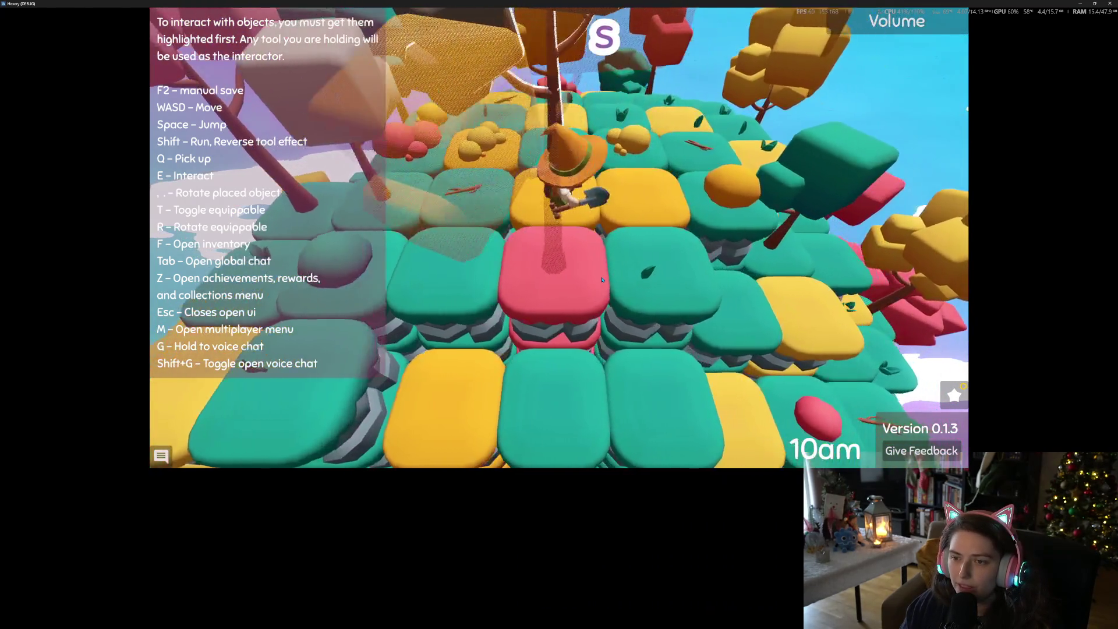
{"action": "key", "text": "e"}
- Walk forward across the tiles, turn back toward the camera and equip the shovel again
{"action": "key", "text": "f"}
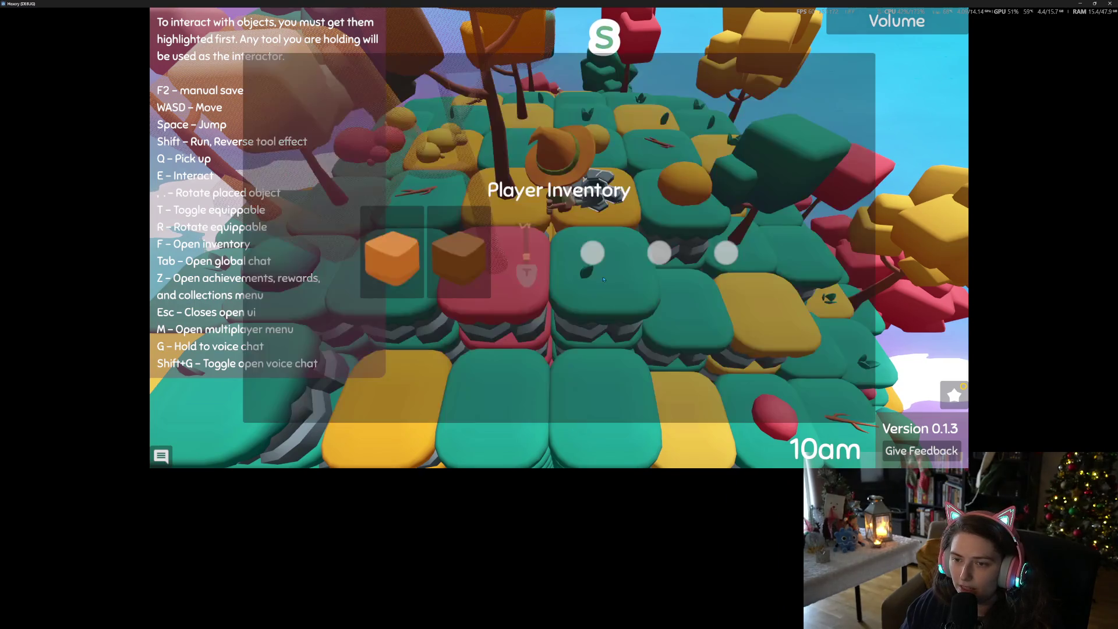
{"action": "key", "text": "f"}
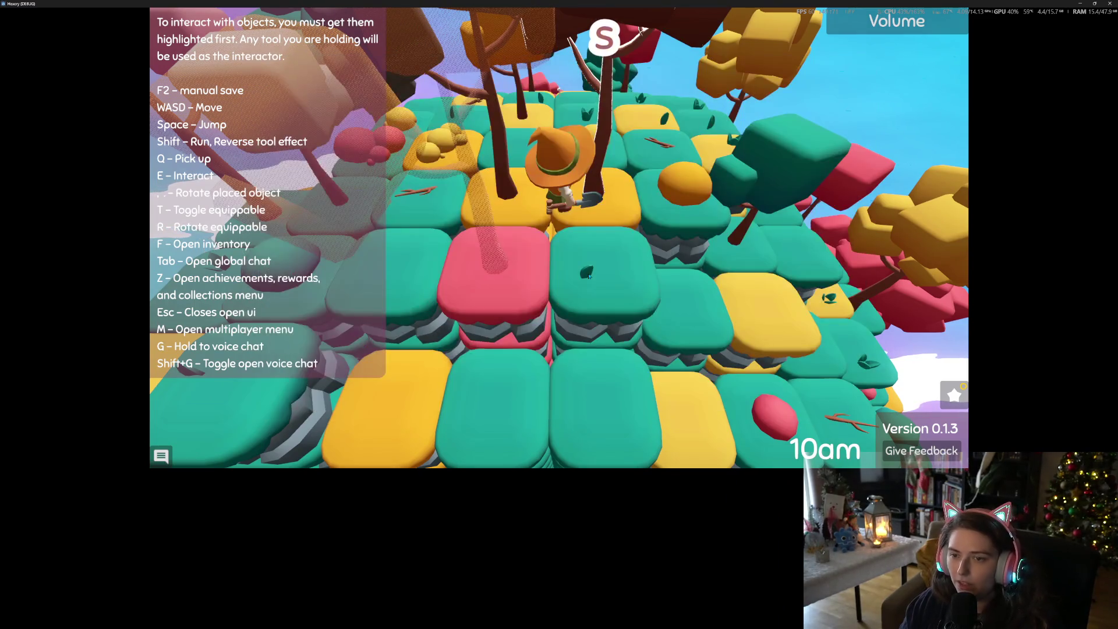
{"action": "key", "text": "w"}
{"action": "key", "text": "w"}
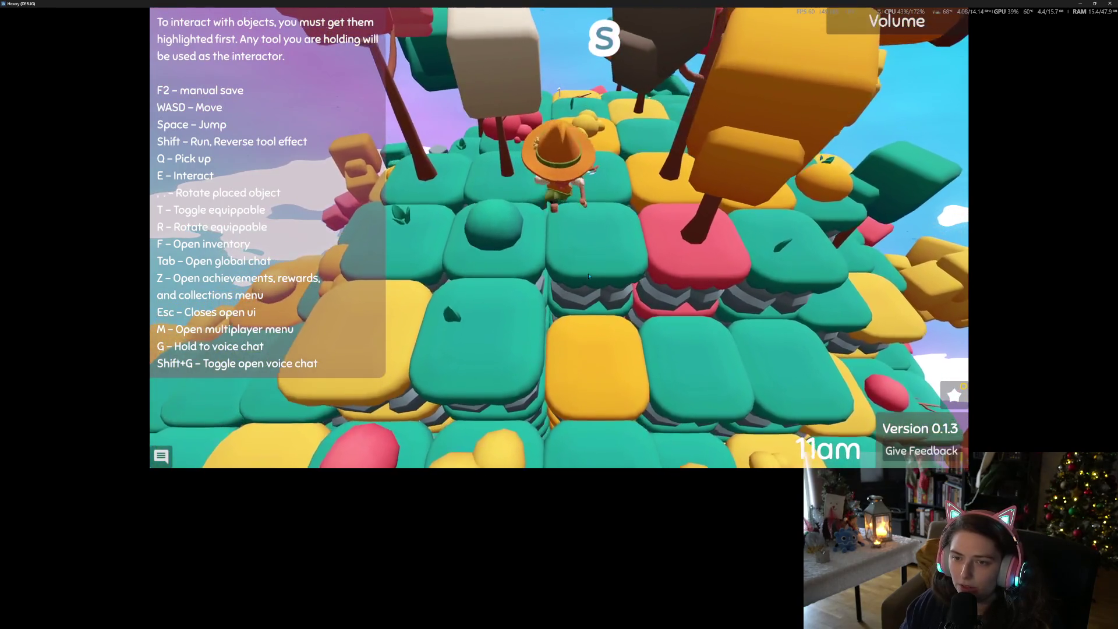
{"action": "key", "text": "w"}
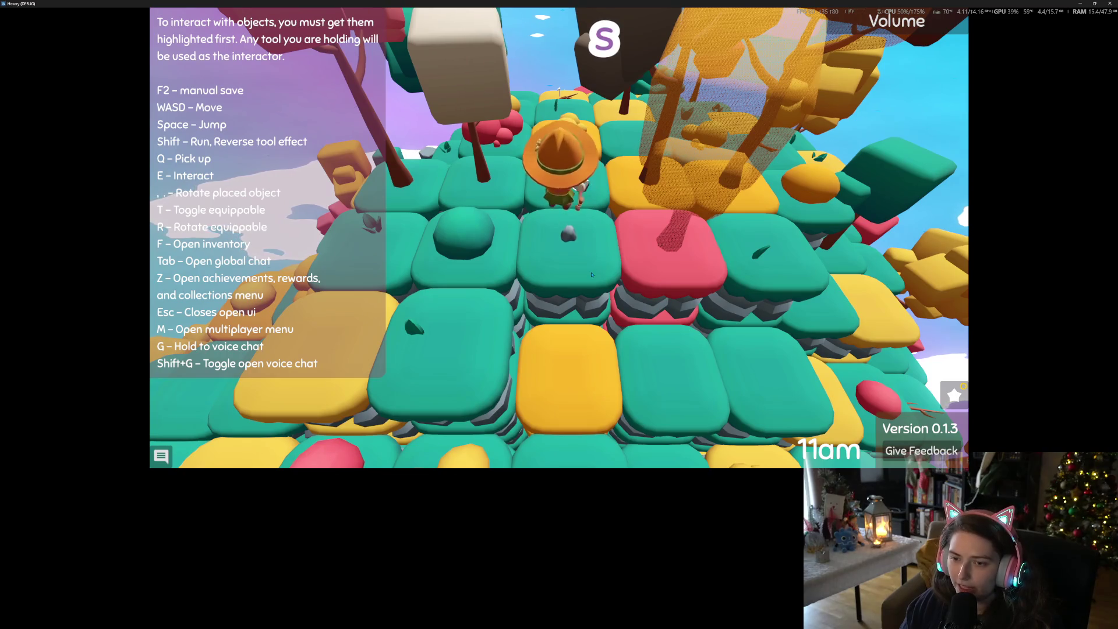
{"action": "key", "text": "s"}
{"action": "key", "text": "f"}
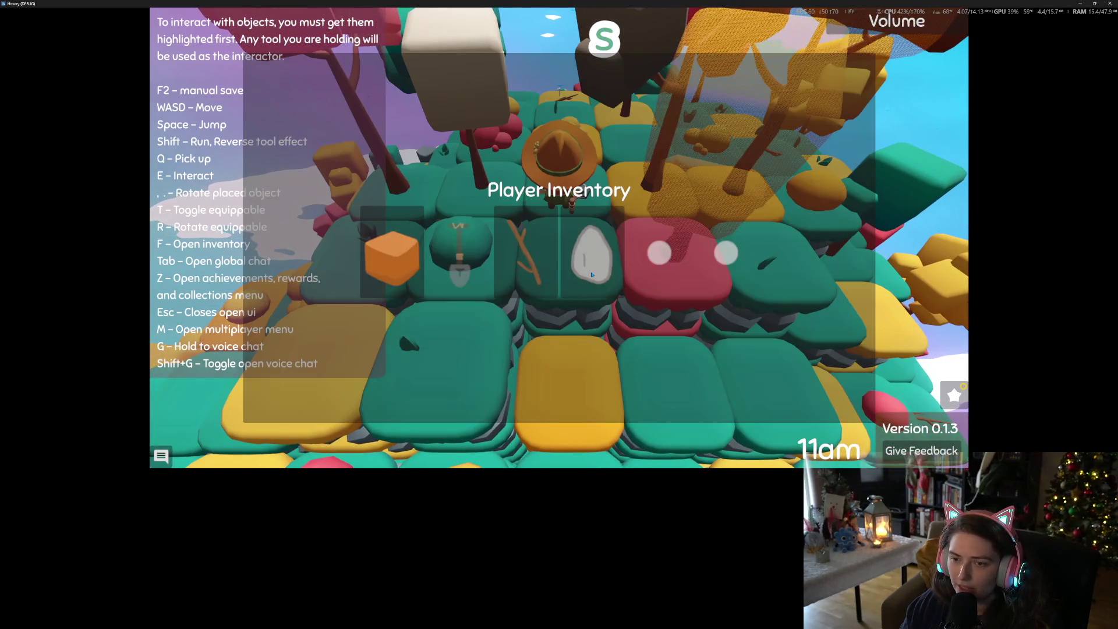
{"action": "left_click", "coordinate": [454, 263]}
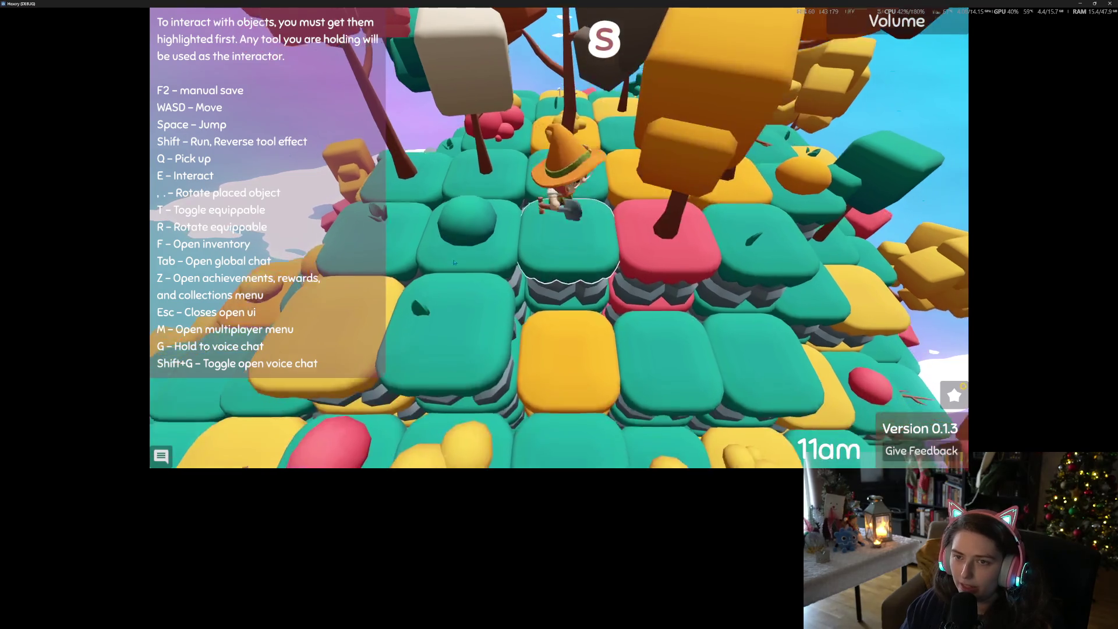
{"action": "scroll", "coordinate": [454, 263], "scroll_direction": "down", "scroll_amount": 5}
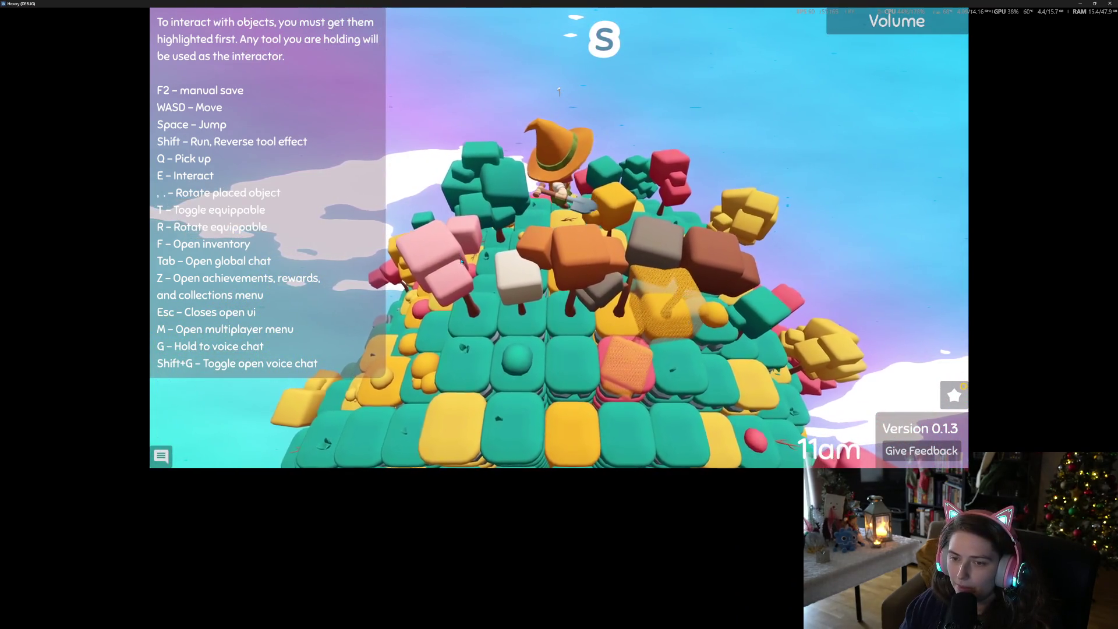
{"action": "scroll", "coordinate": [461, 262], "scroll_direction": "up", "scroll_amount": 6}
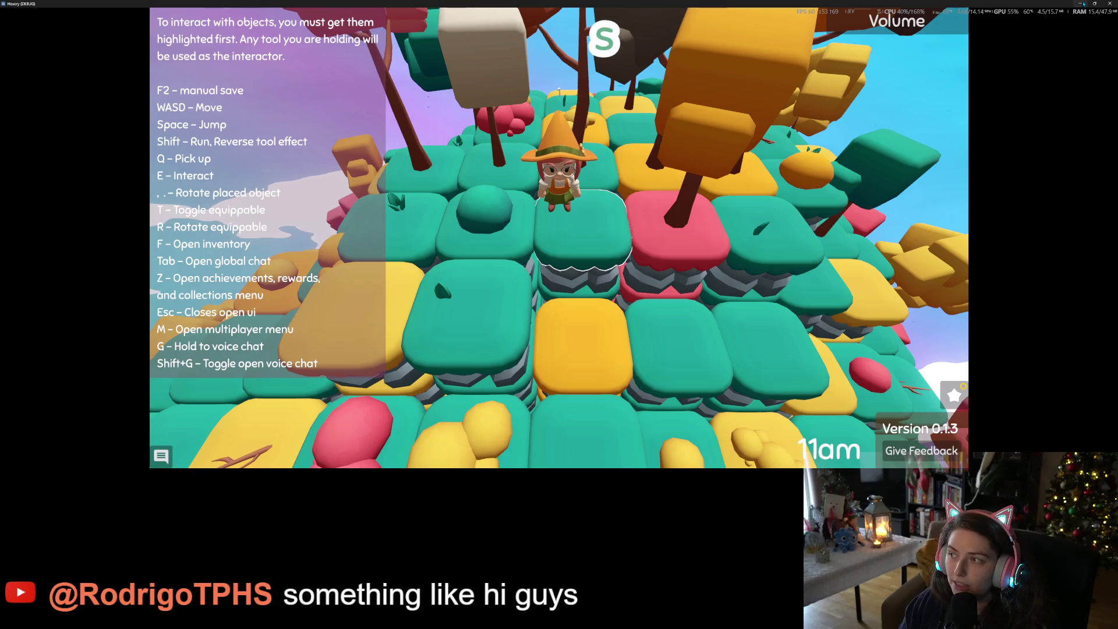
- Save the game manually with F2 and close the game window
{"action": "key", "text": "F2"}
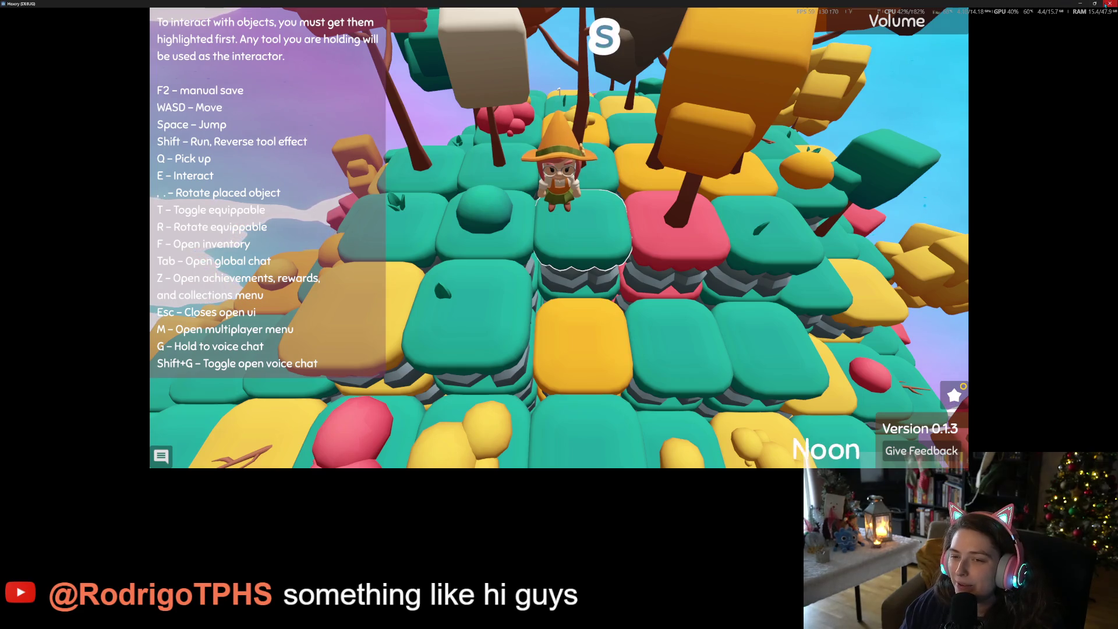
{"action": "left_click", "coordinate": [1110, 3]}
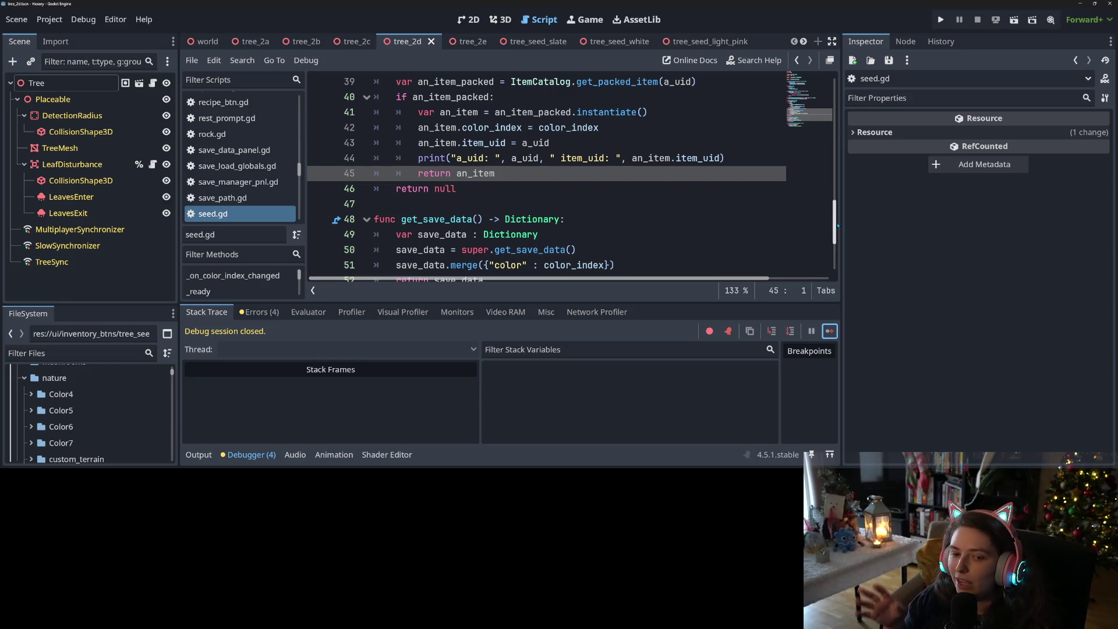
- Put the caret at the end of seed.gd's print statement on line 44 and run the project again
{"action": "scroll", "coordinate": [692, 239], "scroll_direction": "up", "scroll_amount": 1}
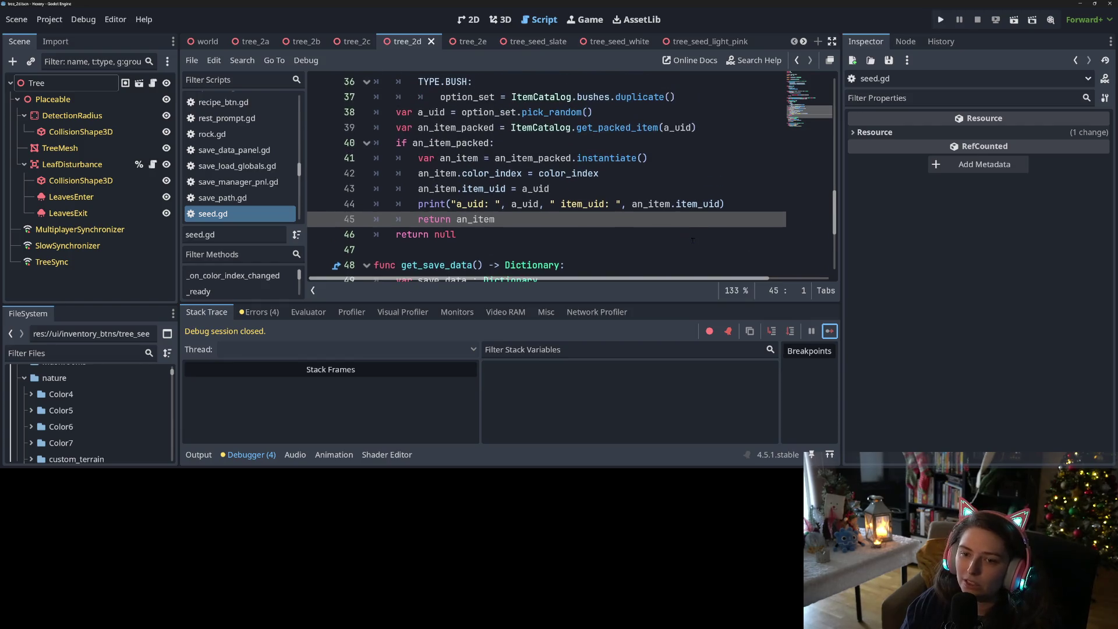
{"action": "left_click", "coordinate": [743, 210]}
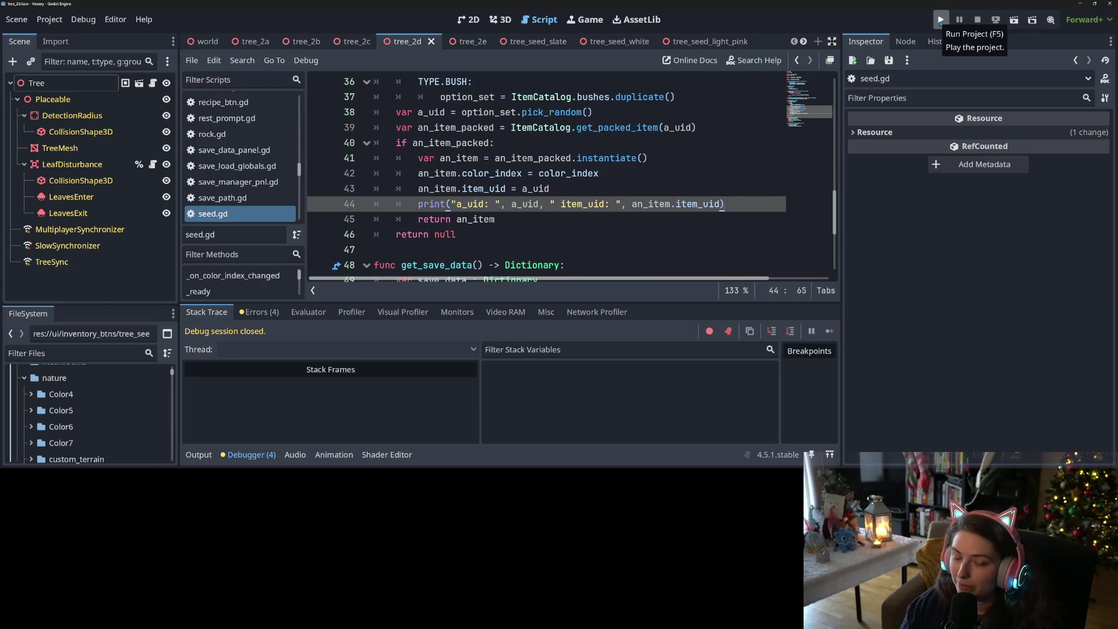
{"action": "left_click", "coordinate": [940, 21]}
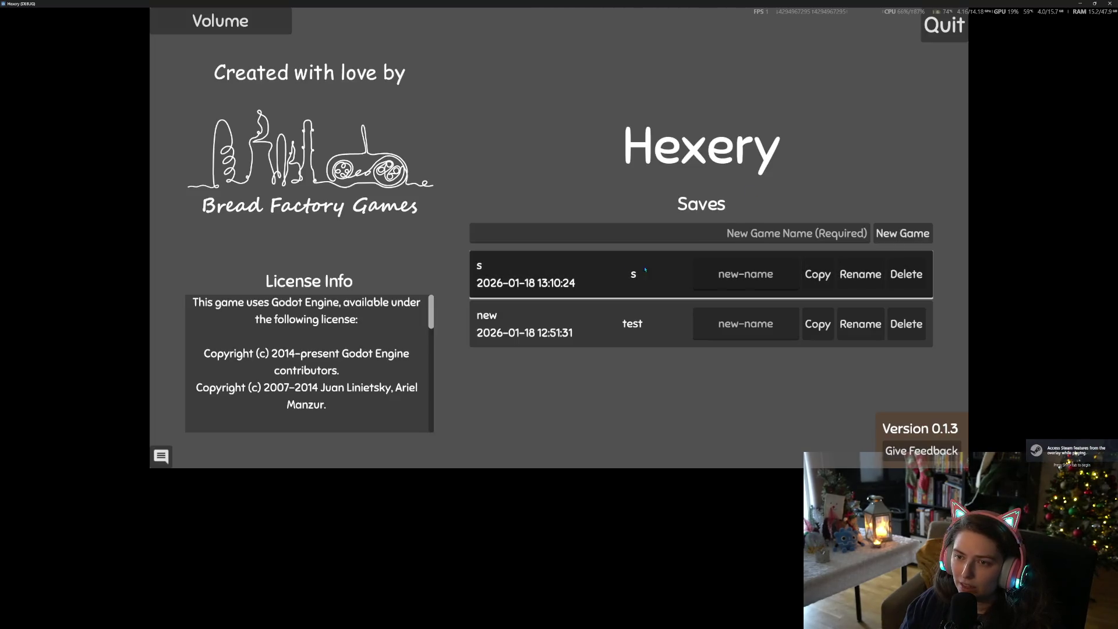
- Load the save 's' from the main menu's Saves list
{"action": "left_click", "coordinate": [638, 270]}
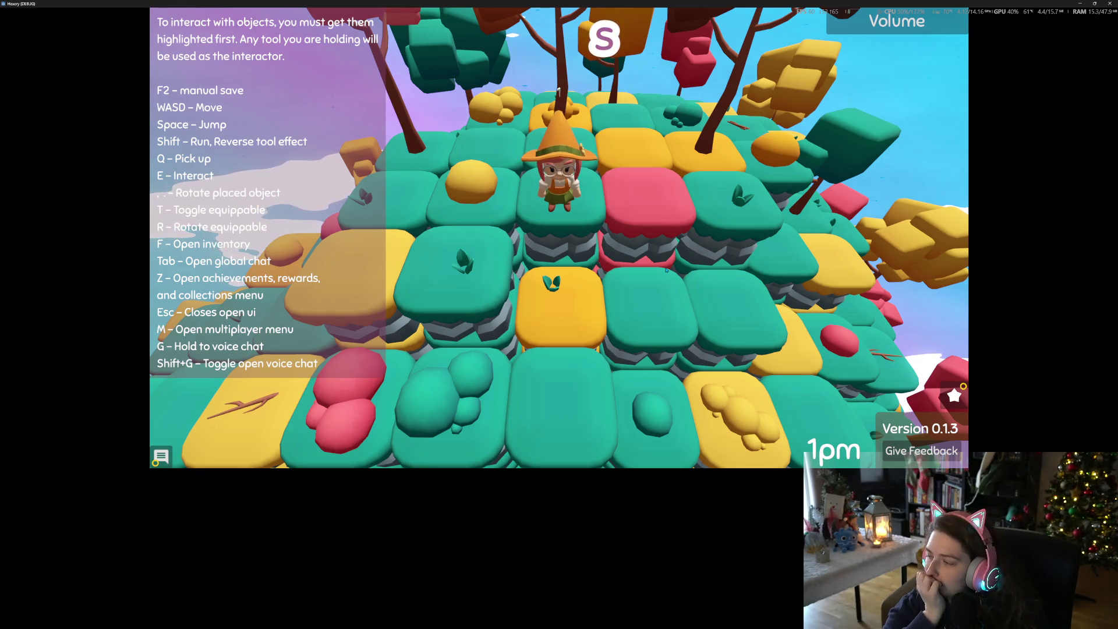
- Walk the witch forward and back around the planted trees and bushes to check they persisted
{"action": "scroll", "coordinate": [663, 272], "scroll_direction": "down", "scroll_amount": 2}
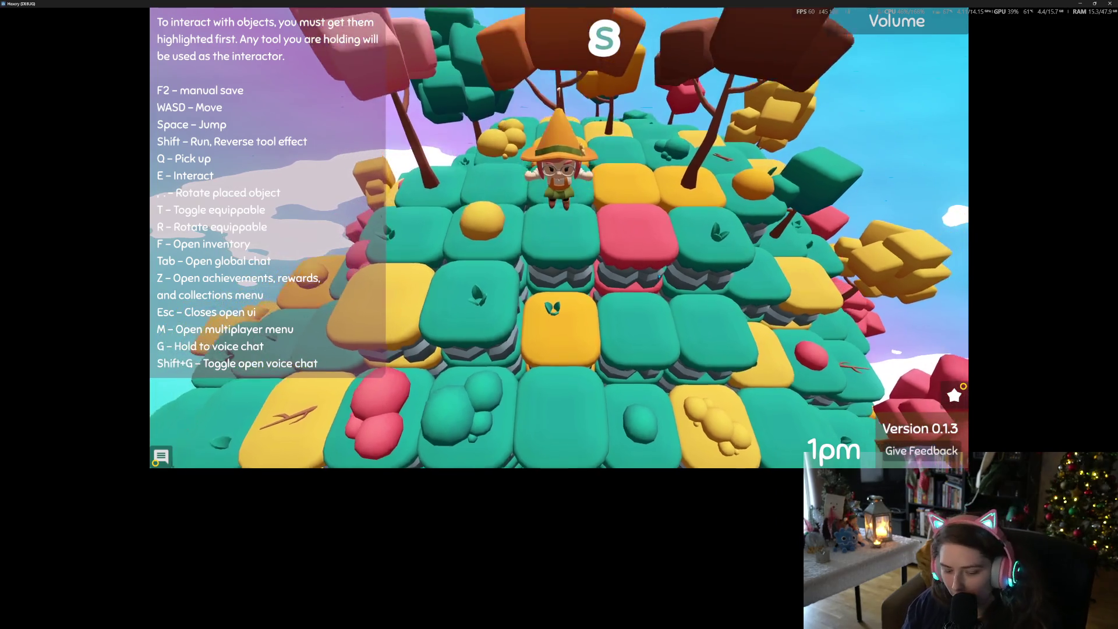
{"action": "key", "text": "w"}
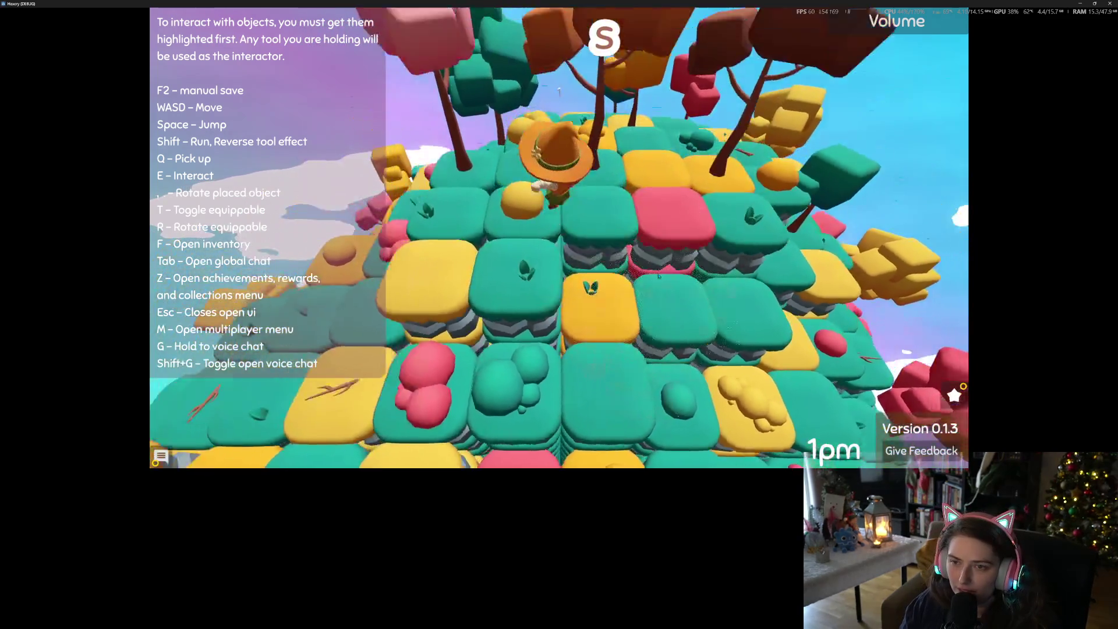
{"action": "scroll", "coordinate": [658, 276], "scroll_direction": "up", "scroll_amount": 2}
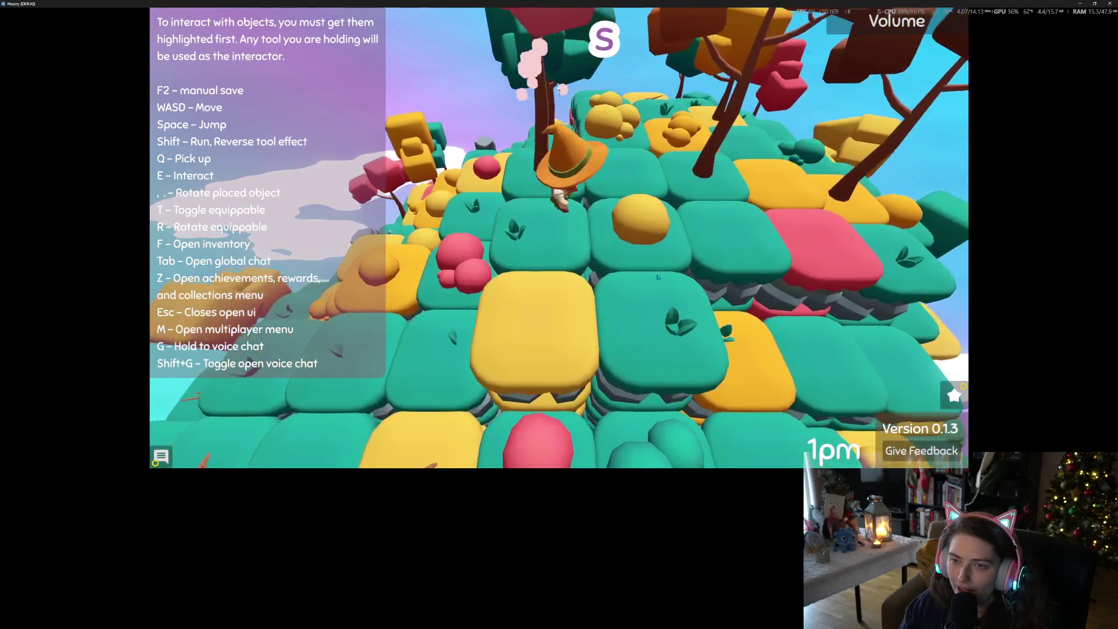
{"action": "scroll", "coordinate": [657, 277], "scroll_direction": "down", "scroll_amount": 3}
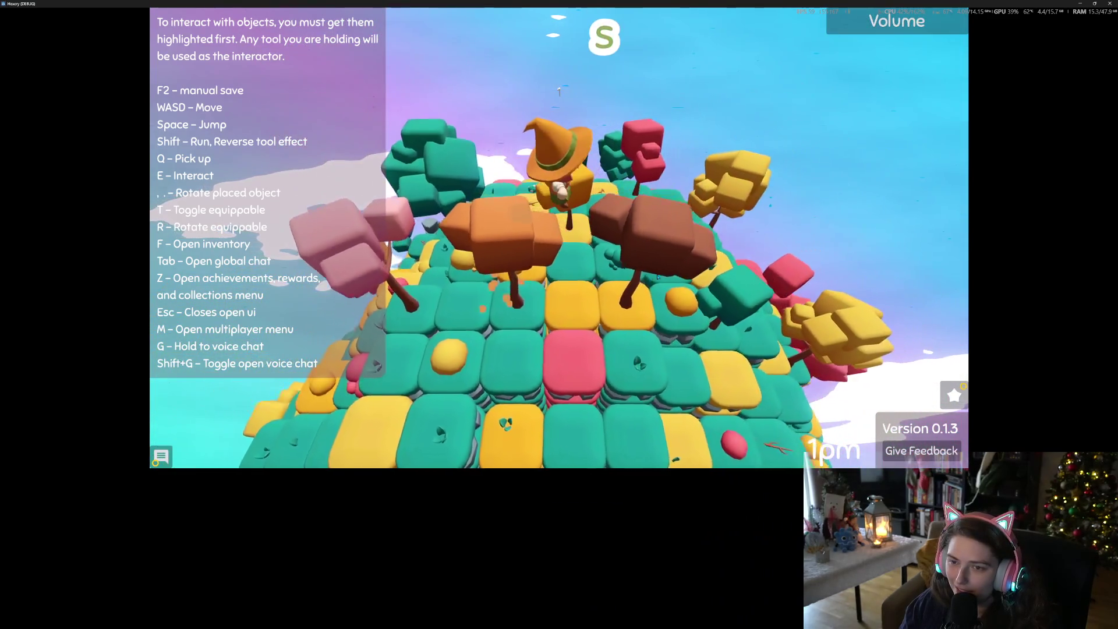
{"action": "key", "text": "s"}
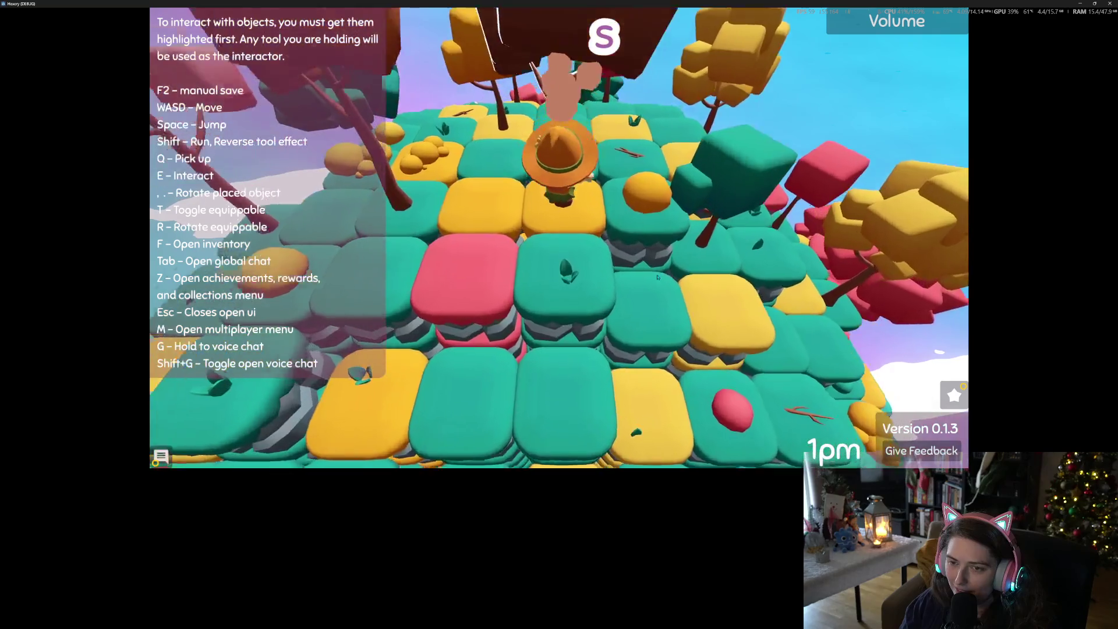
{"action": "key", "text": "s"}
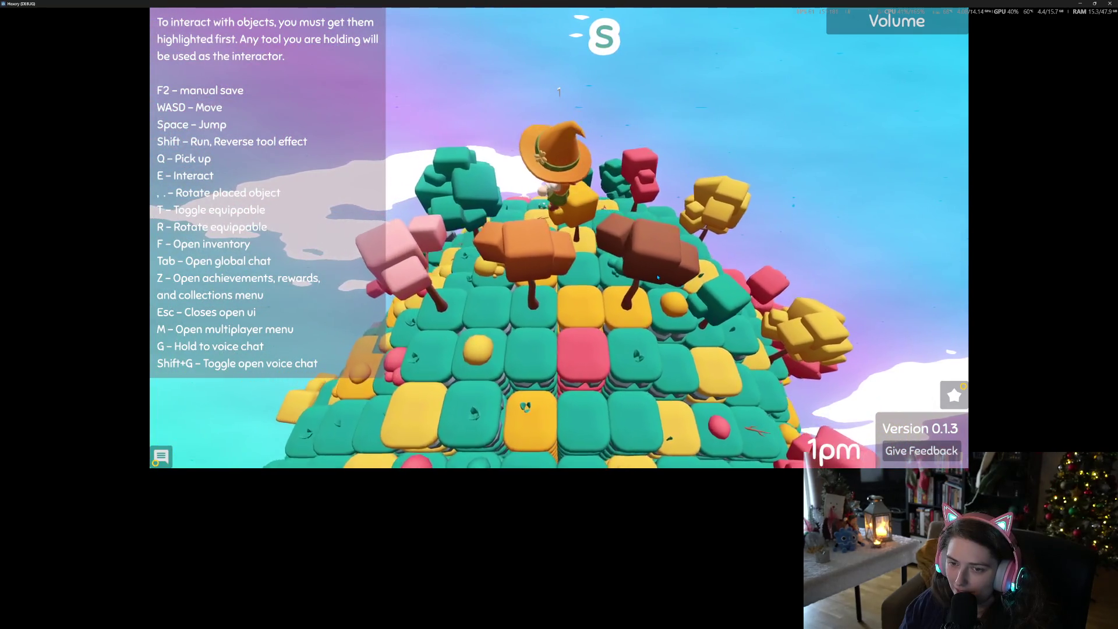
{"action": "scroll", "coordinate": [658, 277], "scroll_direction": "up", "scroll_amount": 3}
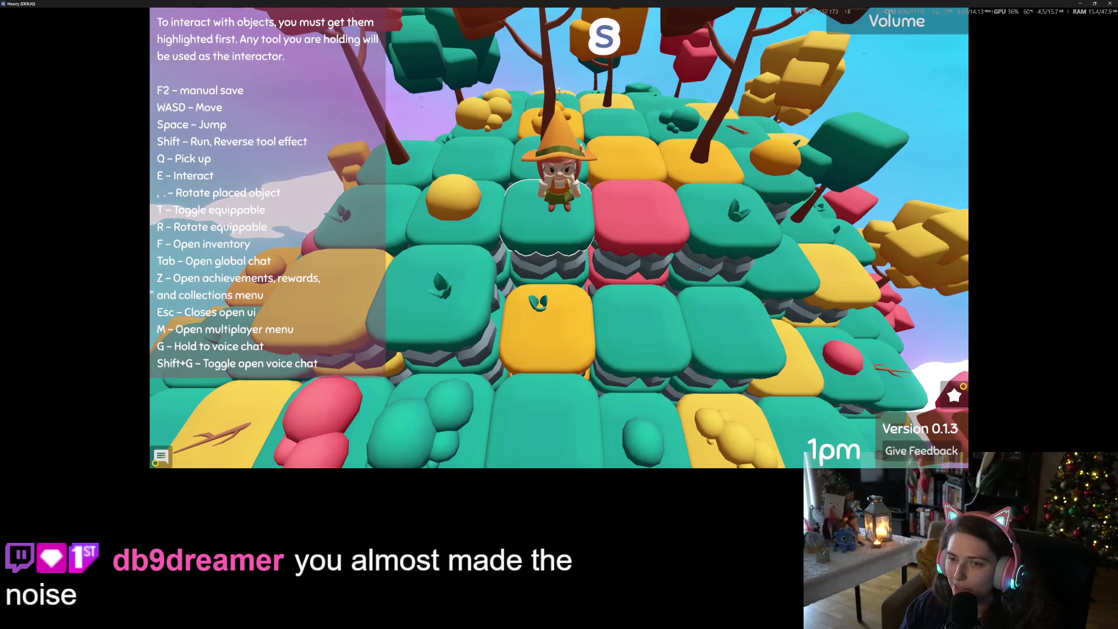
{"action": "key", "text": "w"}
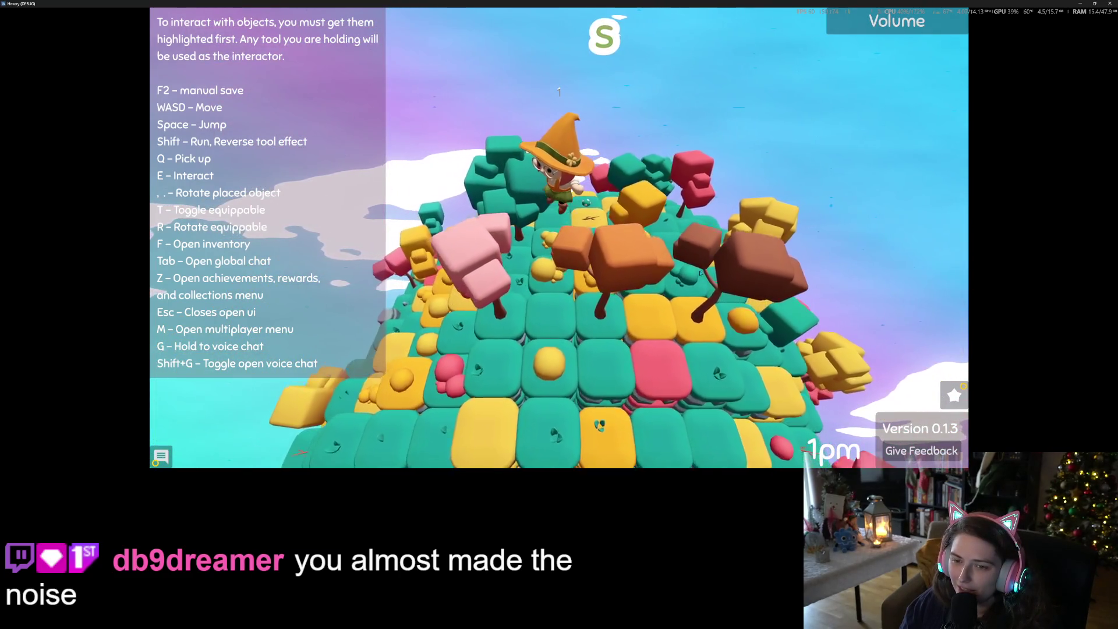
{"action": "key", "text": "s"}
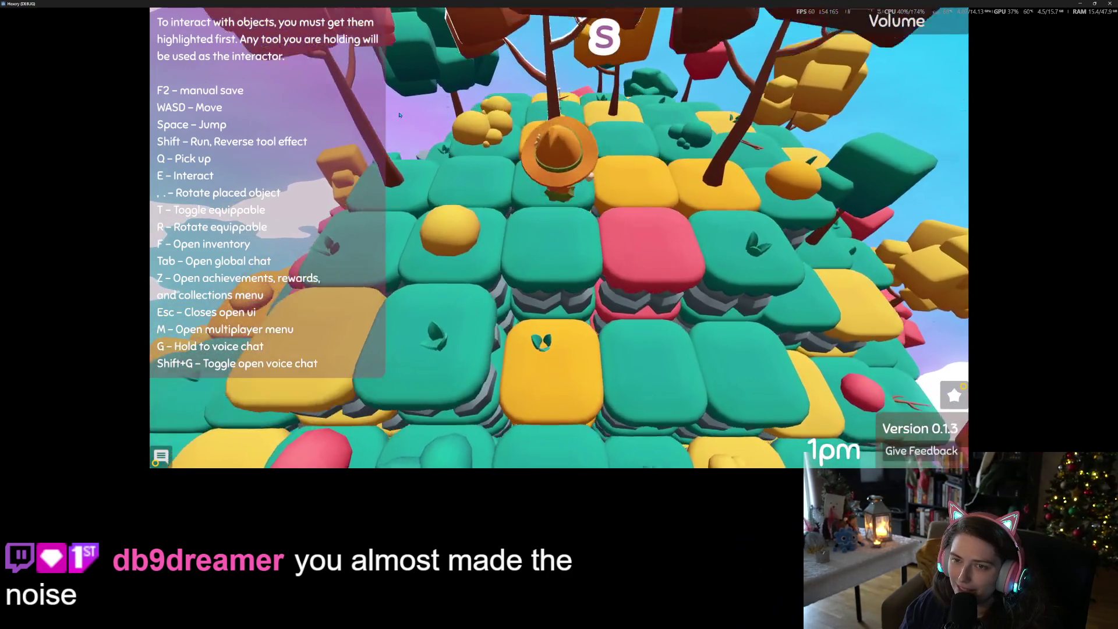
{"action": "key", "text": "s"}
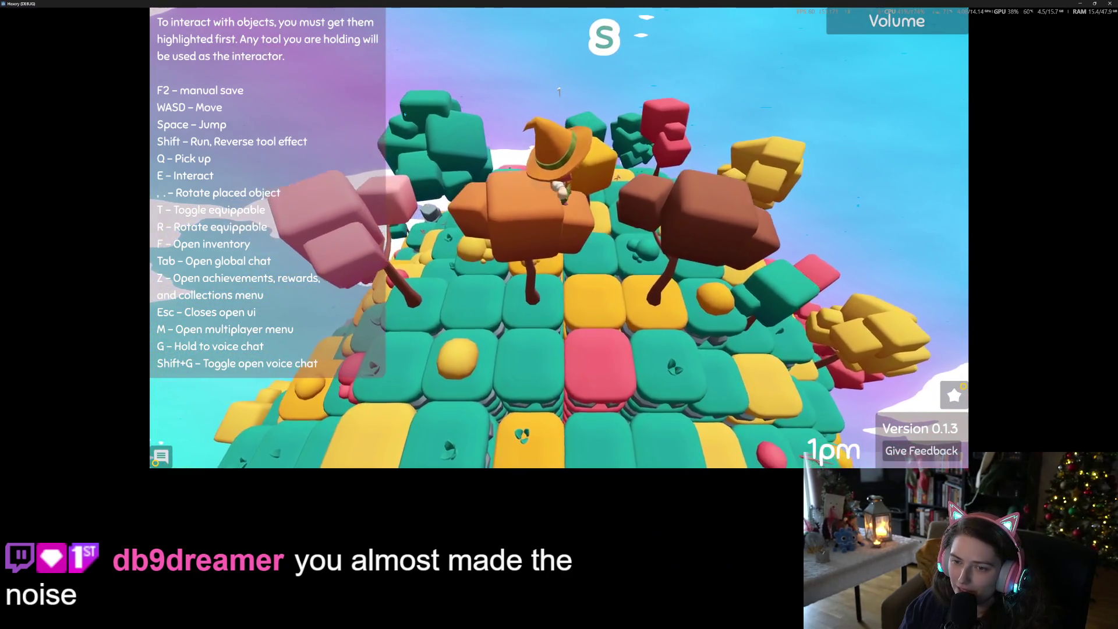
- Walk the witch toward the camera past the grown trees and left, then quit with Alt+F4
{"action": "key", "text": "s"}
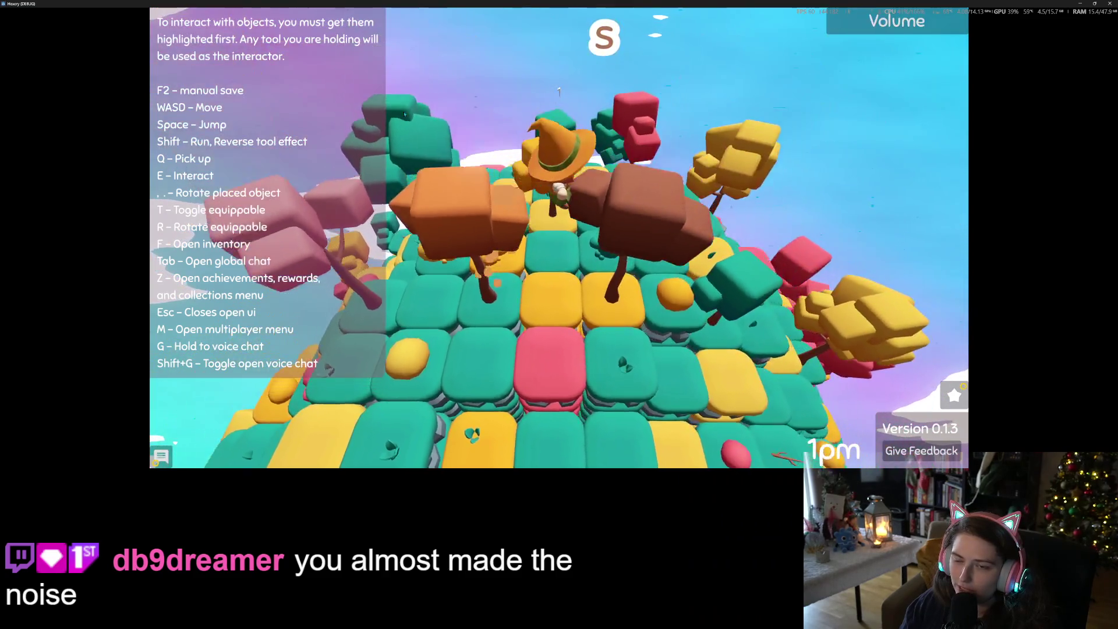
{"action": "key", "text": "s"}
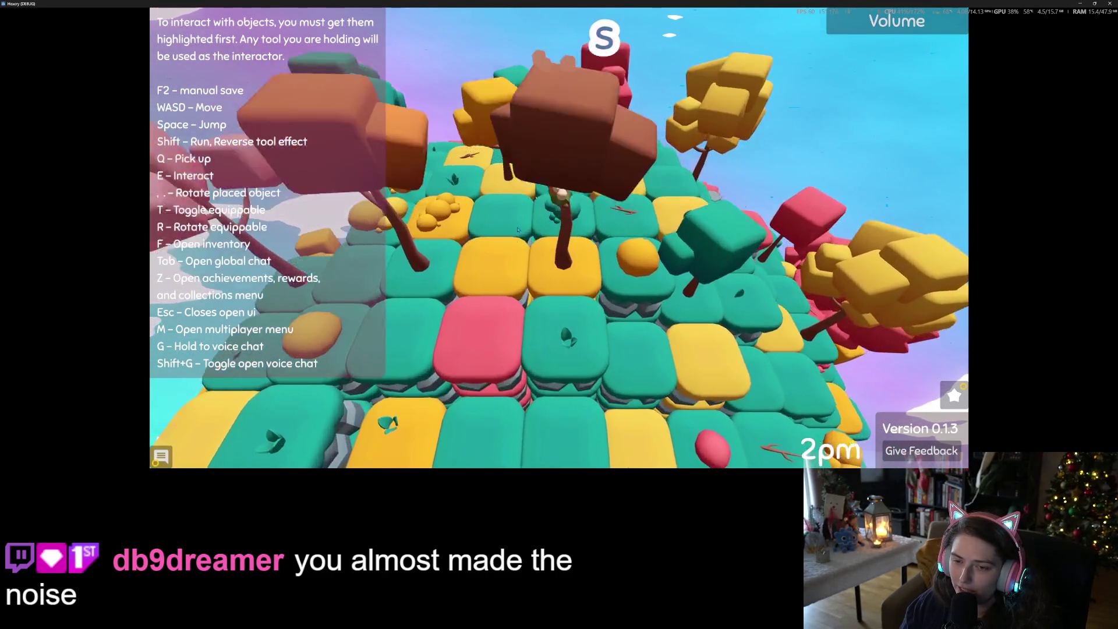
{"action": "key", "text": "s"}
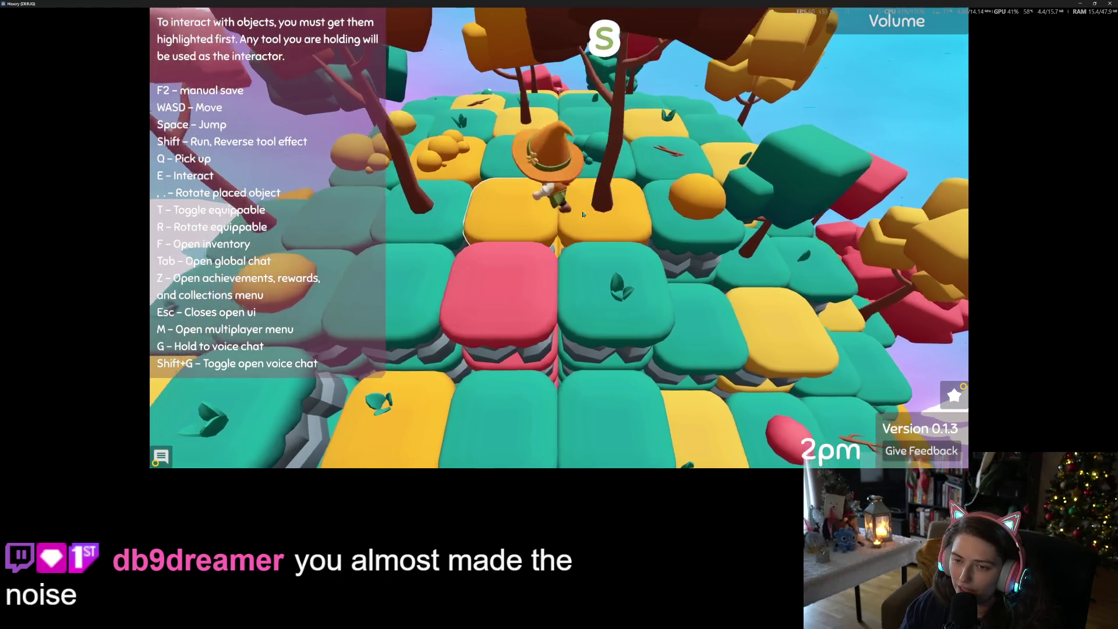
{"action": "key", "text": "s"}
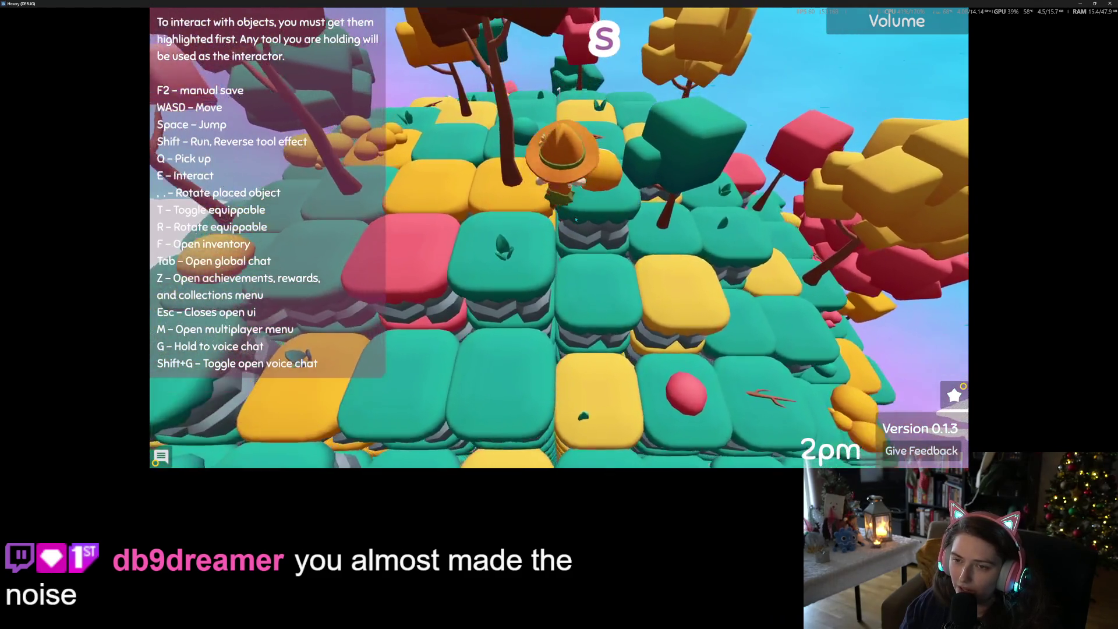
{"action": "key", "text": "s"}
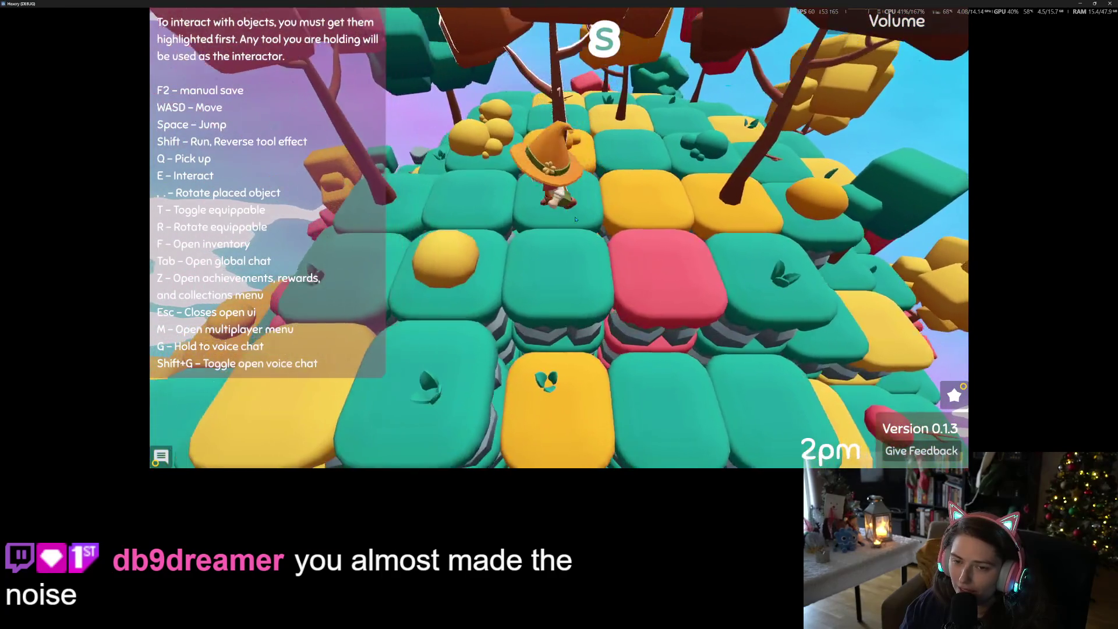
{"action": "key", "text": "s"}
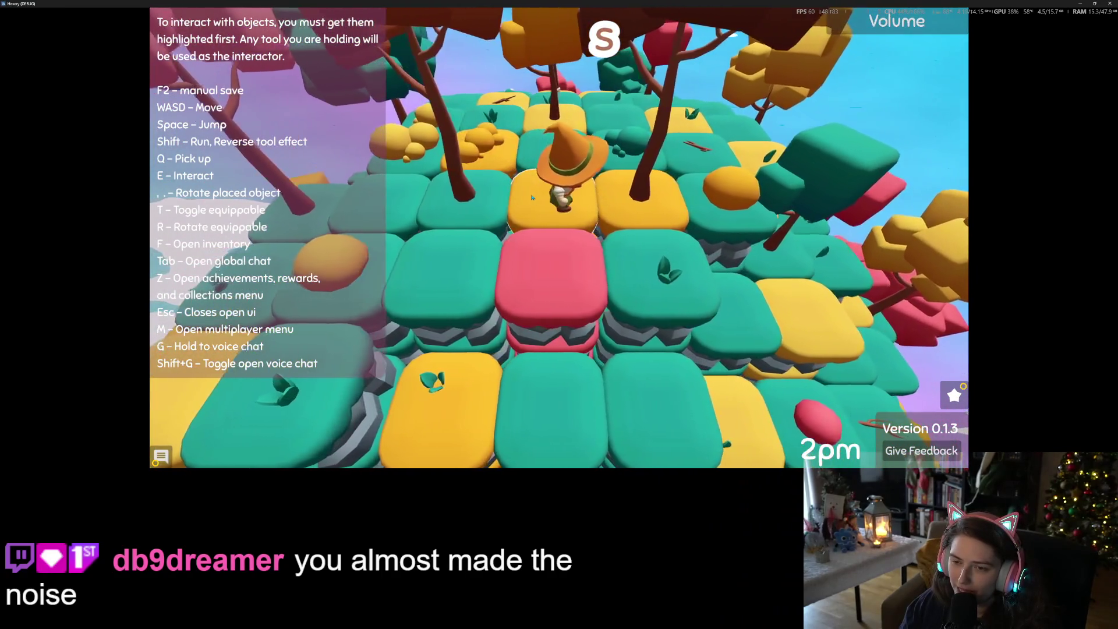
{"action": "key", "text": "s"}
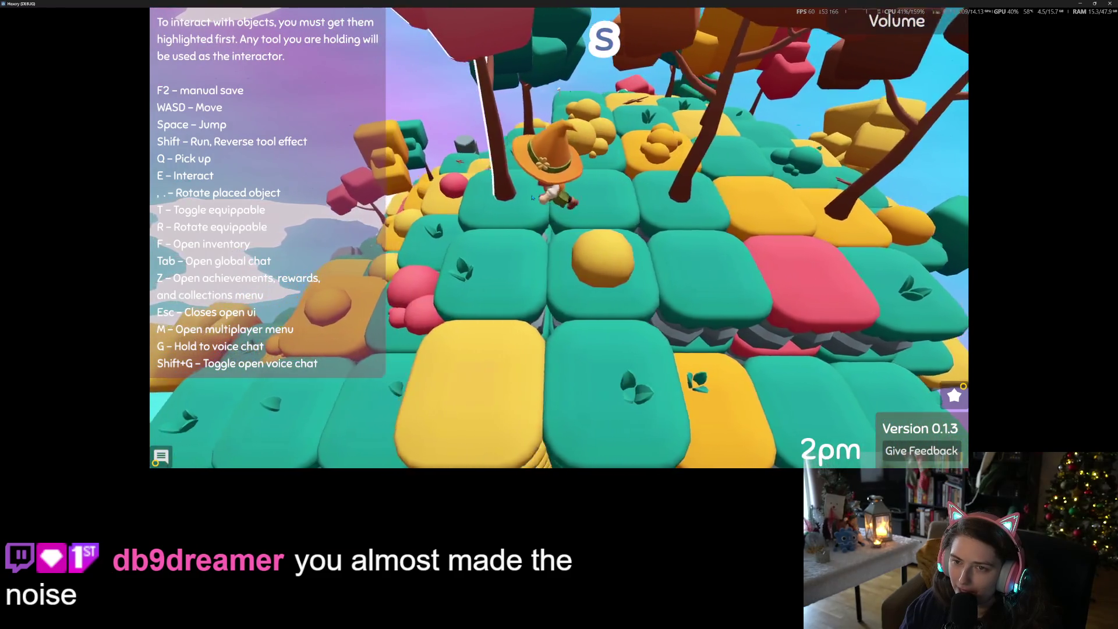
{"action": "key", "text": "a"}
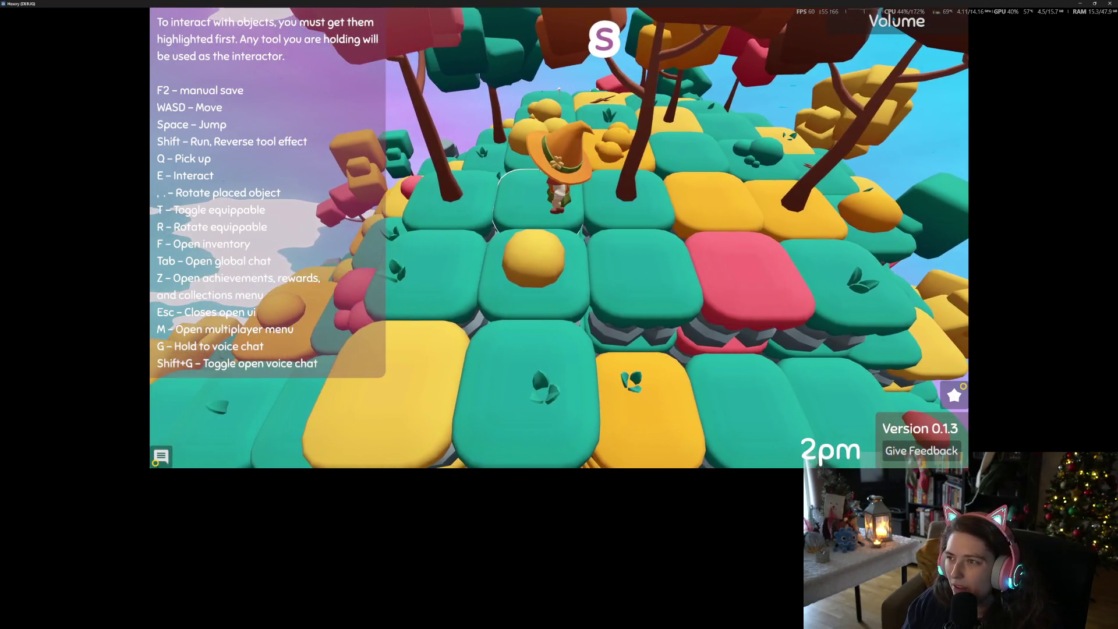
{"action": "key", "text": "alt+F4"}
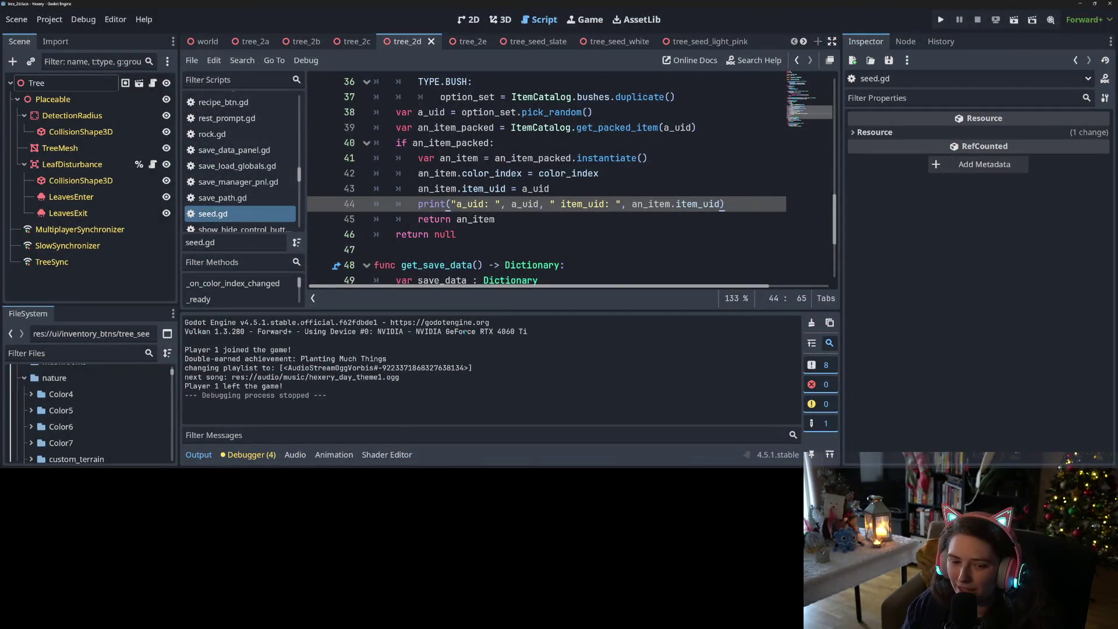
- Collapse the Output panel and open item_spawner.gd from the Filter Scripts list
{"action": "left_click", "coordinate": [198, 454]}
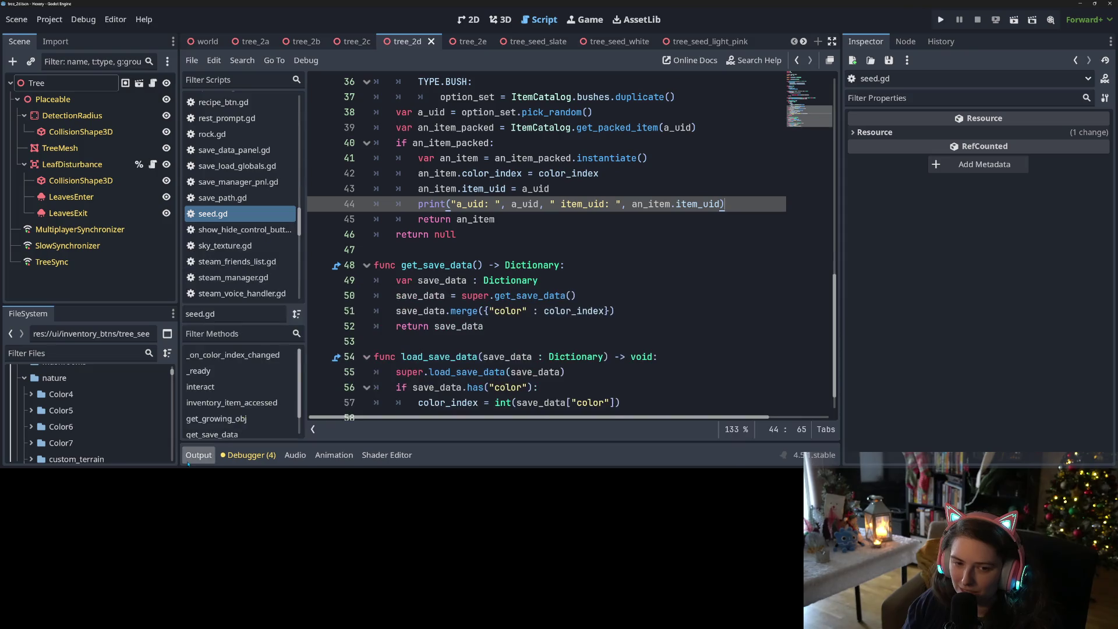
{"action": "left_click", "coordinate": [571, 247]}
{"action": "scroll", "coordinate": [260, 280], "scroll_direction": "up", "scroll_amount": 3}
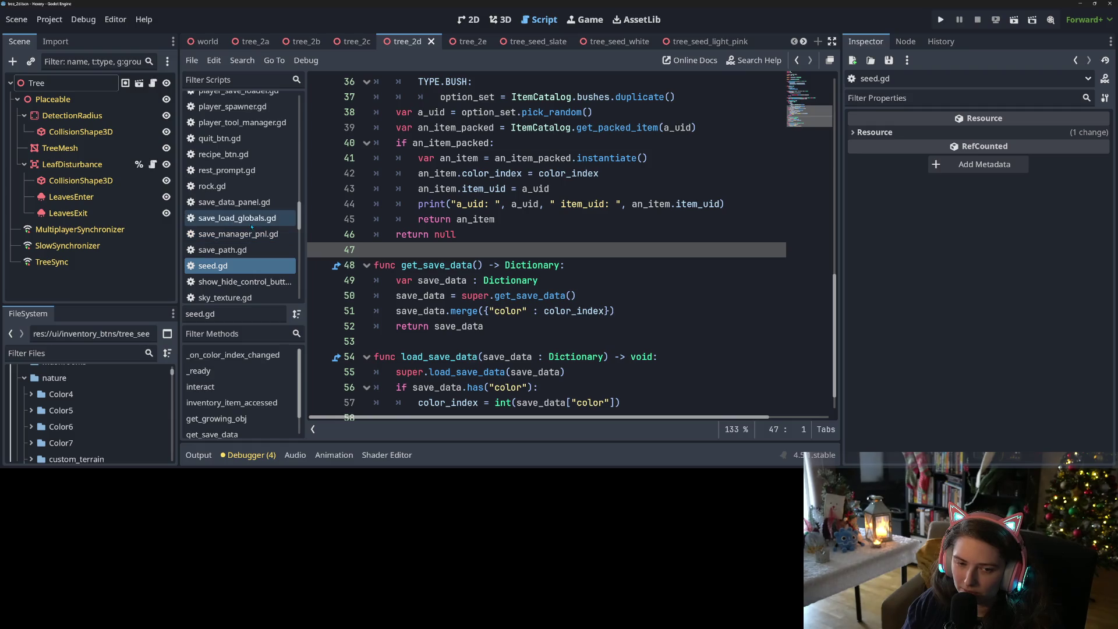
{"action": "scroll", "coordinate": [253, 227], "scroll_direction": "down", "scroll_amount": 10}
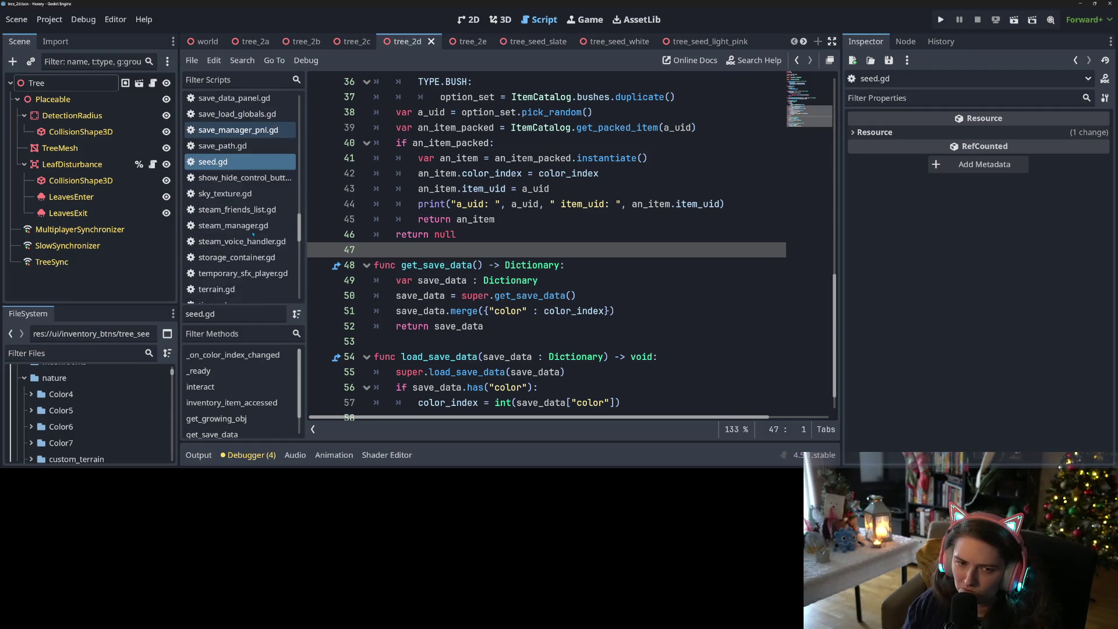
{"action": "scroll", "coordinate": [253, 233], "scroll_direction": "up", "scroll_amount": 20}
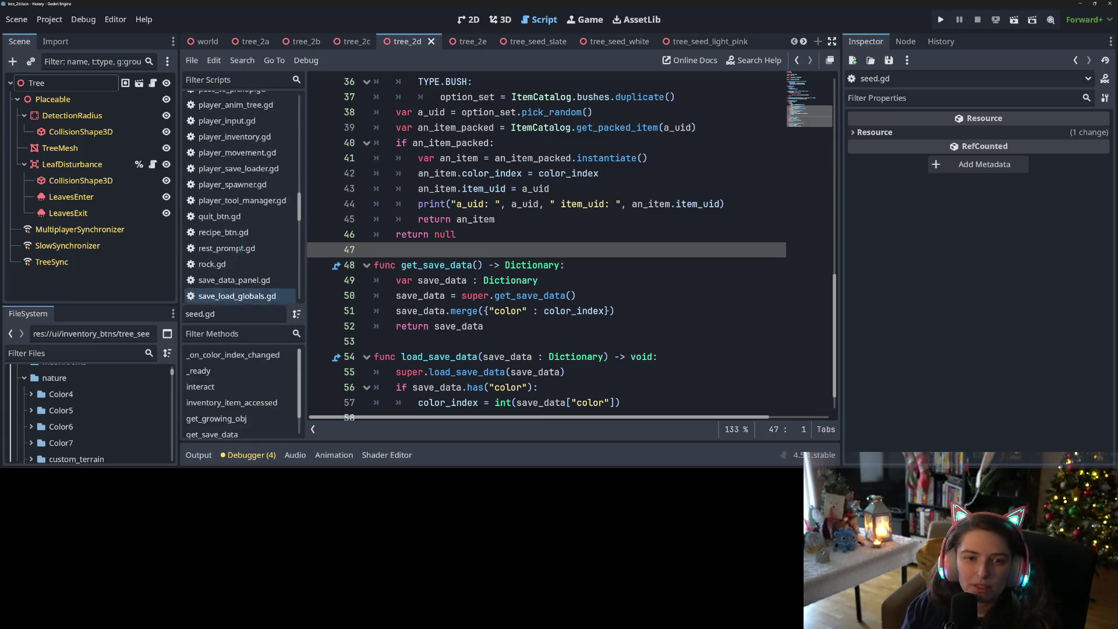
{"action": "scroll", "coordinate": [239, 250], "scroll_direction": "up", "scroll_amount": 3}
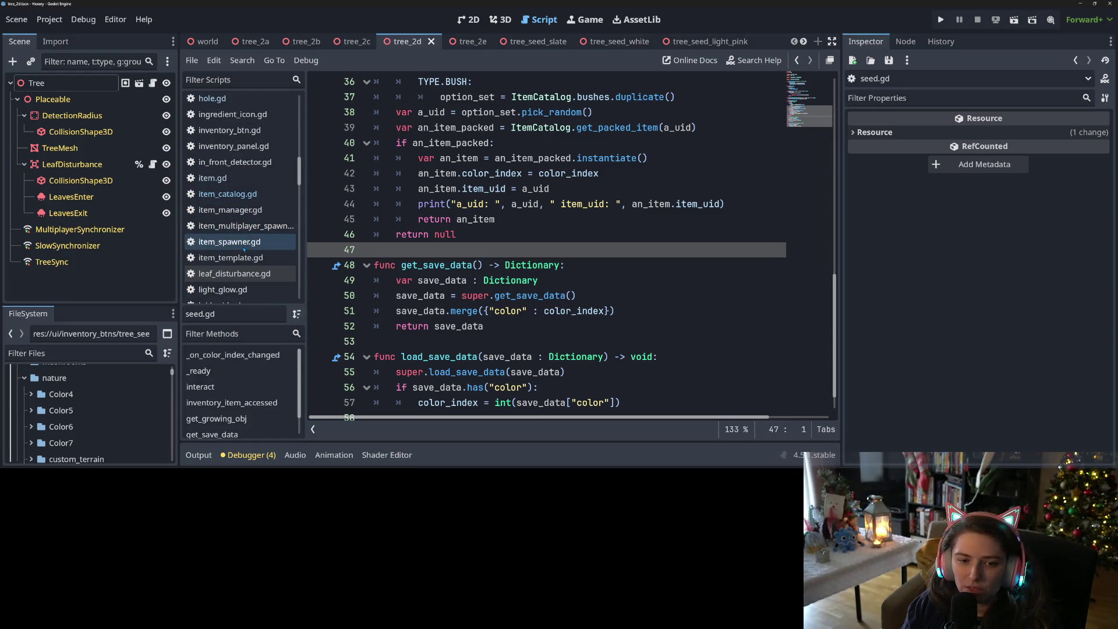
{"action": "left_click", "coordinate": [245, 241]}
{"action": "scroll", "coordinate": [455, 328], "scroll_direction": "up", "scroll_amount": 9}
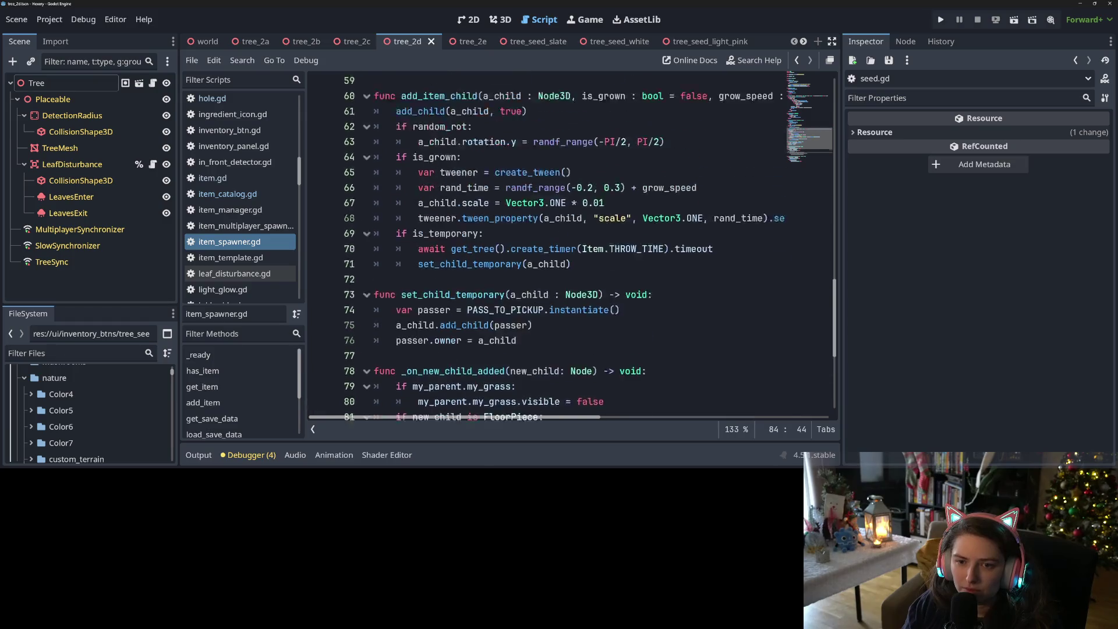
{"action": "double_click", "coordinate": [438, 280]}
{"action": "scroll", "coordinate": [438, 280], "scroll_direction": "down", "scroll_amount": 3}
{"action": "scroll", "coordinate": [439, 233], "scroll_direction": "up", "scroll_amount": 5}
{"action": "scroll", "coordinate": [573, 331], "scroll_direction": "up", "scroll_amount": 2}
{"action": "double_click", "coordinate": [477, 356]}
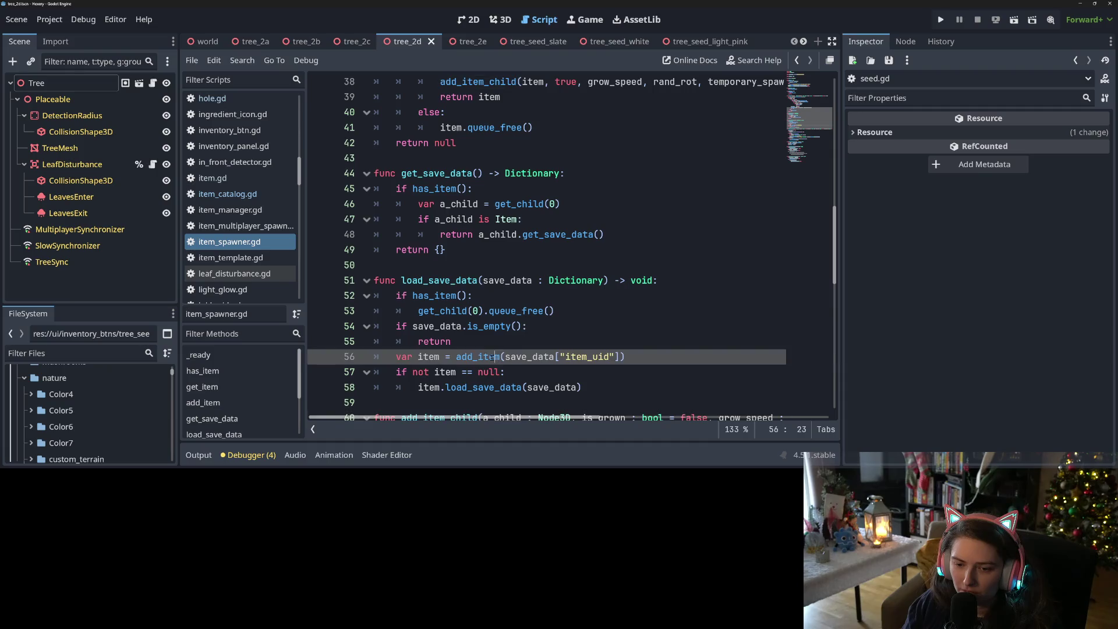
{"action": "scroll", "coordinate": [571, 356], "scroll_direction": "up", "scroll_amount": 2}
{"action": "scroll", "coordinate": [570, 357], "scroll_direction": "up", "scroll_amount": 5}
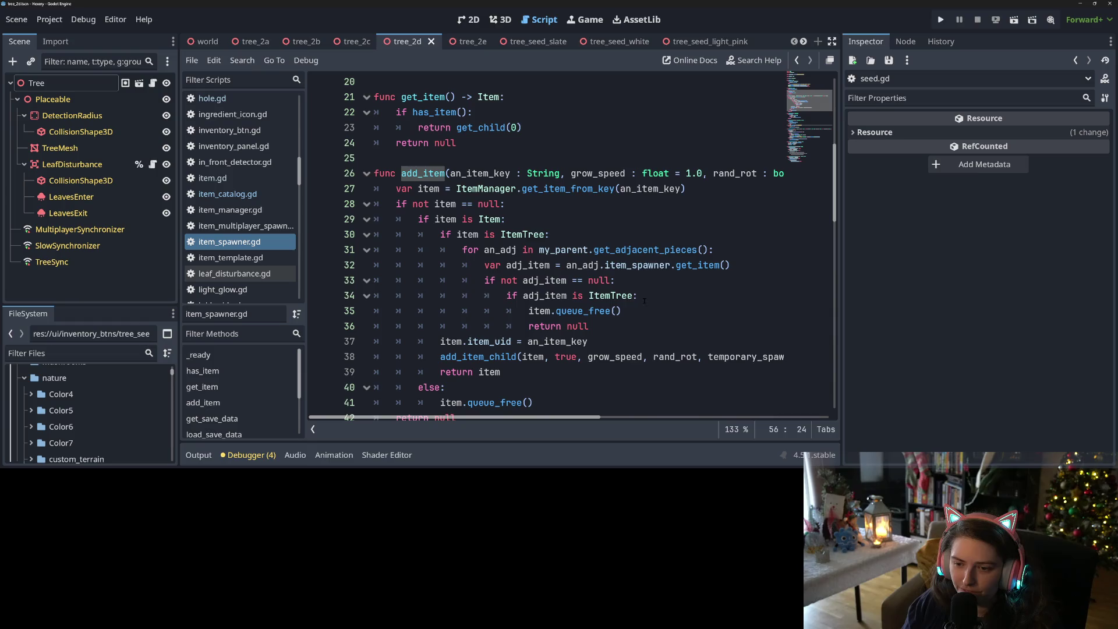
{"action": "double_click", "coordinate": [622, 296]}
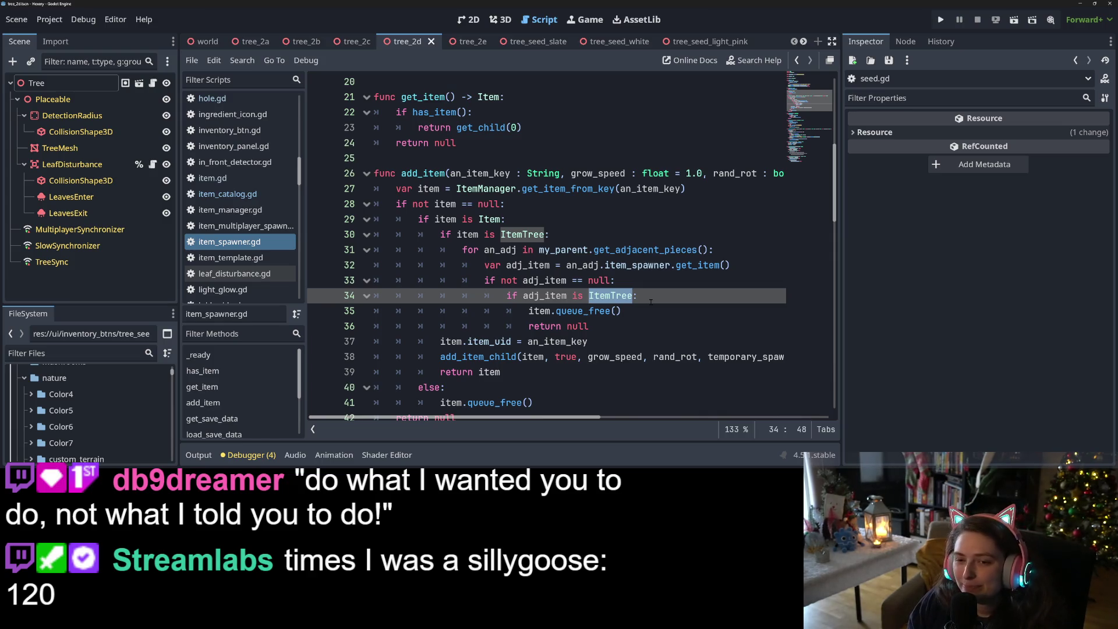
{"action": "mouse_move", "coordinate": [562, 426]}
{"action": "left_mouse_down"}
{"action": "mouse_move", "coordinate": [758, 426]}
{"action": "mouse_move", "coordinate": [582, 428]}
{"action": "left_mouse_up"}
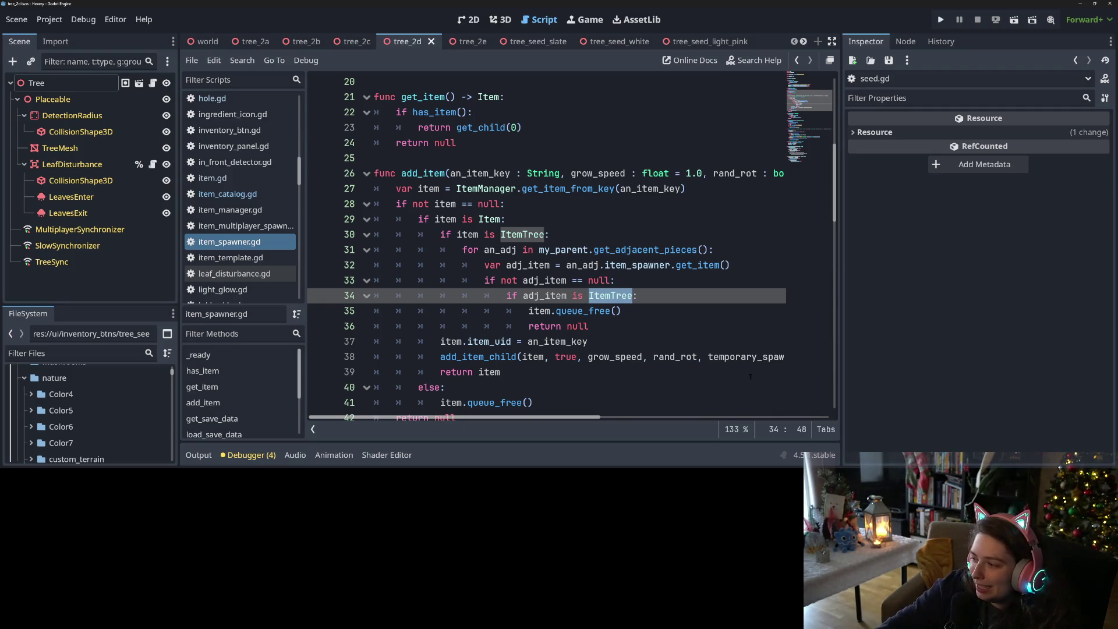
{"action": "left_click", "coordinate": [619, 336]}
{"action": "scroll", "coordinate": [617, 335], "scroll_direction": "down", "scroll_amount": 3}
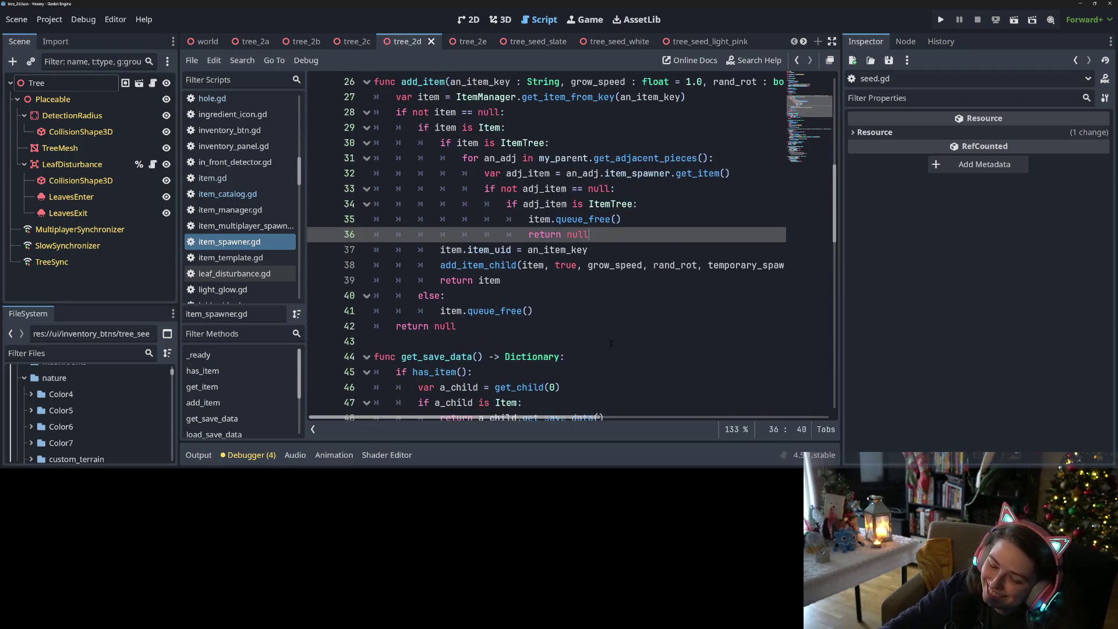
- Scroll up through item_spawner.gd to finish the edit before rerunning the game
{"action": "scroll", "coordinate": [599, 355], "scroll_direction": "up", "scroll_amount": 2}
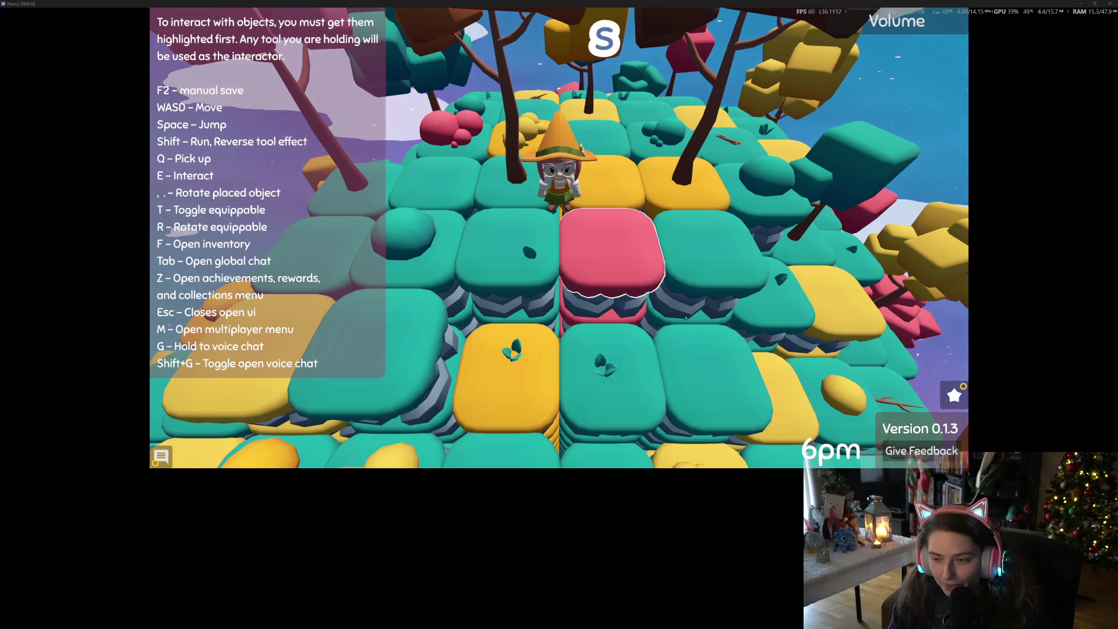
- Stop the running Hexery game and launch it again from the editor
{"action": "key", "text": "d"}
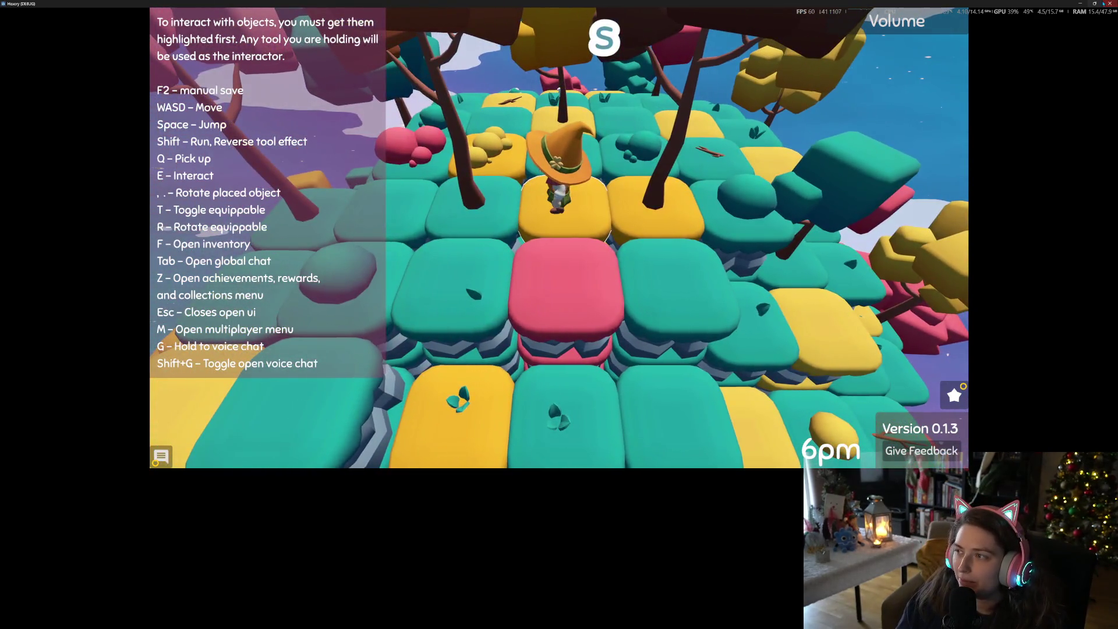
{"action": "left_click", "coordinate": [1094, 3]}
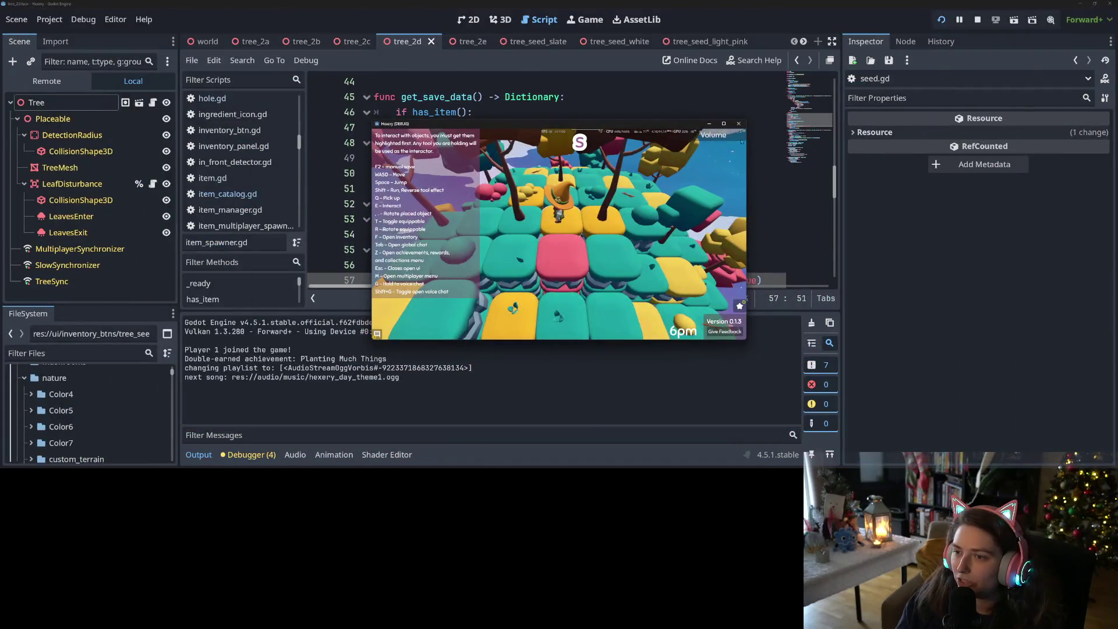
{"action": "left_click", "coordinate": [738, 124]}
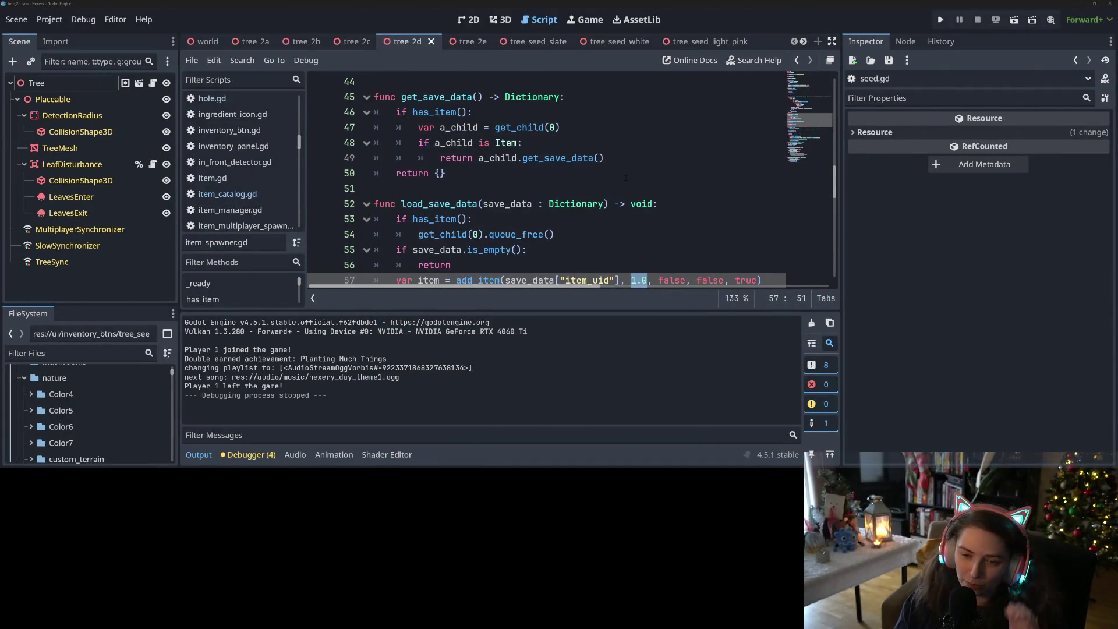
{"action": "left_click", "coordinate": [942, 19]}
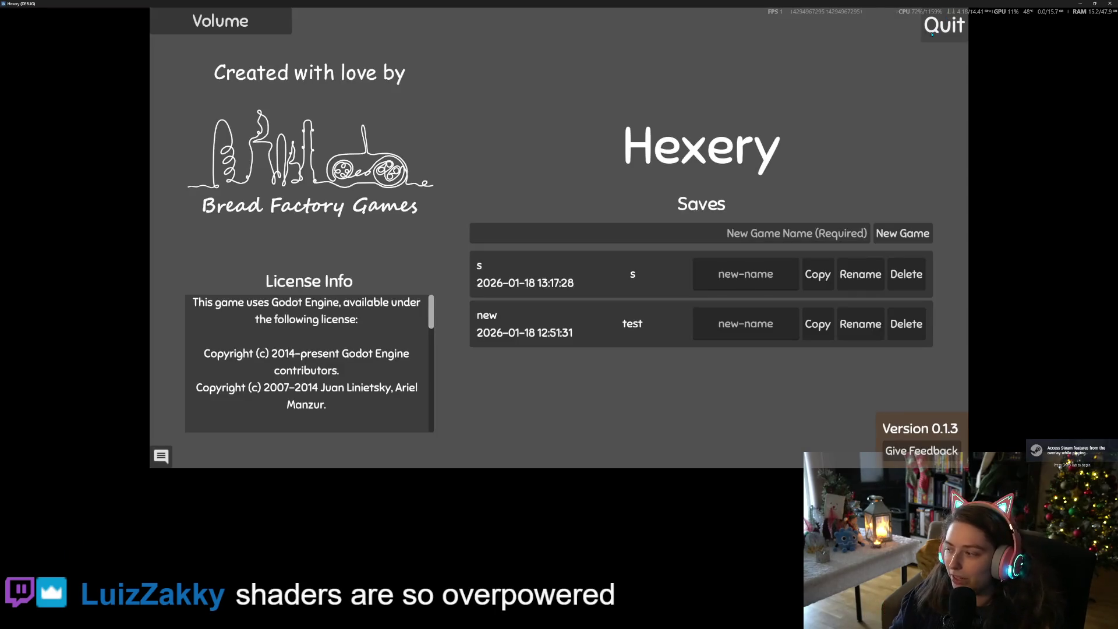
- Start a new game with a world named 'e'
{"action": "left_click", "coordinate": [797, 232]}
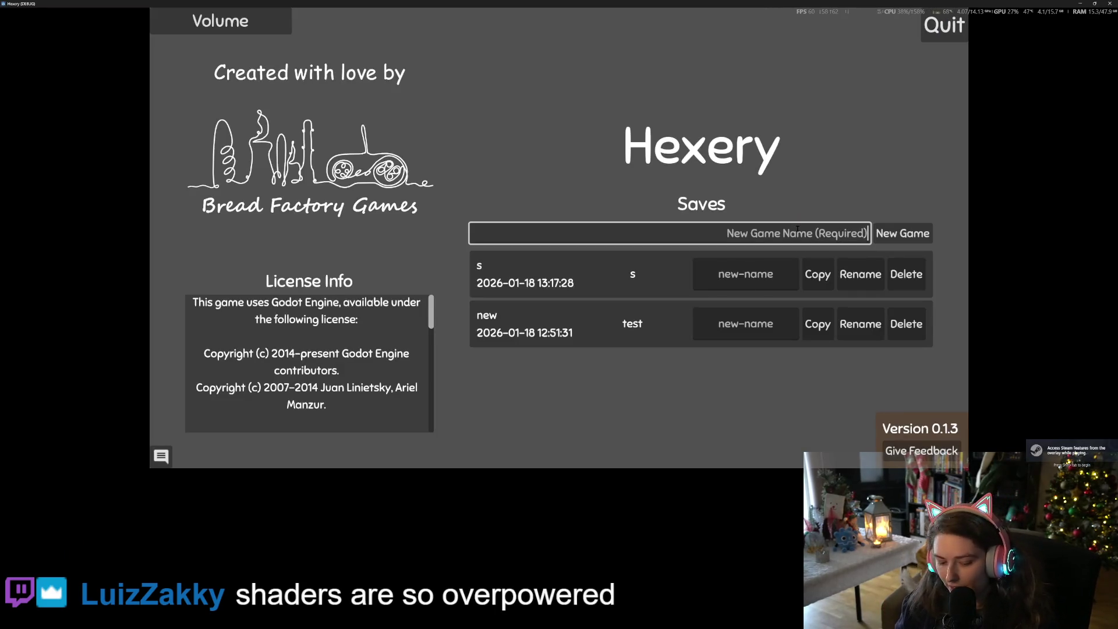
{"action": "type", "text": "e"}
{"action": "left_click", "coordinate": [904, 235]}
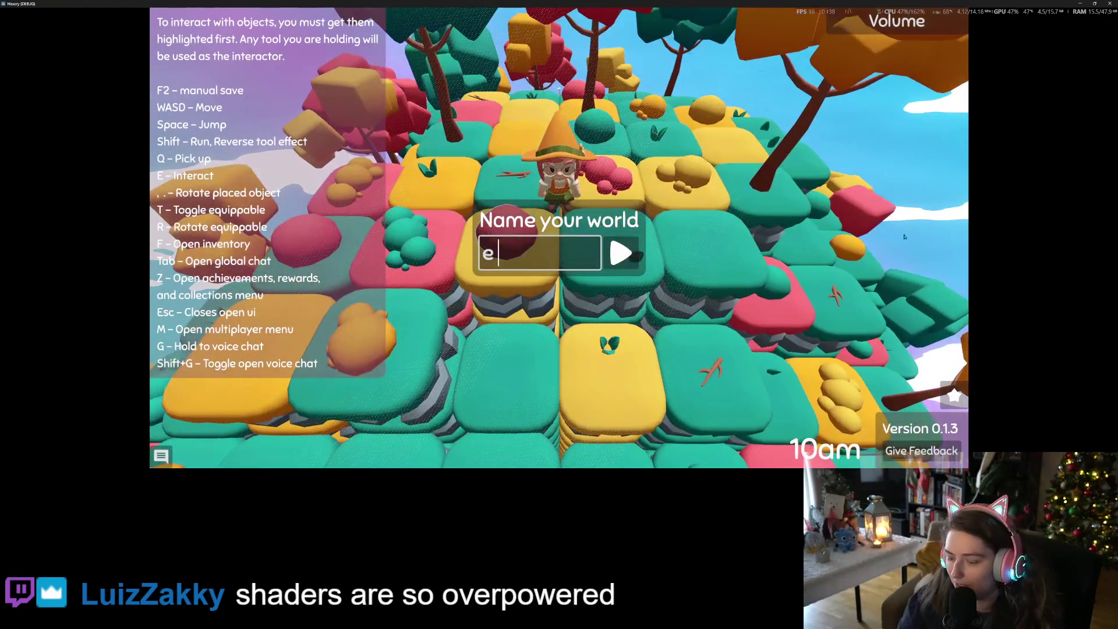
{"action": "key", "text": "Return"}
- Walk across the tiles digging holes, refill one, and take the pink cube from the inventory
{"action": "key", "text": "w"}
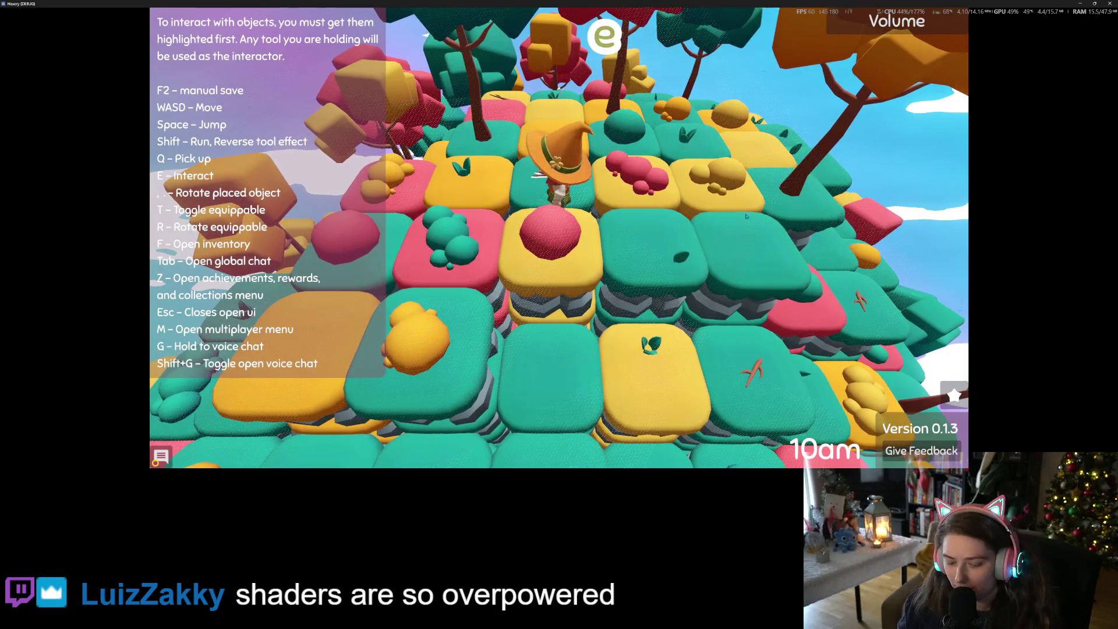
{"action": "key", "text": "s"}
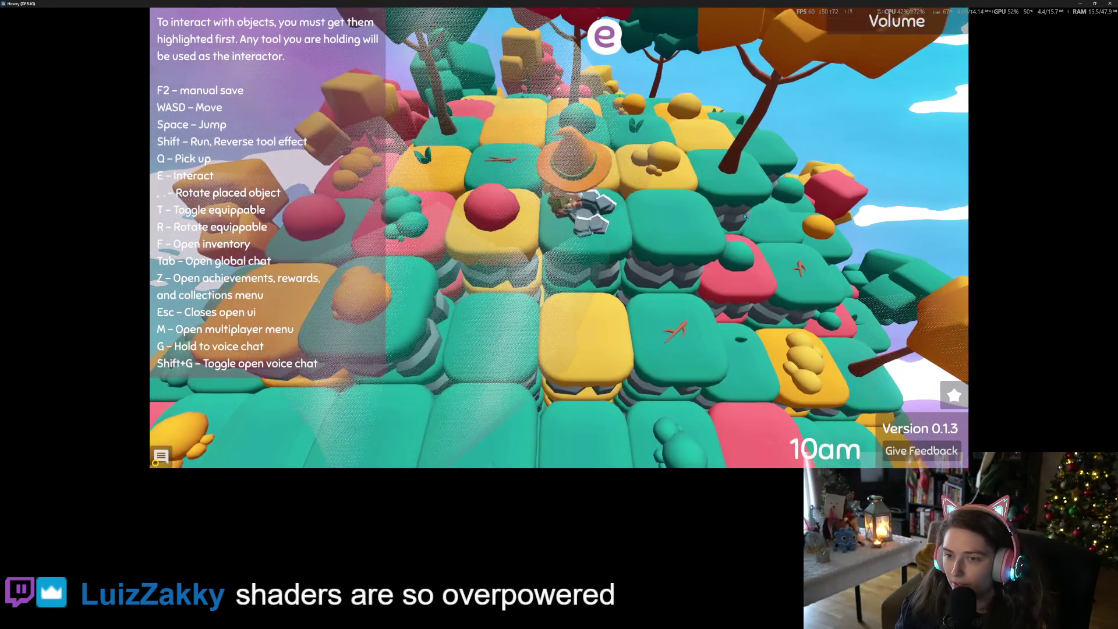
{"action": "key", "text": "d"}
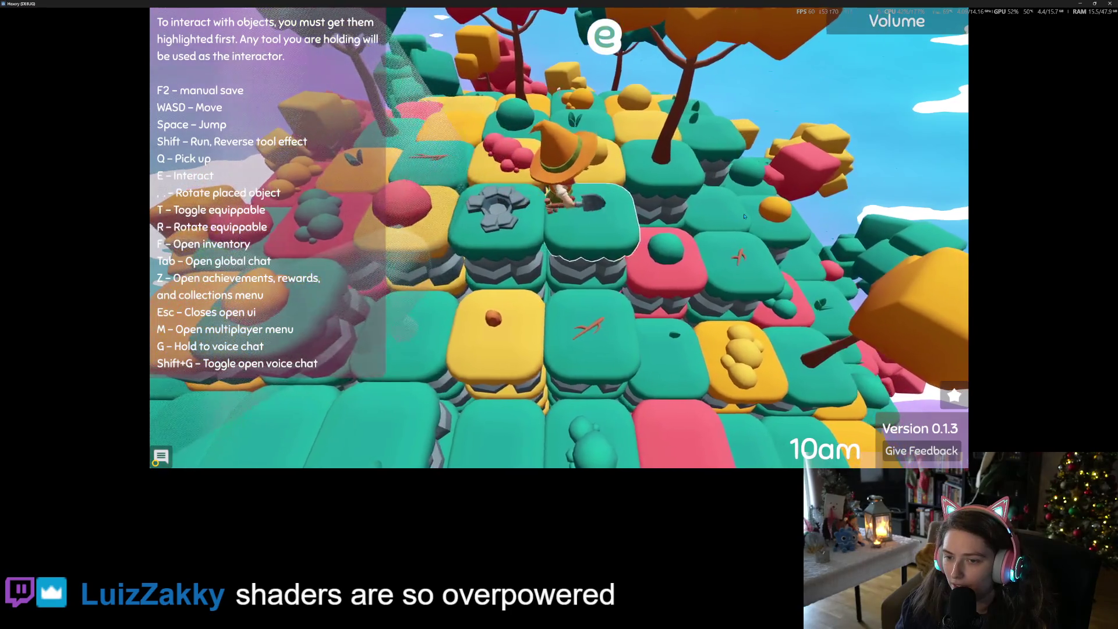
{"action": "key", "text": "e"}
{"action": "key", "text": "f"}
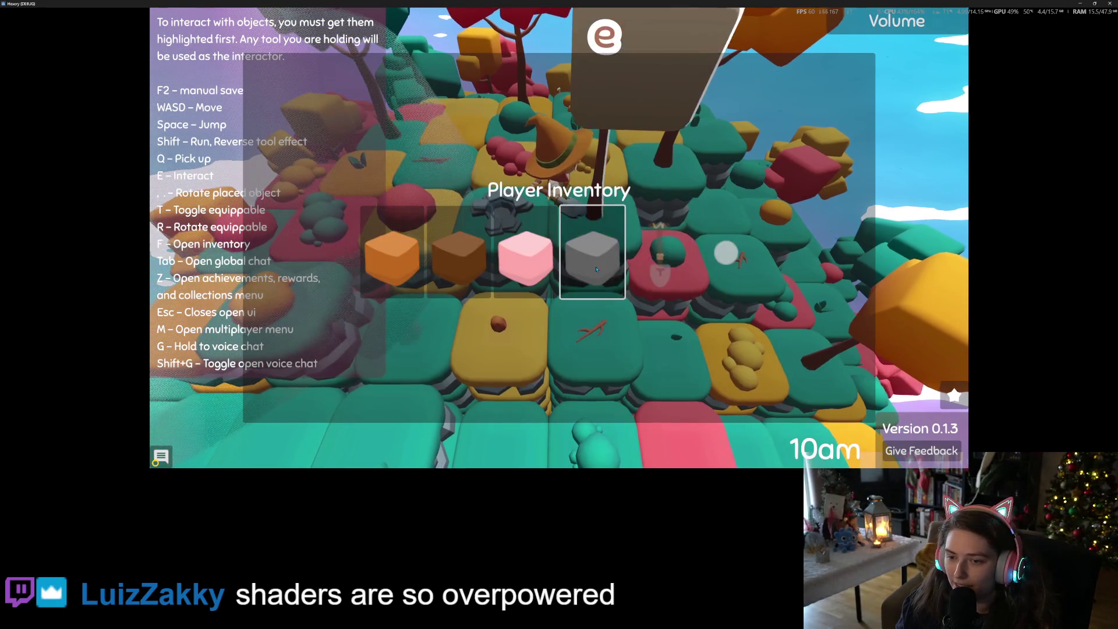
{"action": "key", "text": "Escape"}
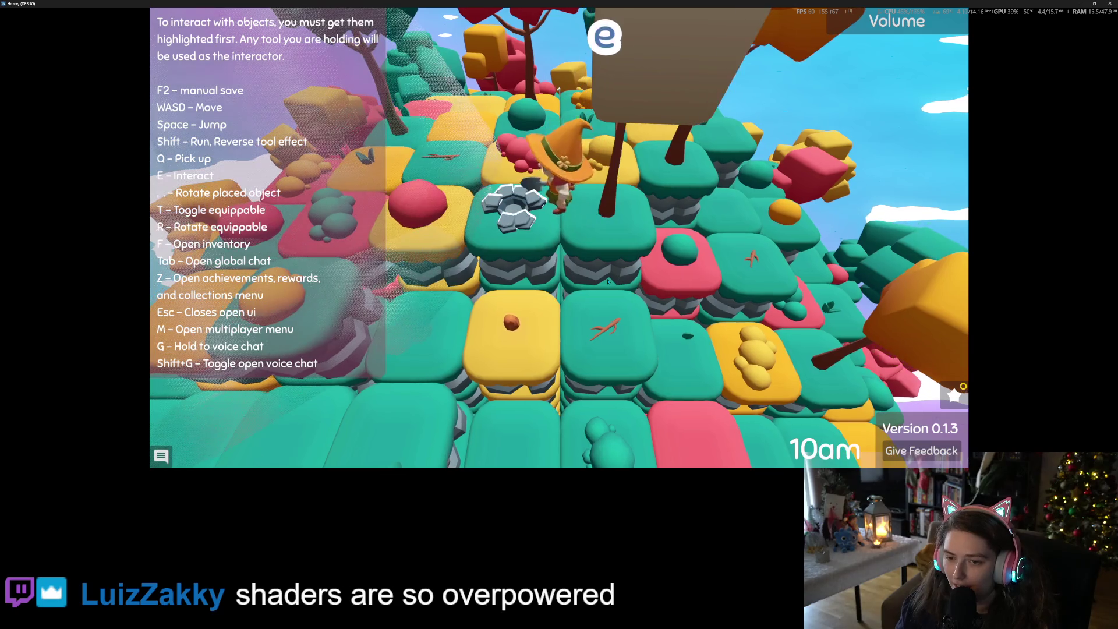
{"action": "key", "text": "e"}
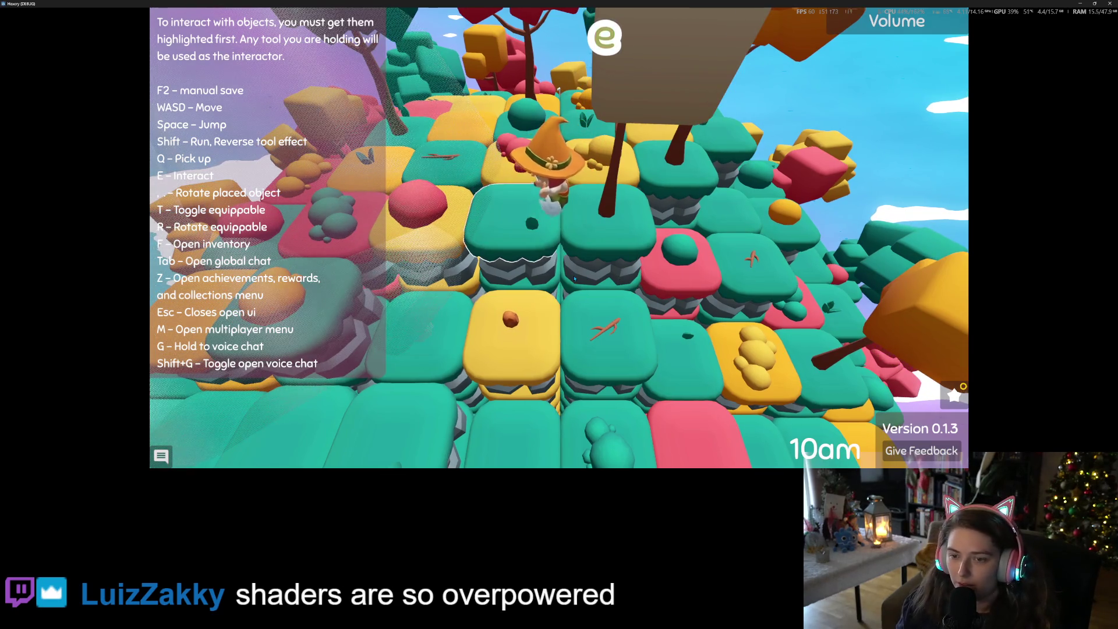
{"action": "key", "text": "f"}
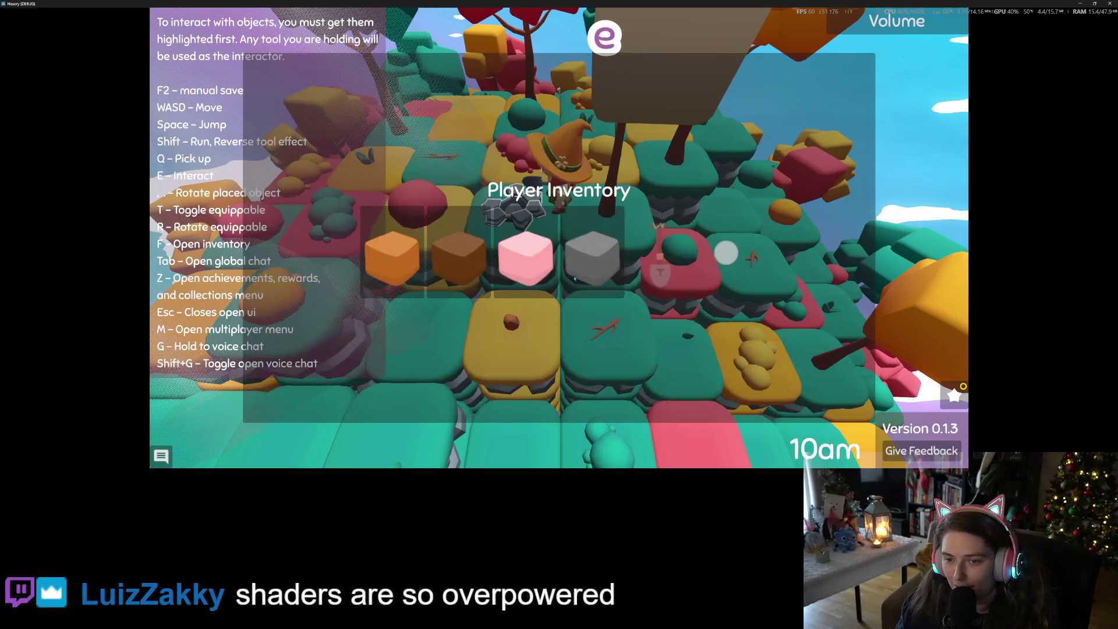
{"action": "left_click", "coordinate": [527, 256]}
{"action": "key", "text": "Escape"}
- Walk to another spot, dig a hole, and check the inventory while moving
{"action": "key", "text": "w"}
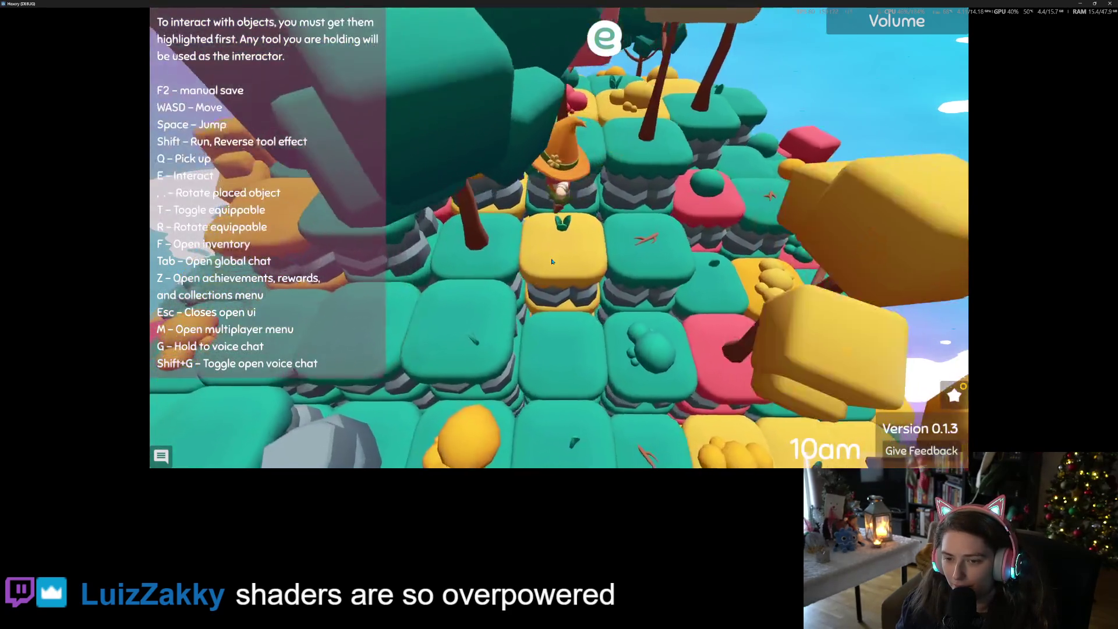
{"action": "key", "text": "e"}
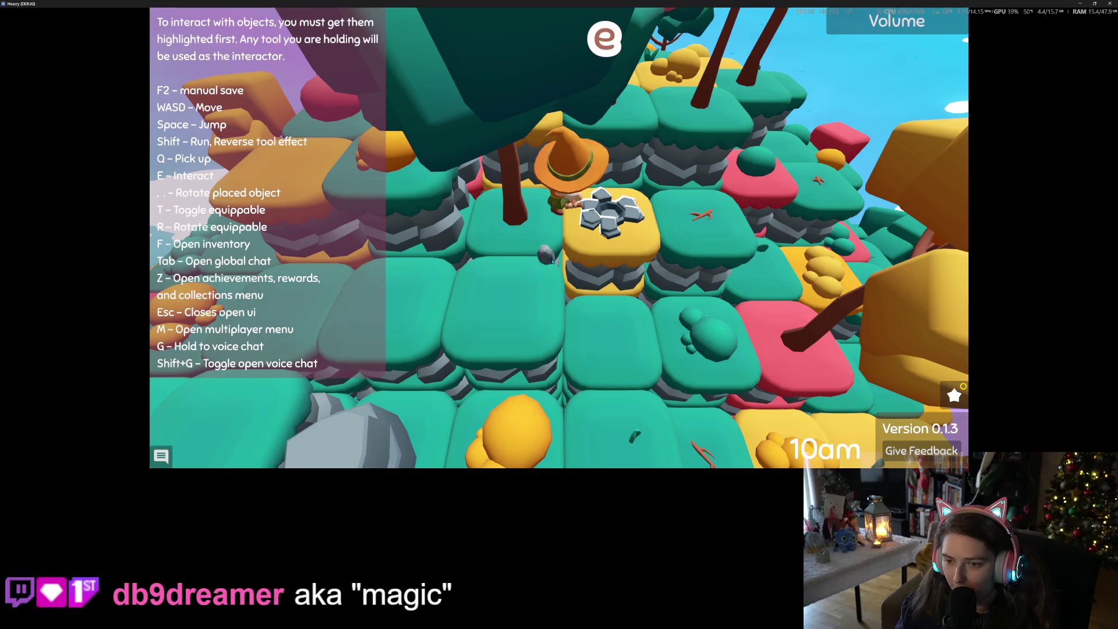
{"action": "key", "text": "f"}
{"action": "key", "text": "Escape"}
{"action": "key", "text": "s"}
{"action": "key", "text": "d"}
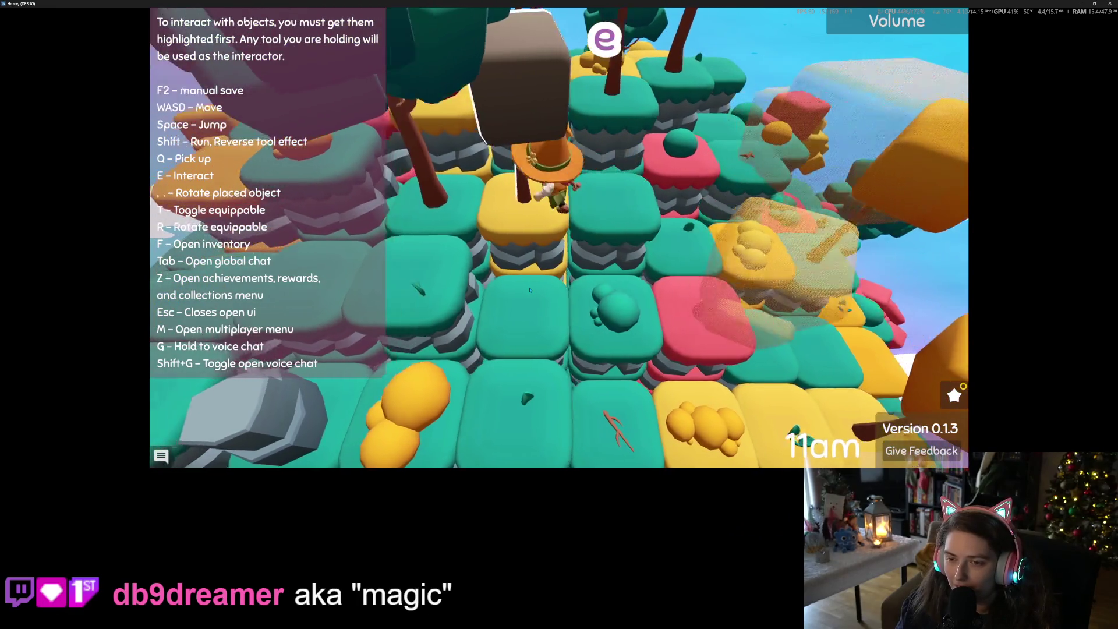
{"action": "key", "text": "f"}
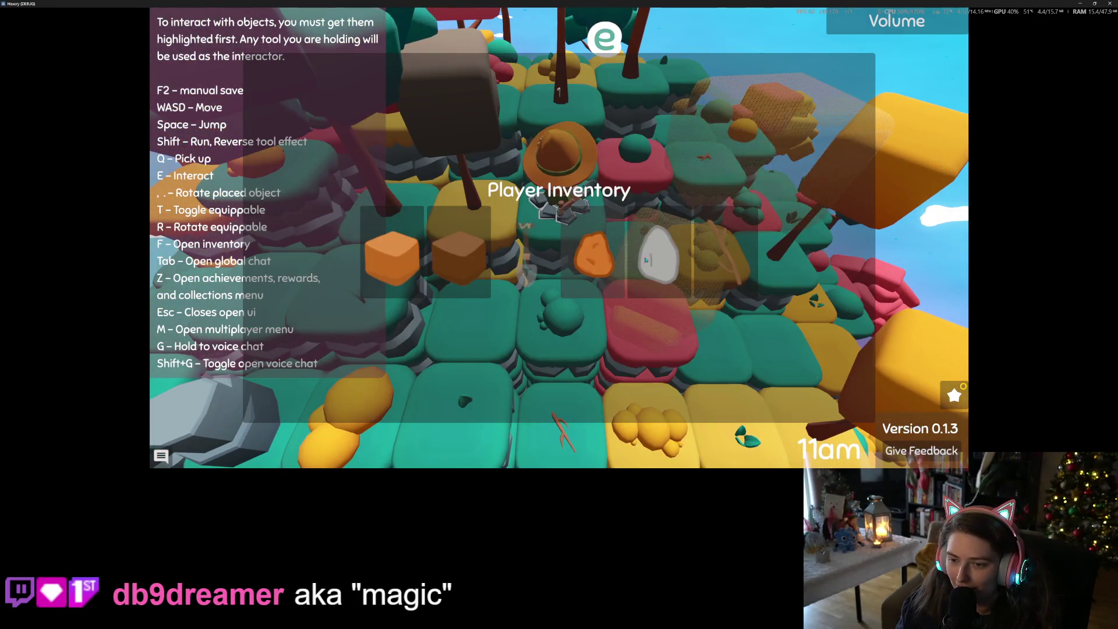
{"action": "key", "text": "f"}
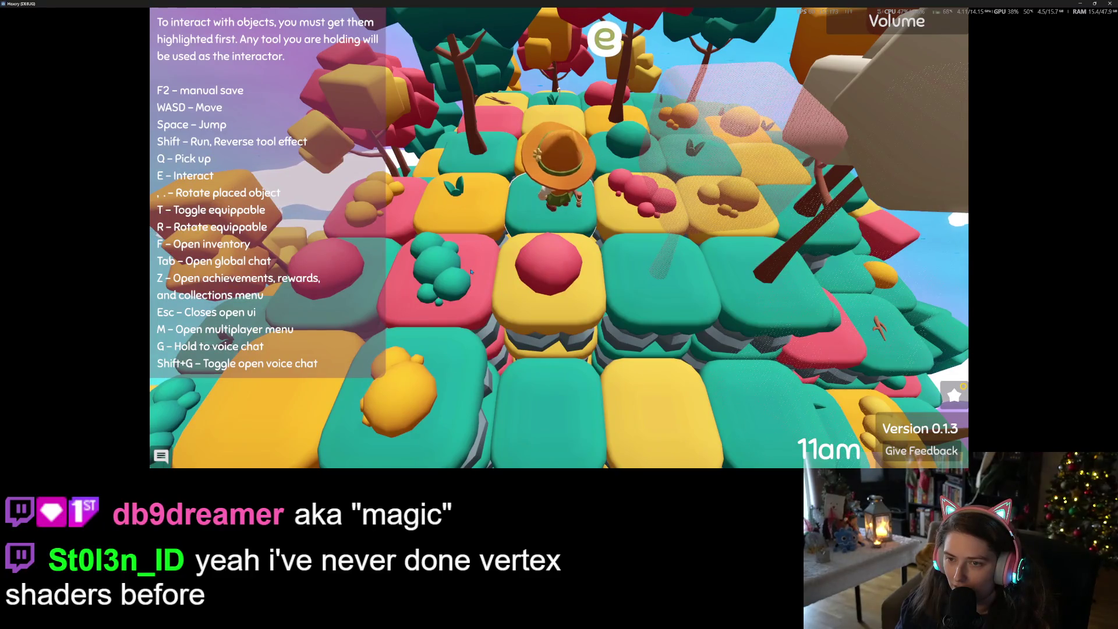
- Equip the blue tool from the inventory, then close the game window
{"action": "key", "text": "w"}
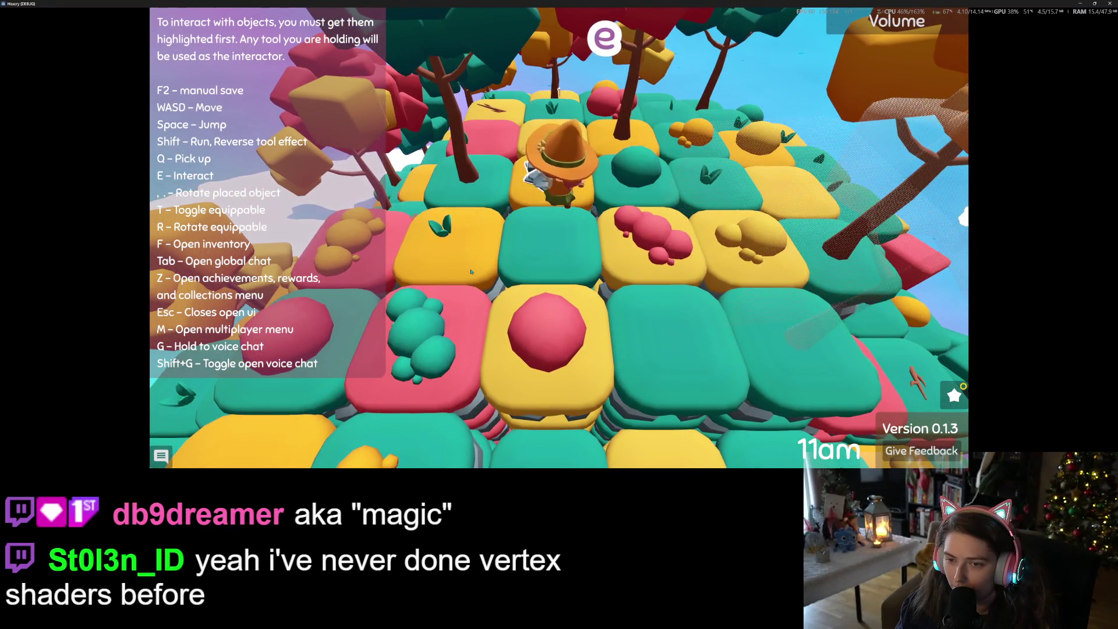
{"action": "key", "text": "f"}
{"action": "left_click", "coordinate": [401, 264]}
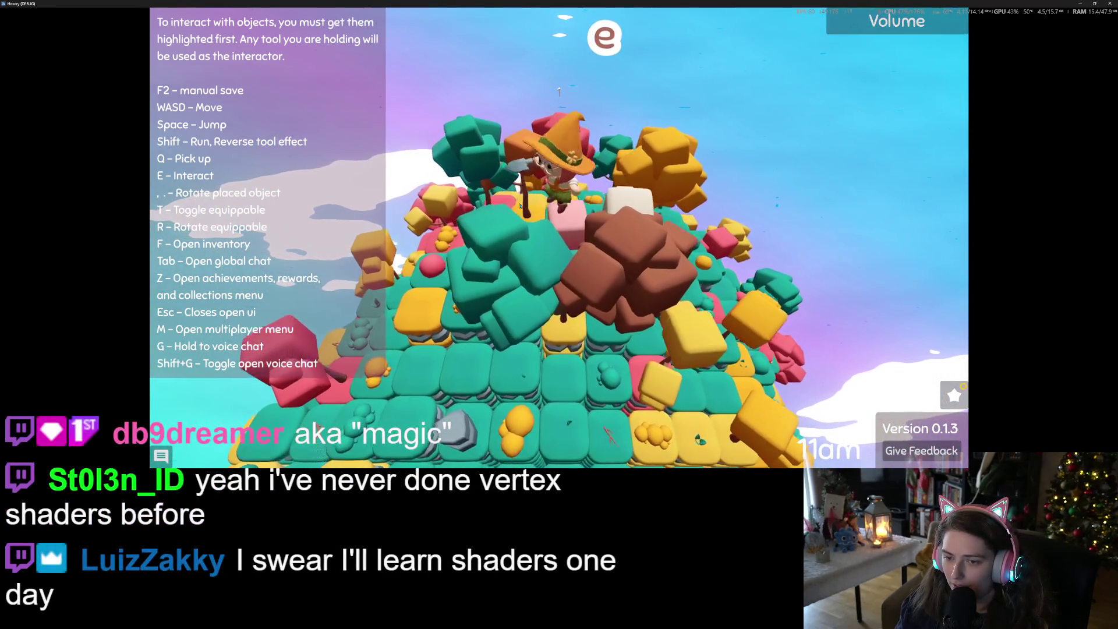
{"action": "scroll", "coordinate": [518, 209], "scroll_direction": "up", "scroll_amount": 5}
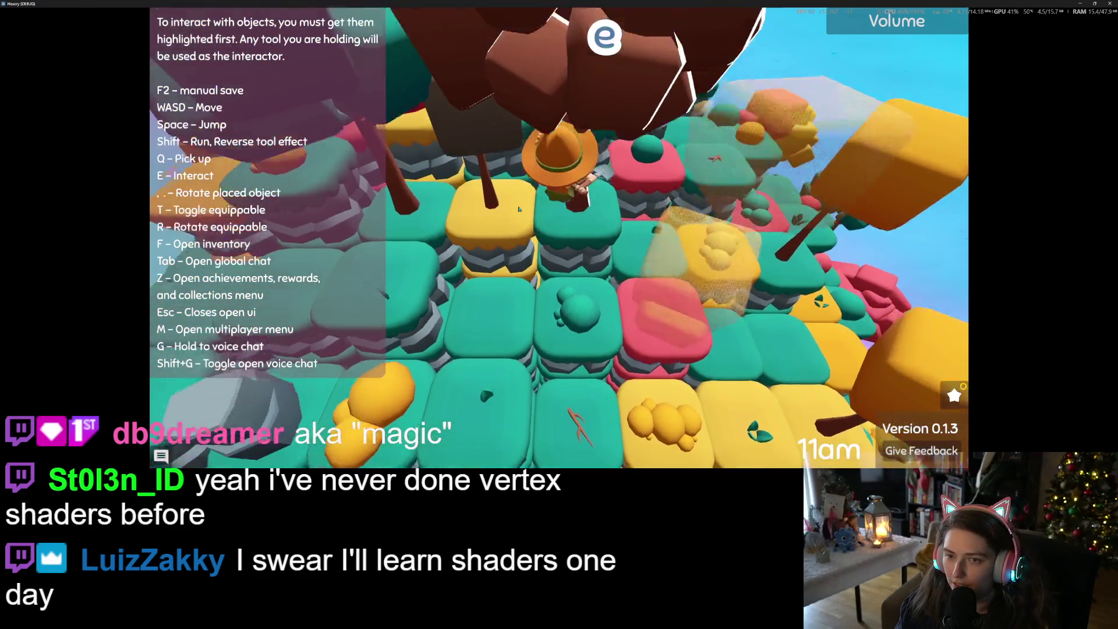
{"action": "scroll", "coordinate": [519, 209], "scroll_direction": "down", "scroll_amount": 5}
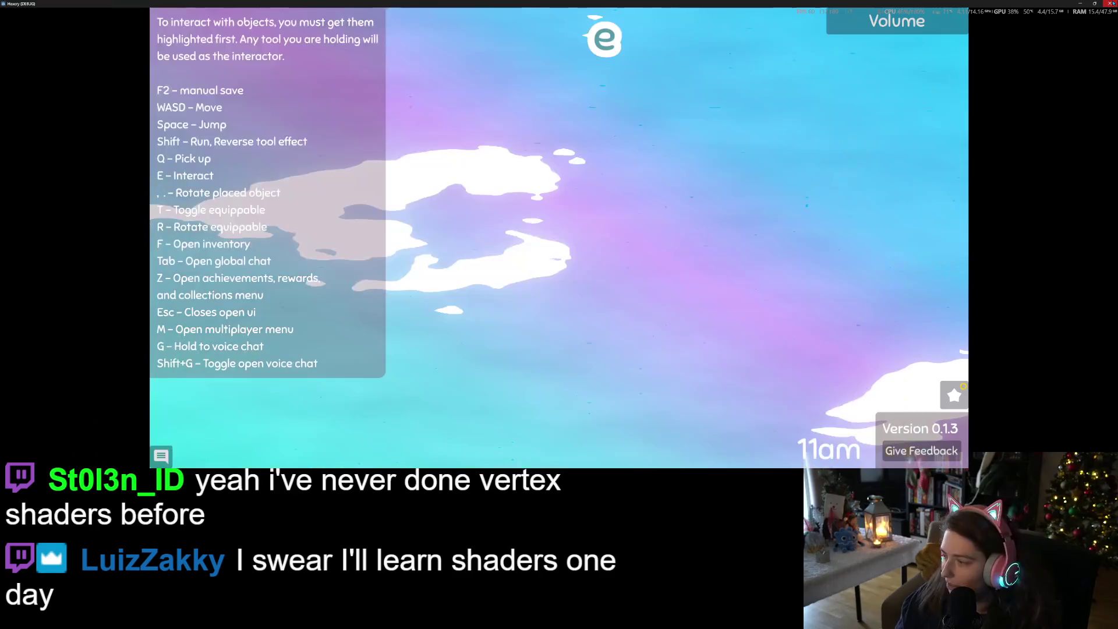
{"action": "left_click", "coordinate": [1109, 4]}
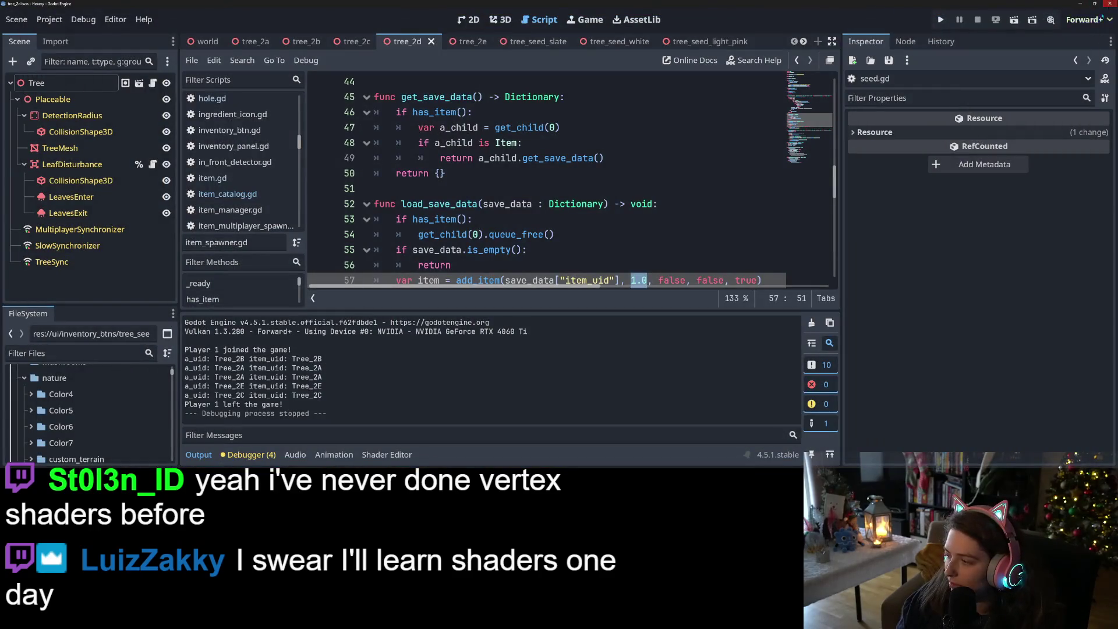
- Relaunch the game, load the save 'e', and orbit the camera around the island
{"action": "left_click", "coordinate": [940, 19]}
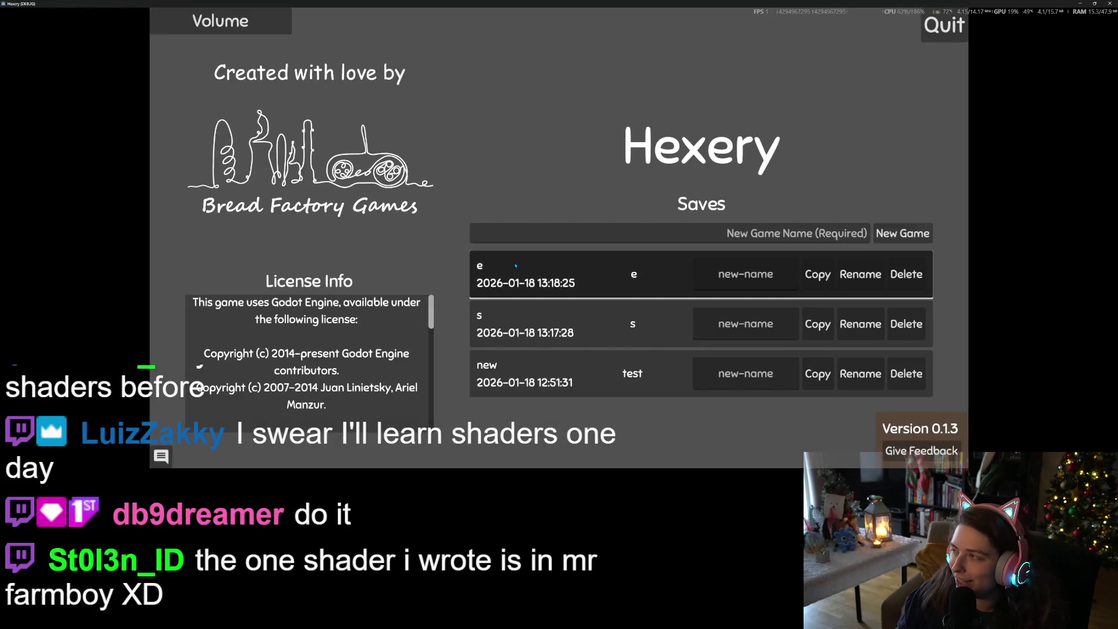
{"action": "left_click", "coordinate": [515, 266]}
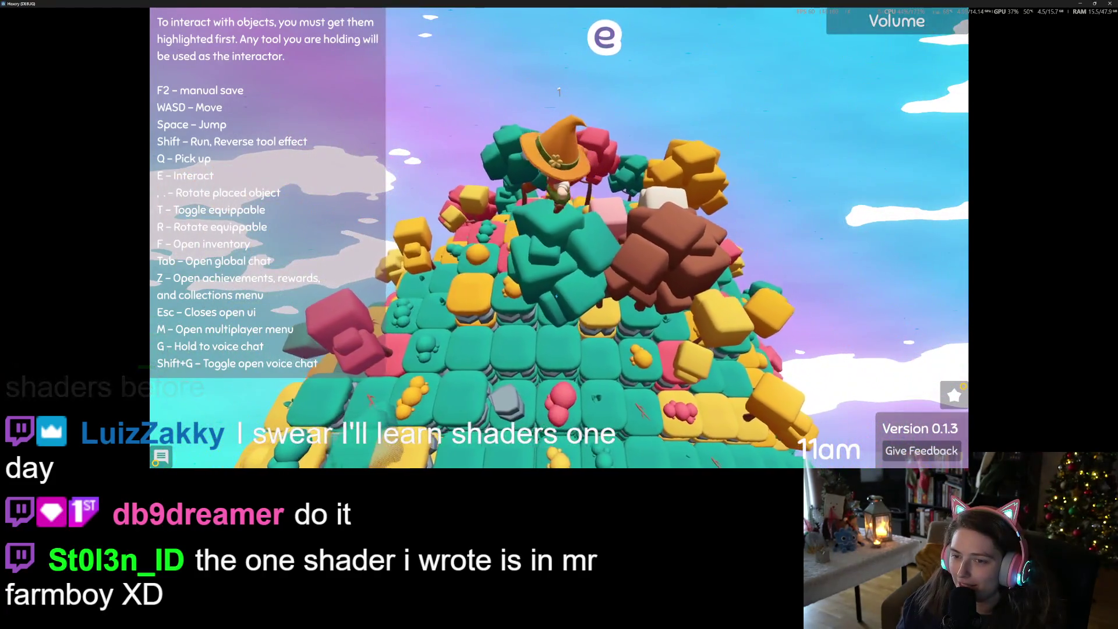
{"action": "mouse_move", "coordinate": [558, 297]}
{"action": "left_mouse_down"}
{"action": "mouse_move", "coordinate": [596, 268]}
{"action": "mouse_move", "coordinate": [650, 188]}
{"action": "left_mouse_up"}
{"action": "scroll", "coordinate": [651, 188], "scroll_direction": "down", "scroll_amount": 5}
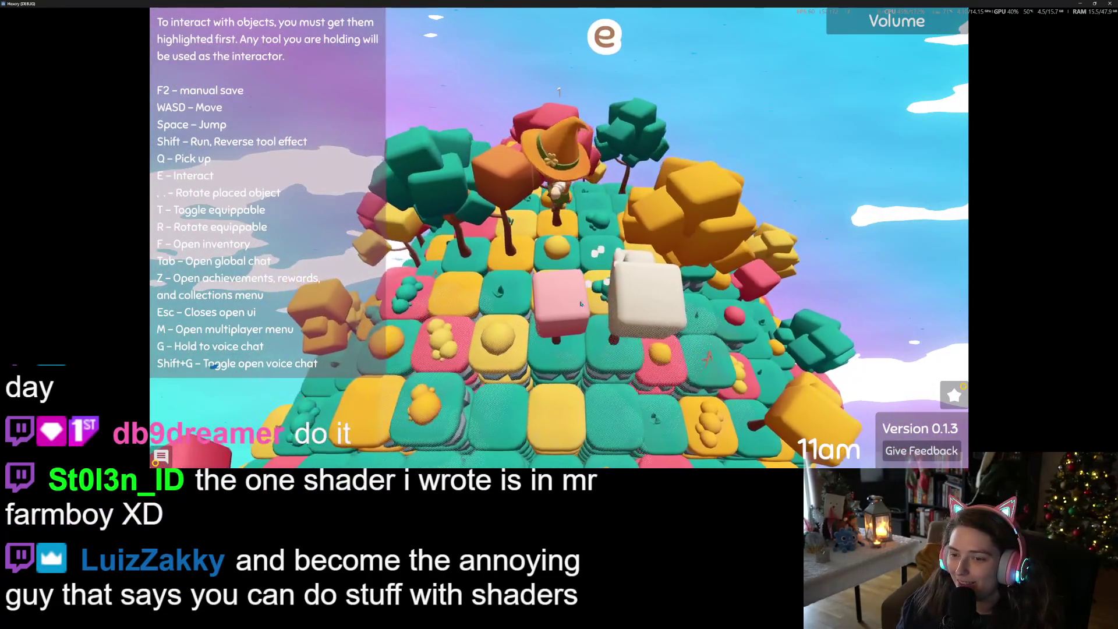
{"action": "mouse_move", "coordinate": [501, 274]}
{"action": "left_mouse_down"}
{"action": "mouse_move", "coordinate": [538, 232]}
{"action": "mouse_move", "coordinate": [559, 92]}
{"action": "left_mouse_up"}
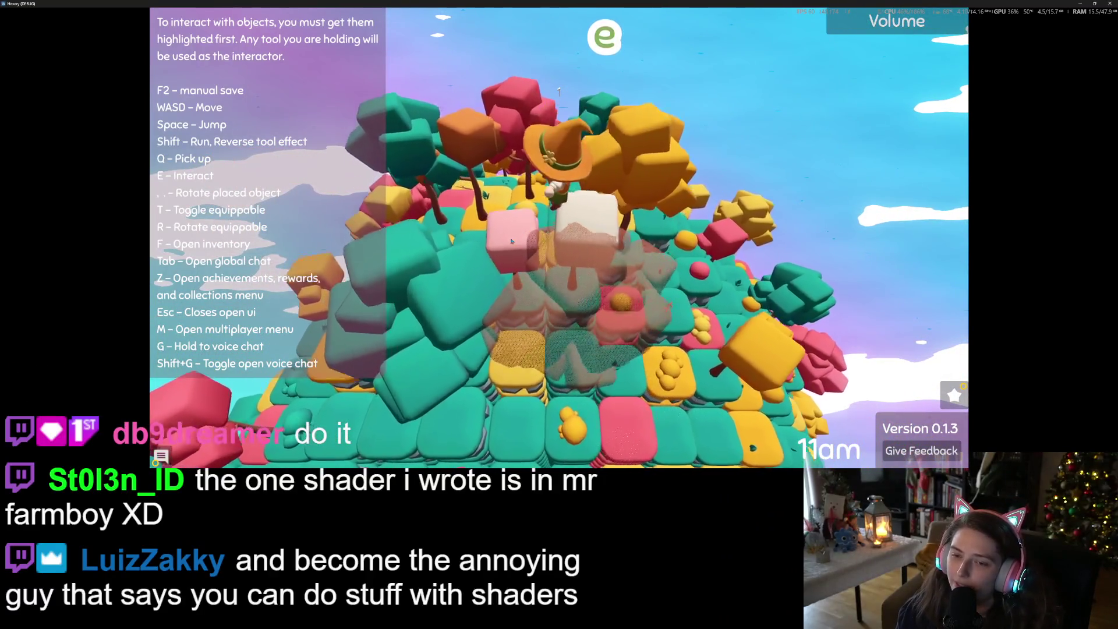
{"action": "scroll", "coordinate": [511, 241], "scroll_direction": "up", "scroll_amount": 5}
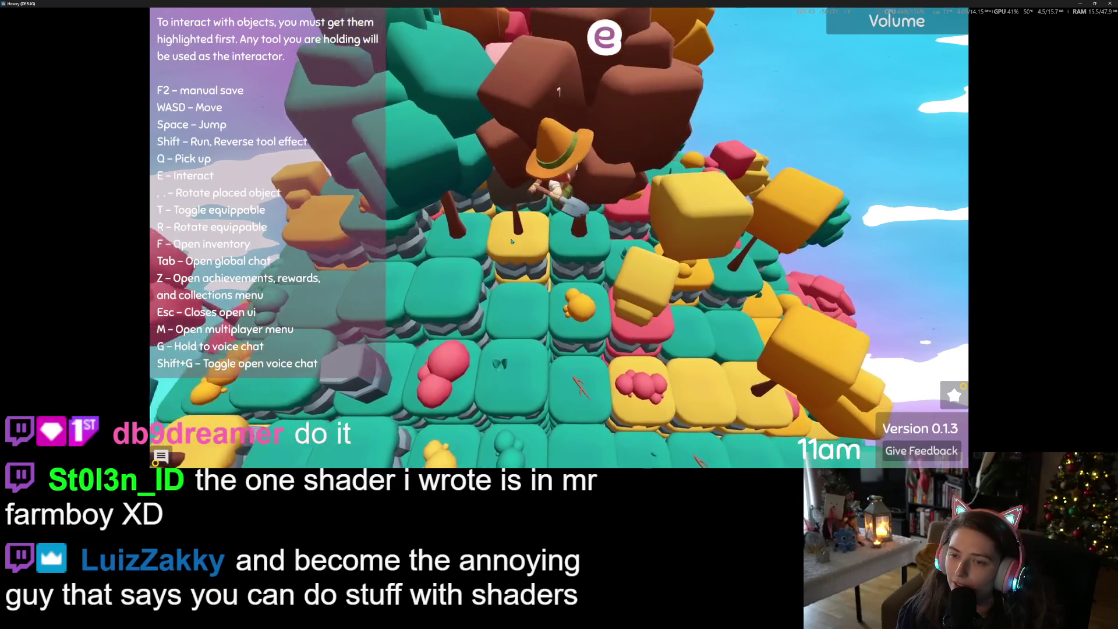
{"action": "scroll", "coordinate": [511, 240], "scroll_direction": "down", "scroll_amount": 5}
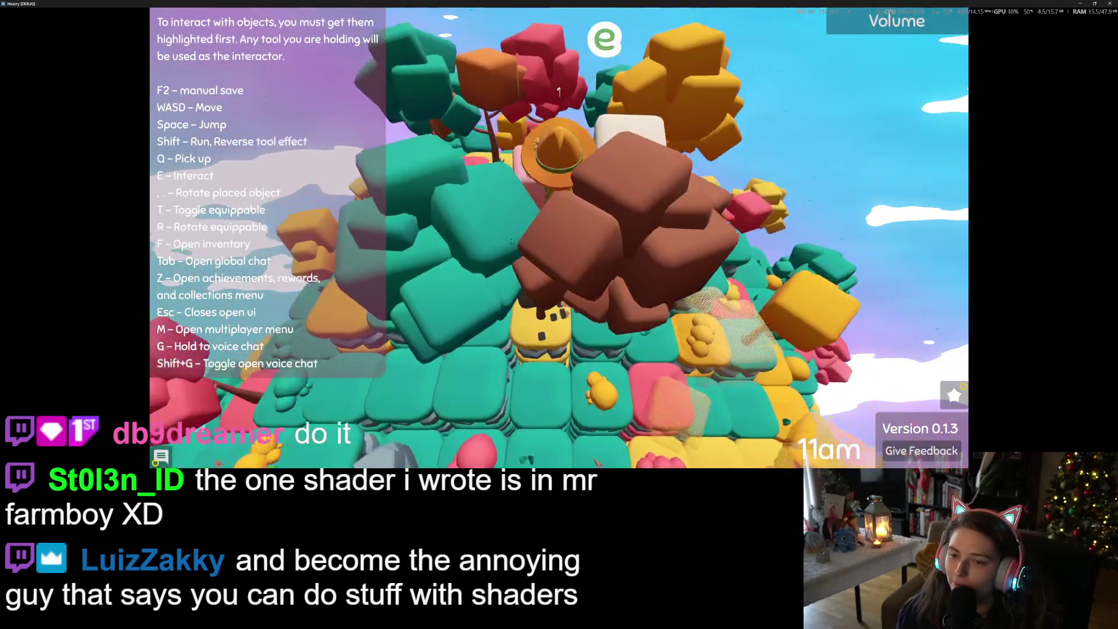
- Dig a hole beside the witch, plant the yellow bush there, and minimize the game
{"action": "key", "text": "f"}
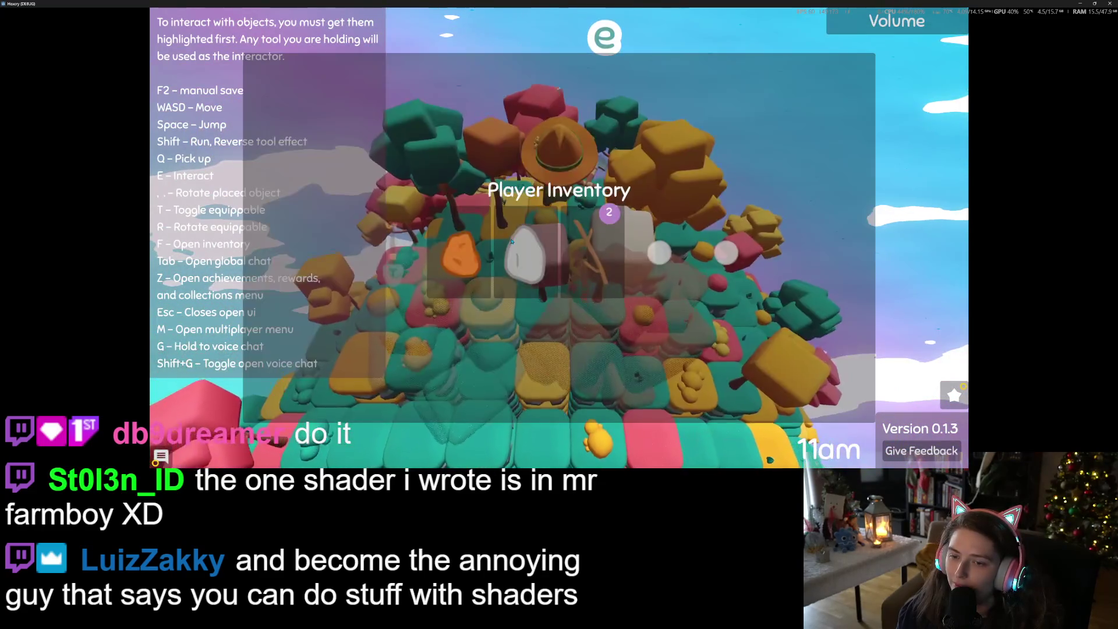
{"action": "key", "text": "Escape"}
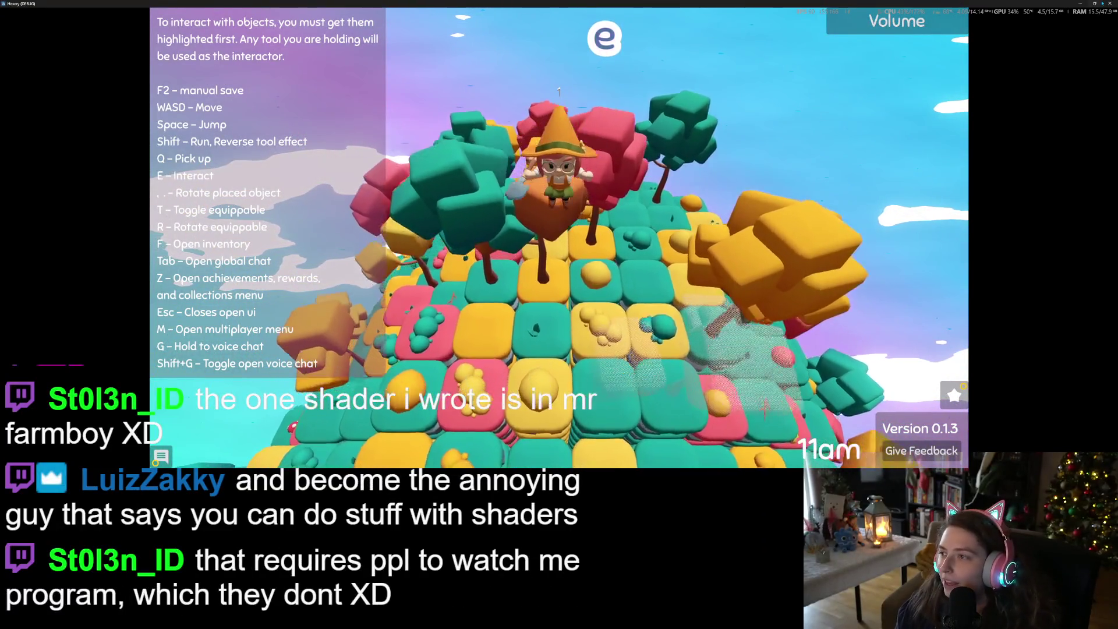
{"action": "scroll", "coordinate": [511, 240], "scroll_direction": "up", "scroll_amount": 5}
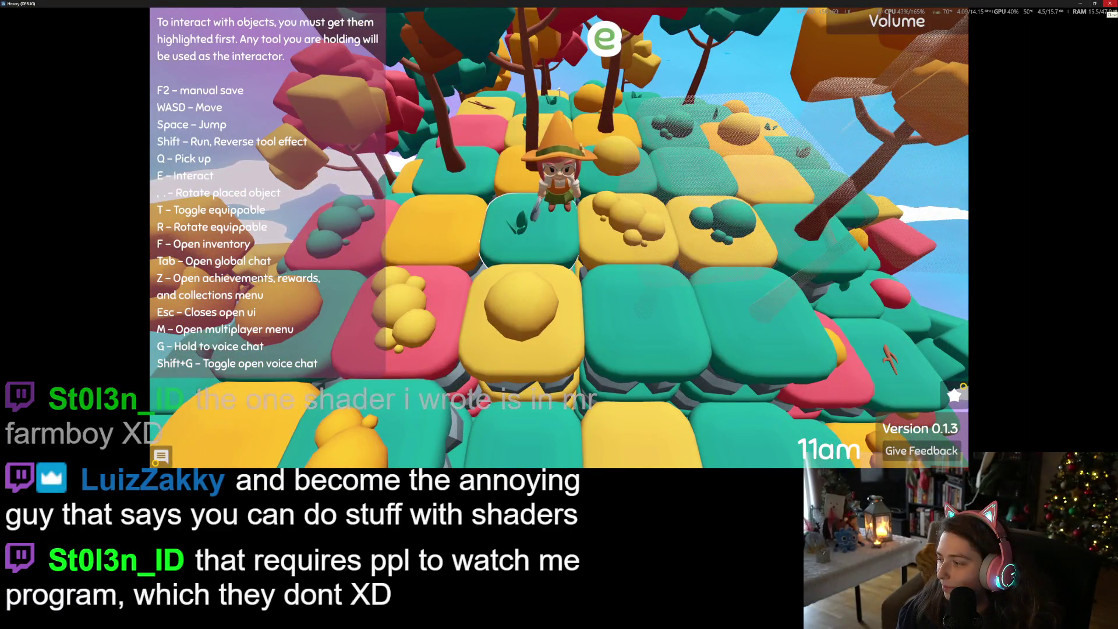
{"action": "key", "text": "w"}
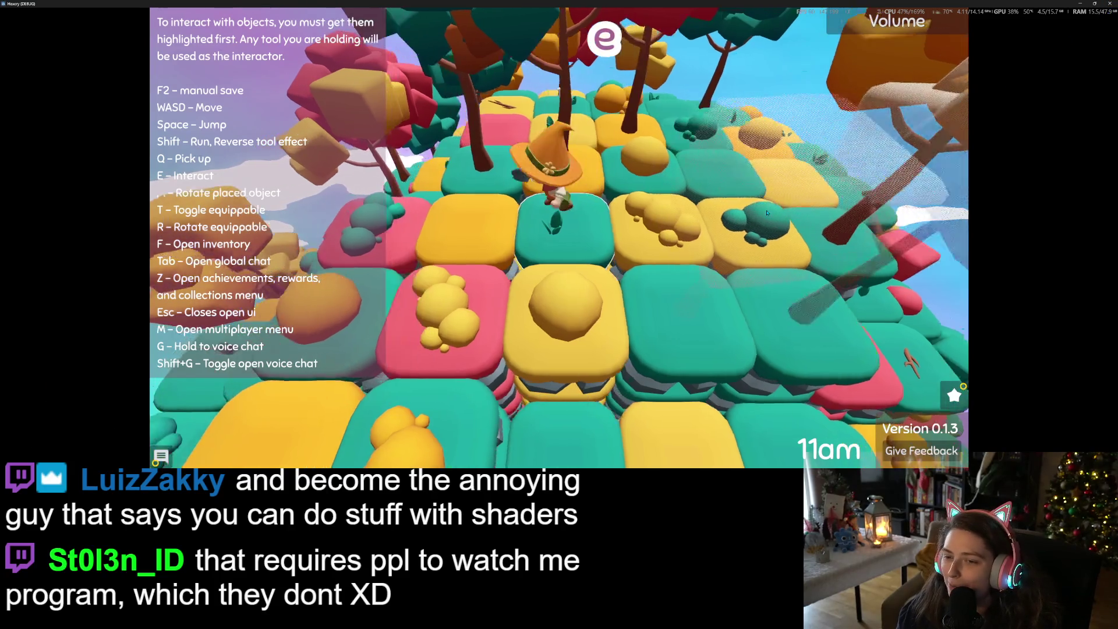
{"action": "key", "text": "d"}
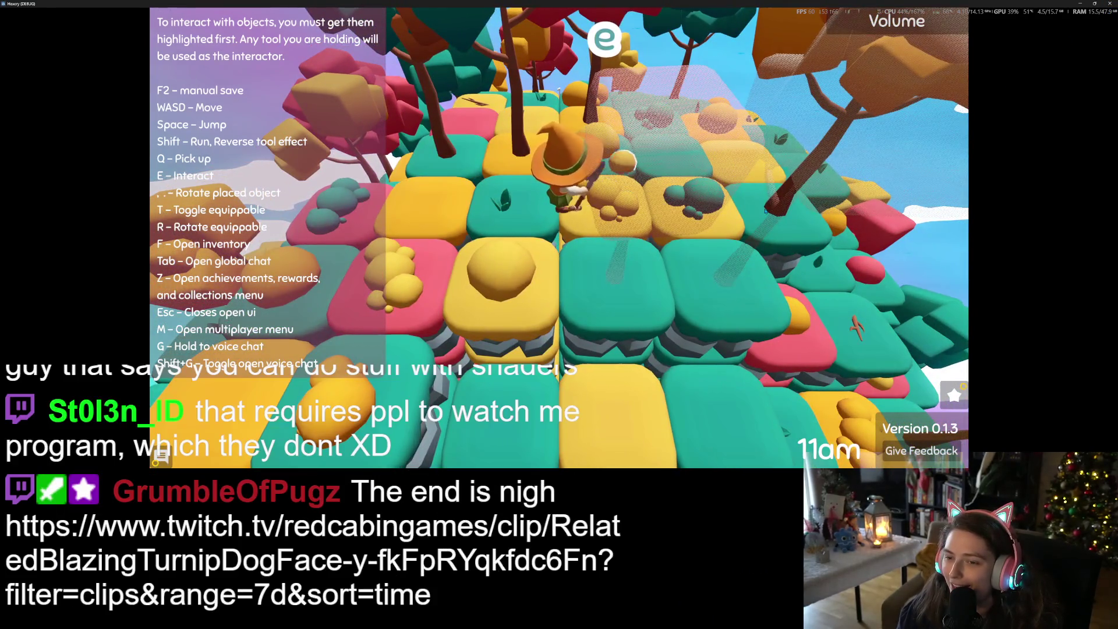
{"action": "key", "text": "s"}
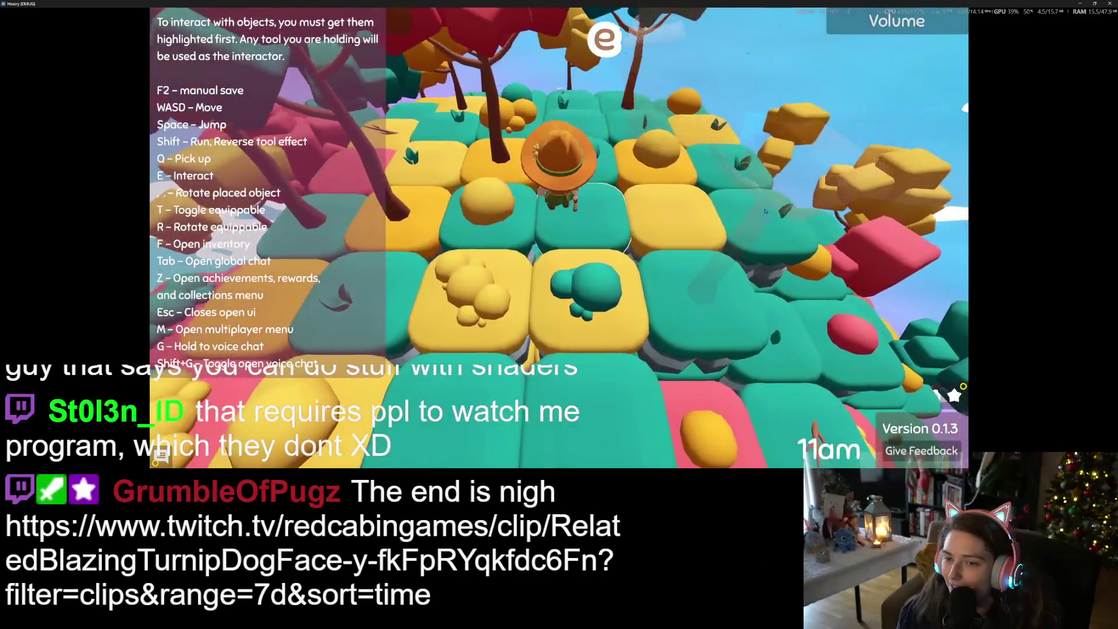
{"action": "key", "text": "e"}
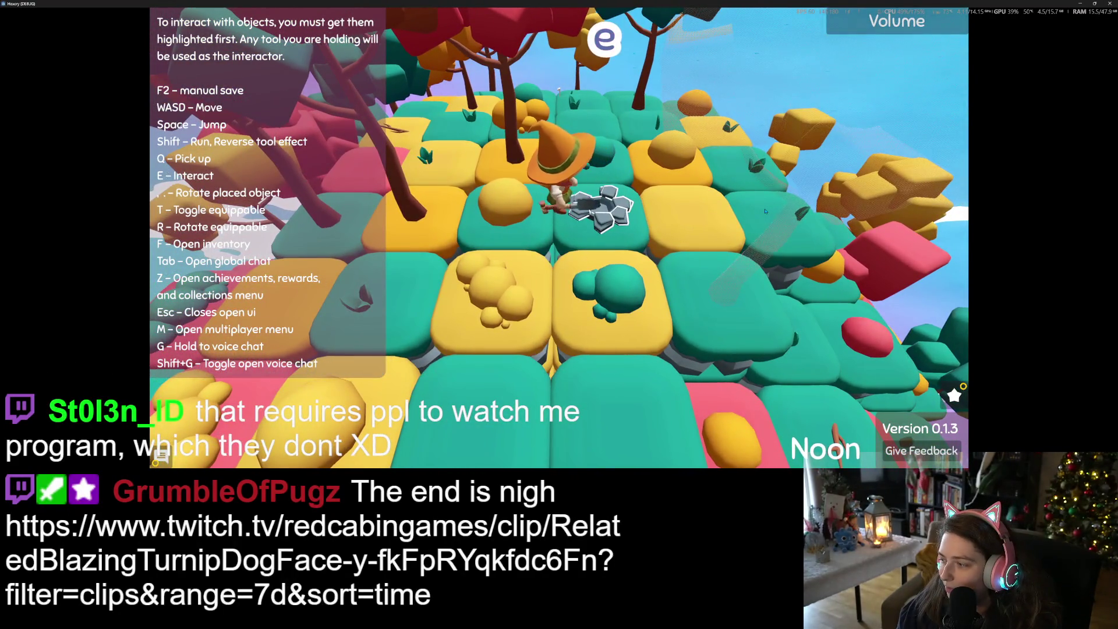
{"action": "key", "text": "f"}
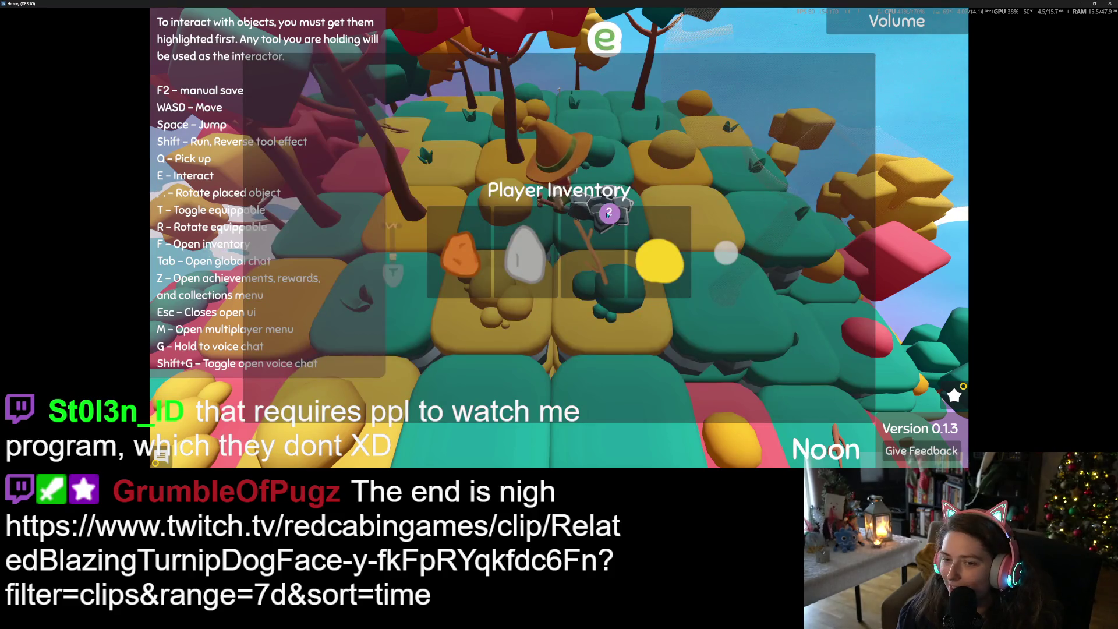
{"action": "left_click", "coordinate": [659, 261]}
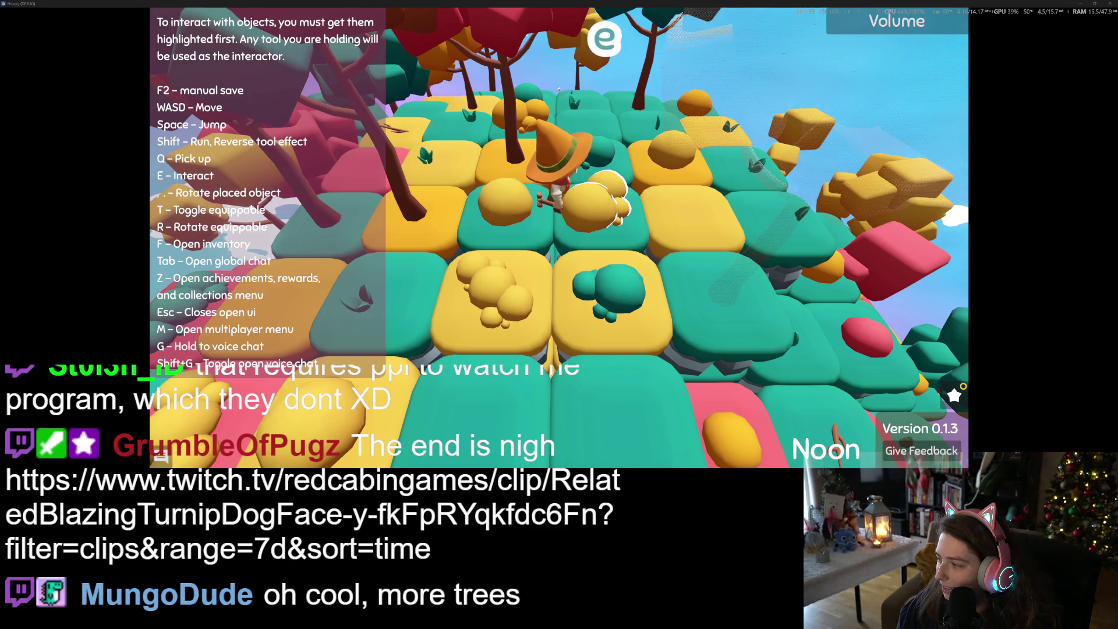
{"action": "left_click", "coordinate": [1080, 3]}
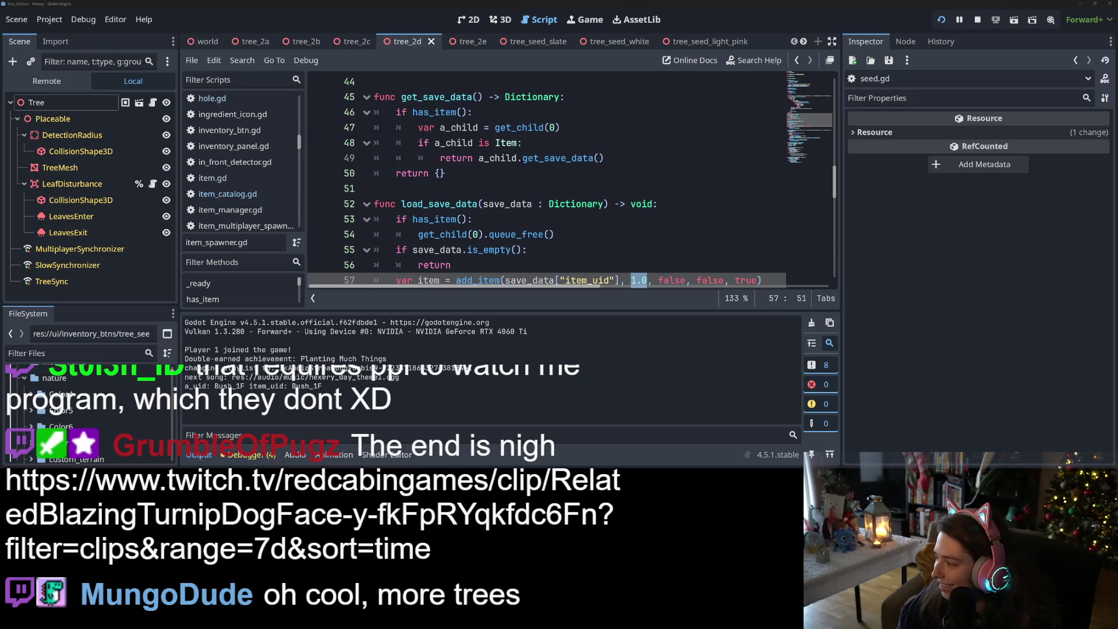
- Open the RedCabinGames Twitch clip linked in chat in a new Chrome tab
{"action": "key", "text": "alt+Tab"}
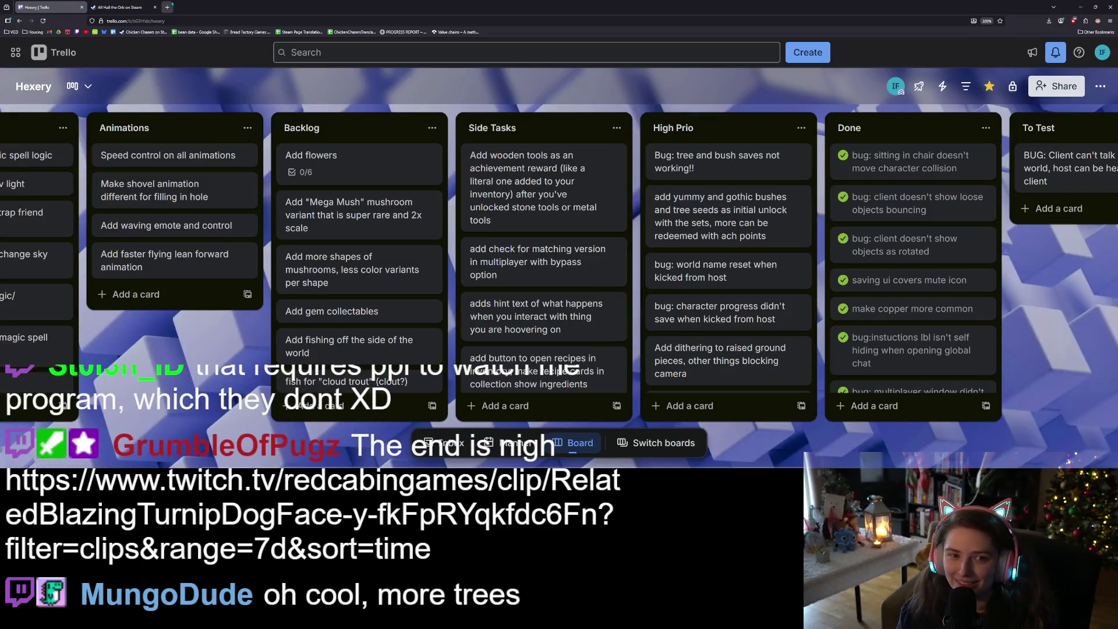
{"action": "left_click", "coordinate": [240, 7]}
{"action": "type", "text": "https://www.twitch.tv/redcabingames/clip/RelatedBlazingTurnipDogFace-y-fkFpRYqkfdc6Fn?filter=clips&range=7d&sort=time"}
{"action": "key", "text": "Return"}
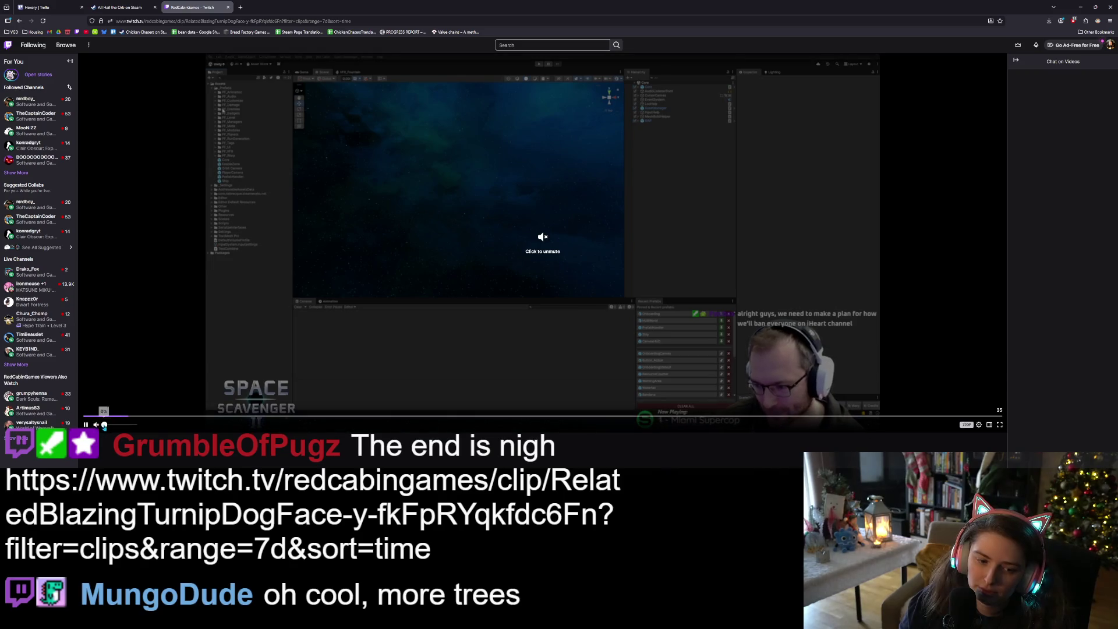
- Unmute the clip, pause the stream music, and rewind the clip to an earlier point
{"action": "left_click", "coordinate": [134, 425]}
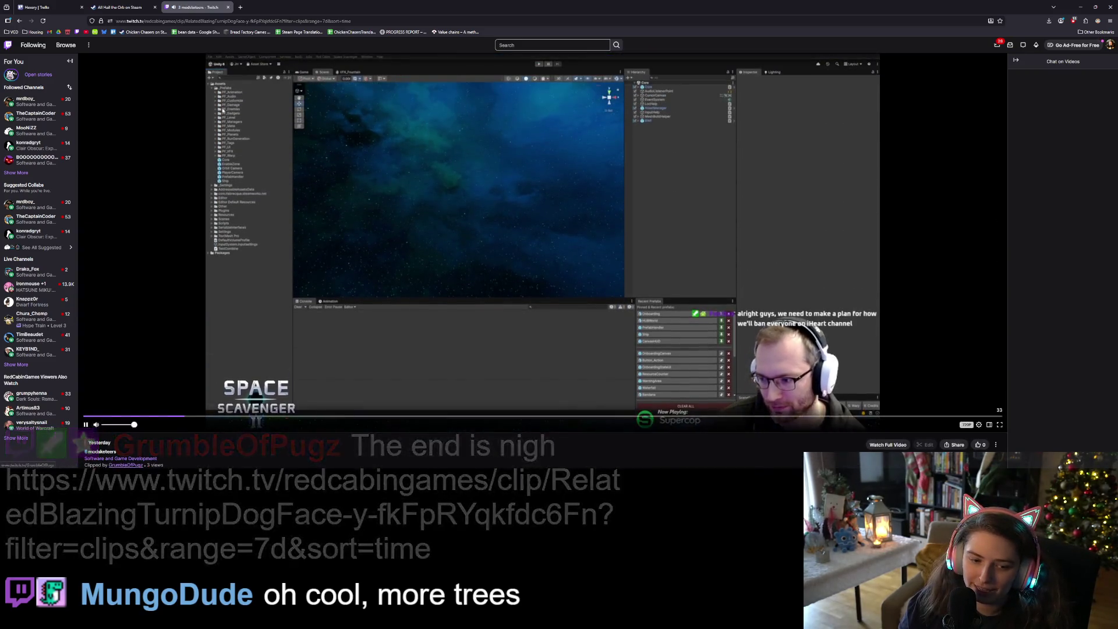
{"action": "left_click", "coordinate": [86, 425]}
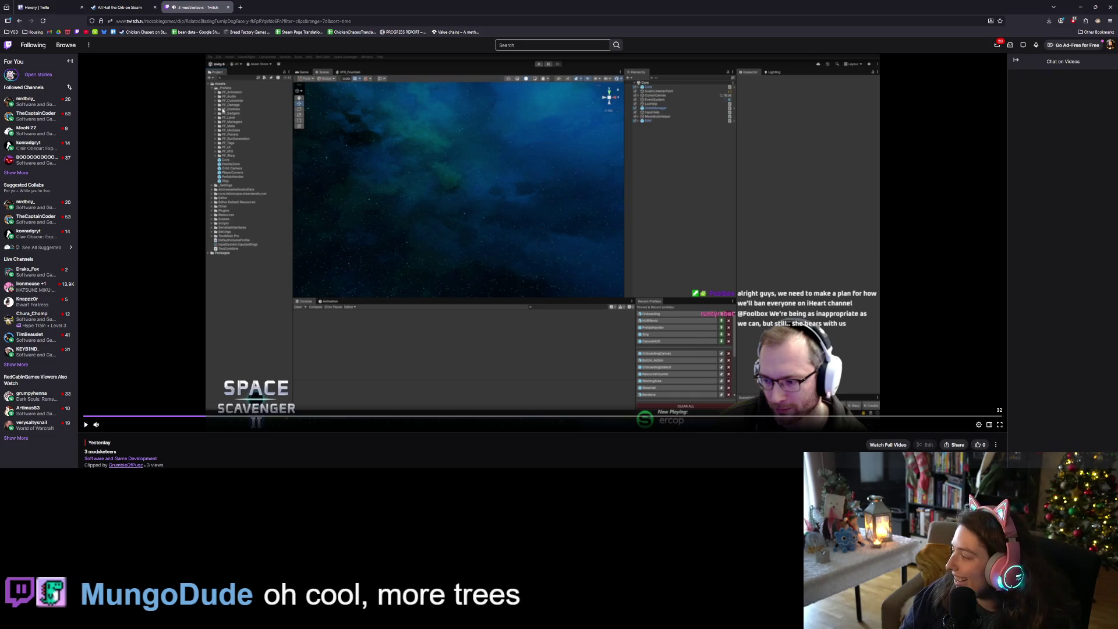
{"action": "key", "text": "alt+Tab"}
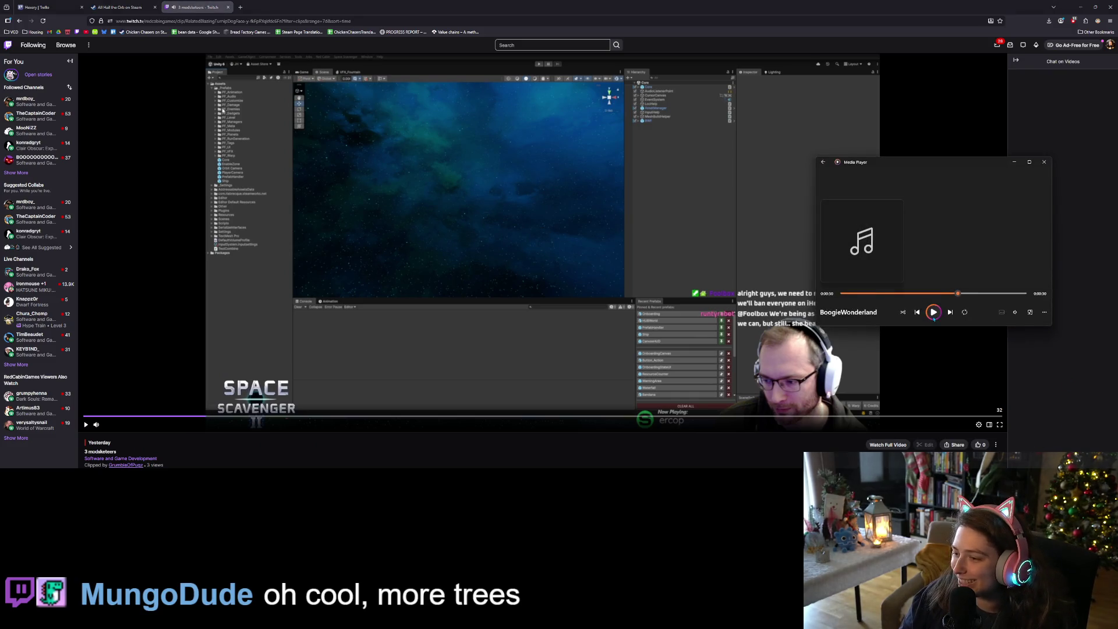
{"action": "left_click", "coordinate": [1014, 162]}
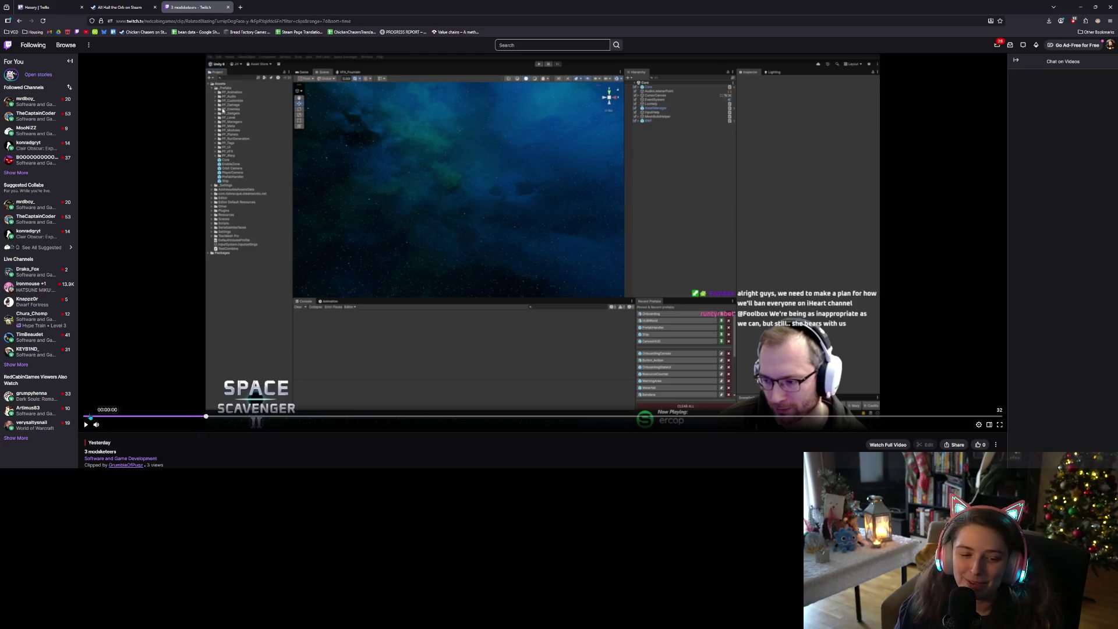
{"action": "left_click", "coordinate": [183, 420]}
{"action": "mouse_move", "coordinate": [35, 425]}
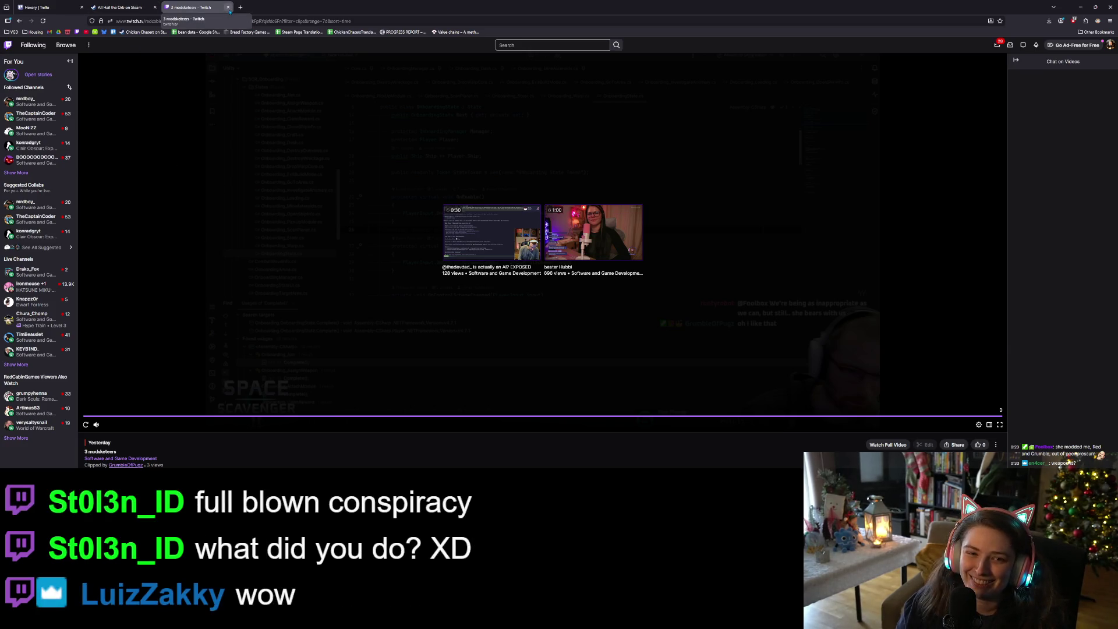
- Scroll the clip page, then close the Twitch tab to reveal the Trello board
{"action": "scroll", "coordinate": [452, 413], "scroll_direction": "down", "scroll_amount": 2}
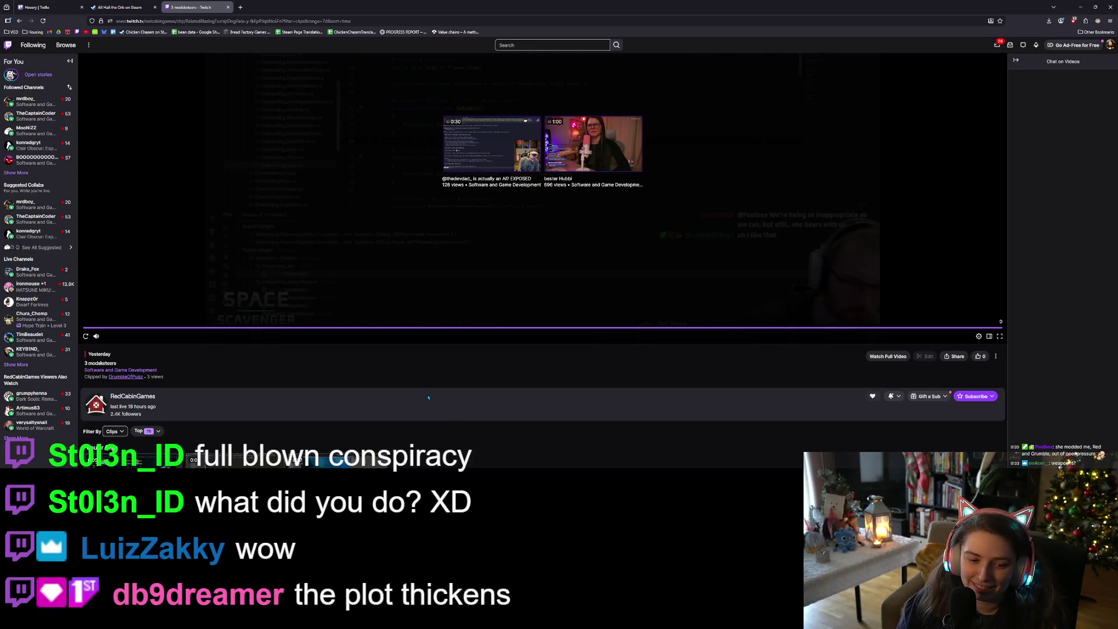
{"action": "scroll", "coordinate": [427, 397], "scroll_direction": "down", "scroll_amount": 1}
{"action": "scroll", "coordinate": [428, 398], "scroll_direction": "up", "scroll_amount": 1}
{"action": "scroll", "coordinate": [429, 399], "scroll_direction": "down", "scroll_amount": 2}
{"action": "scroll", "coordinate": [430, 400], "scroll_direction": "up", "scroll_amount": 4}
{"action": "left_click", "coordinate": [228, 7]}
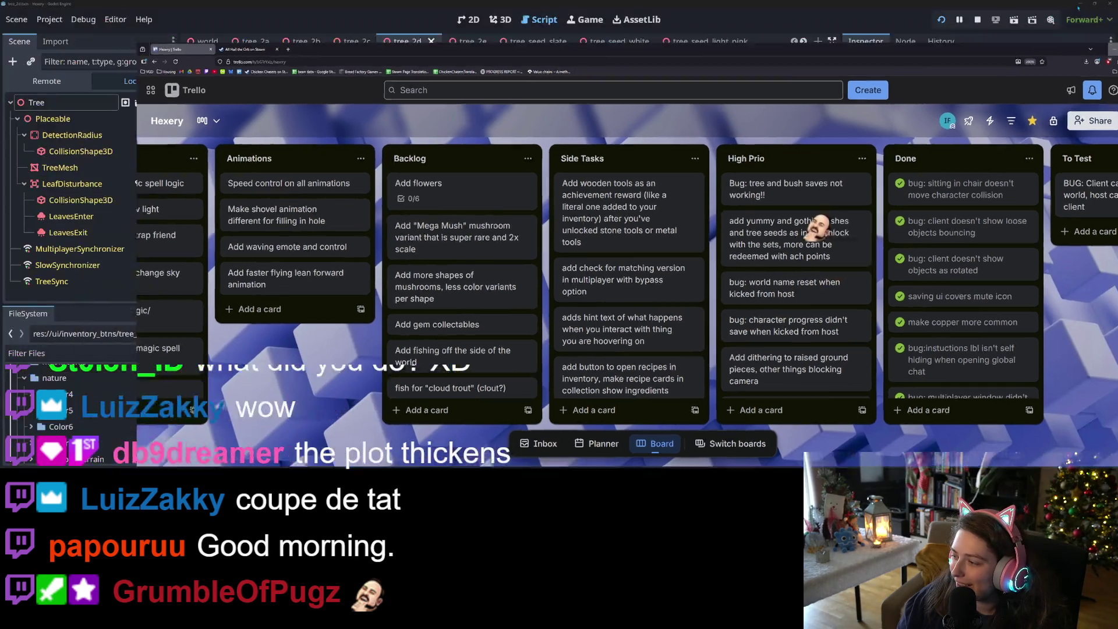
- Back in Godot, dismiss the music pop-up and collapse Output to view lines 55–58 of seed.gd
{"action": "left_click", "coordinate": [1080, 7]}
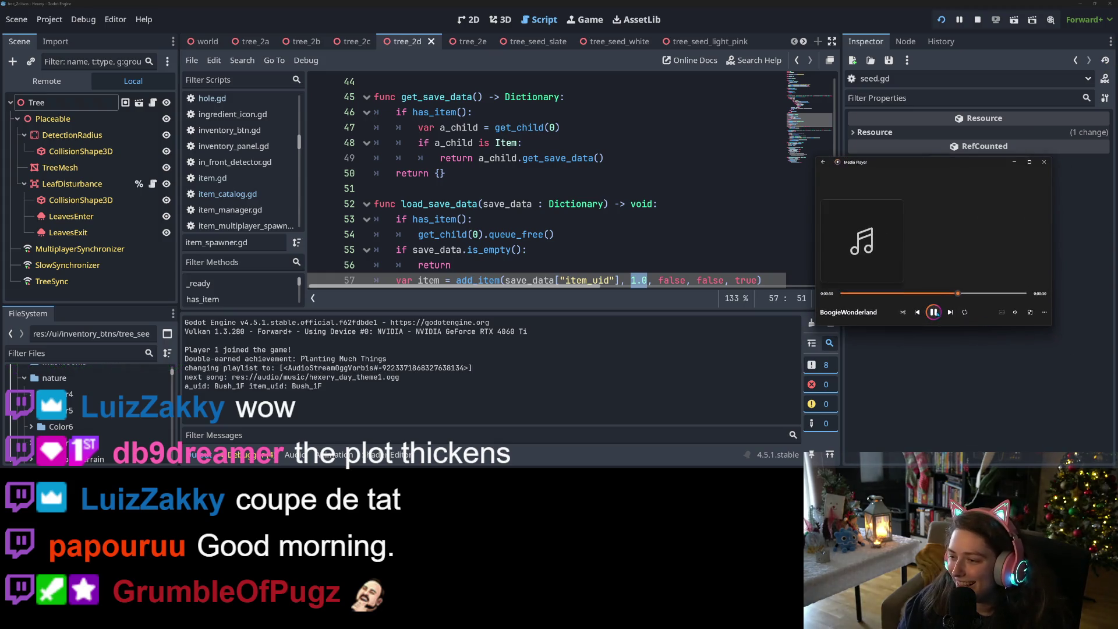
{"action": "left_click", "coordinate": [939, 363]}
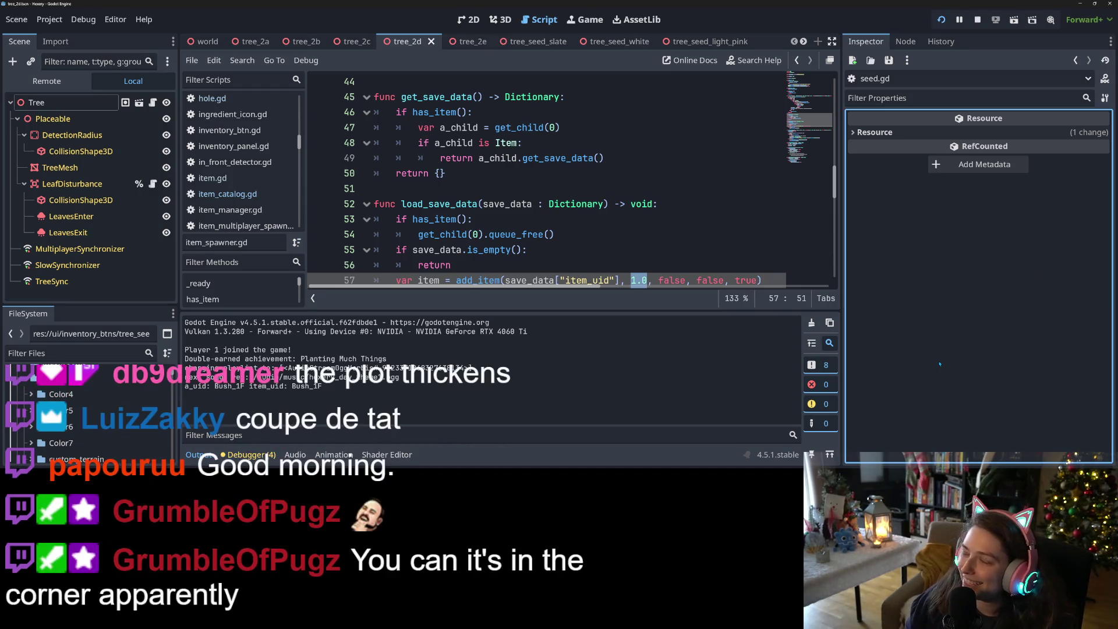
{"action": "left_click", "coordinate": [541, 249]}
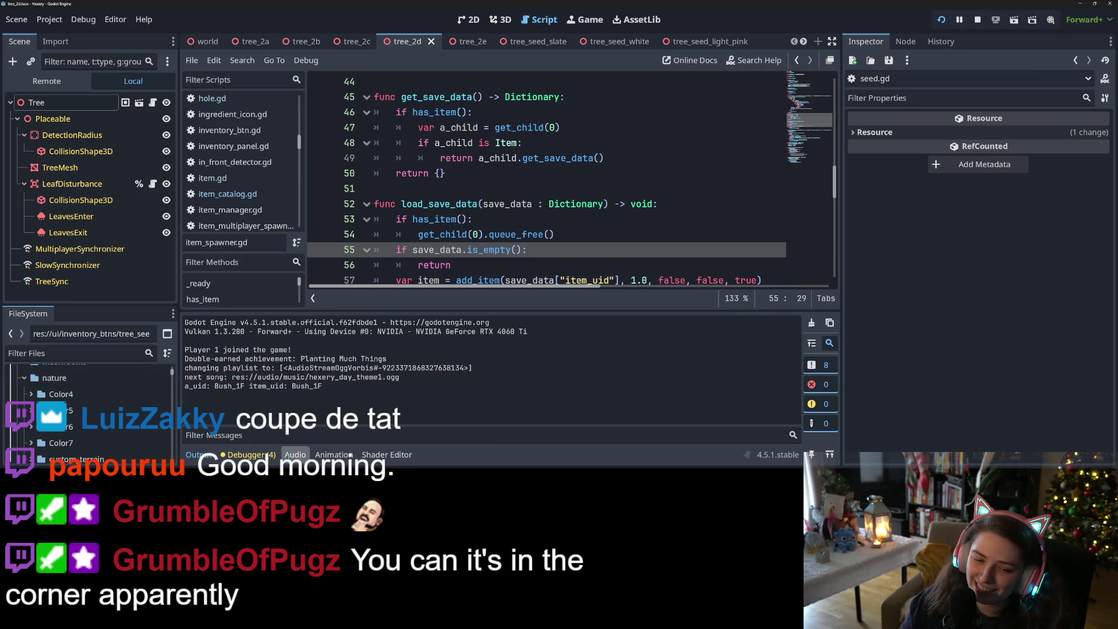
{"action": "left_click", "coordinate": [197, 454]}
{"action": "left_click", "coordinate": [560, 296]}
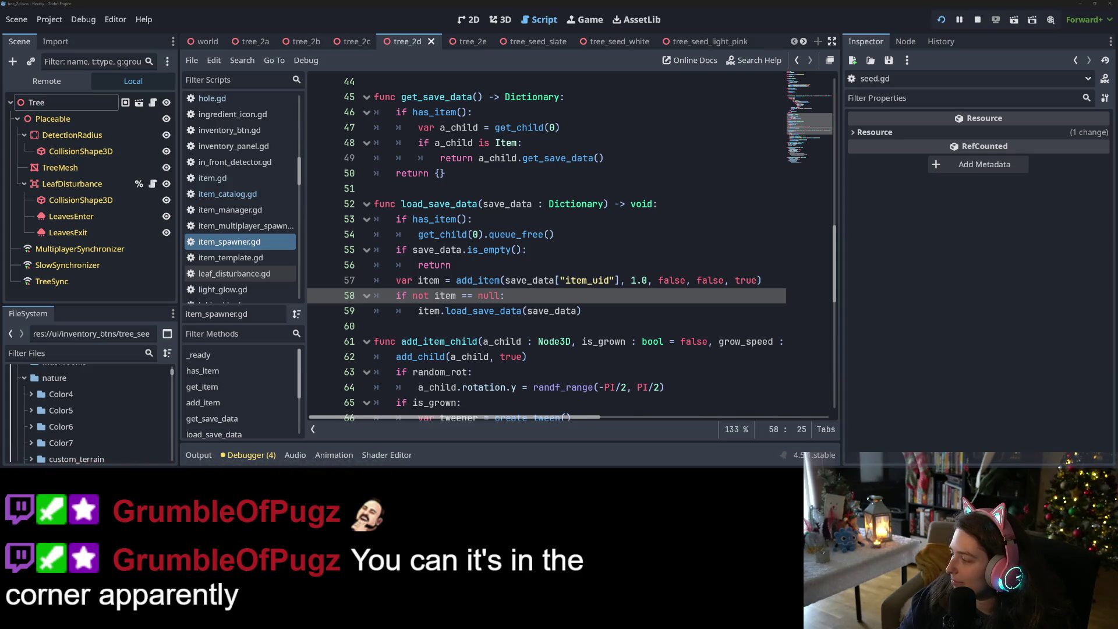
- Reopen the Twitch clip link from chat in a new browser tab
{"action": "key", "text": "alt+Tab"}
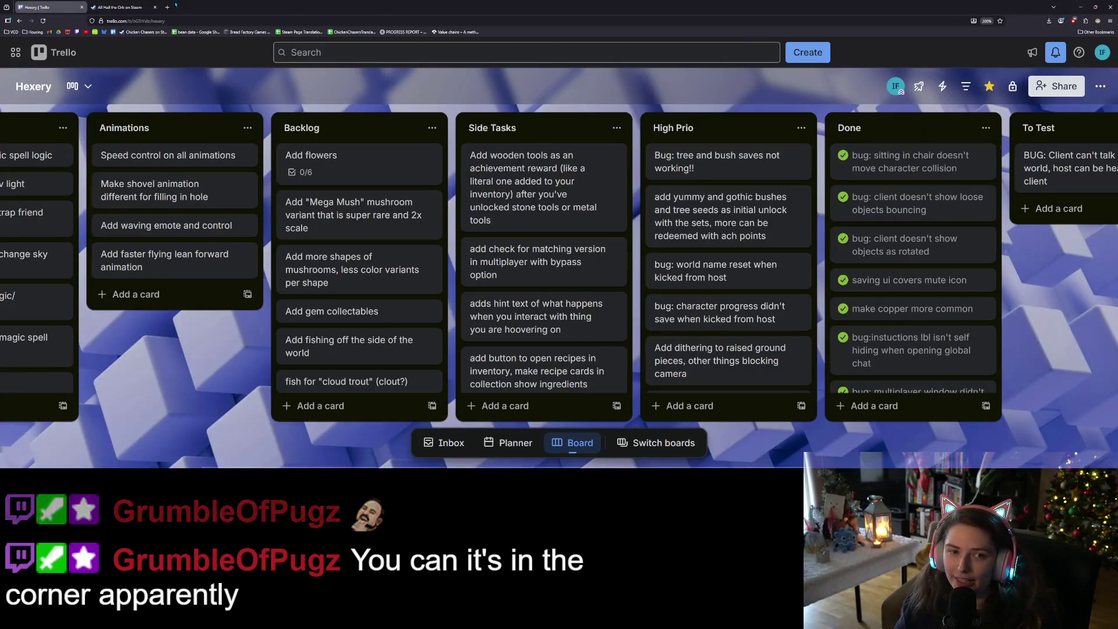
{"action": "key", "text": "ctrl+t"}
{"action": "key", "text": "ctrl+v"}
{"action": "key", "text": "Return"}
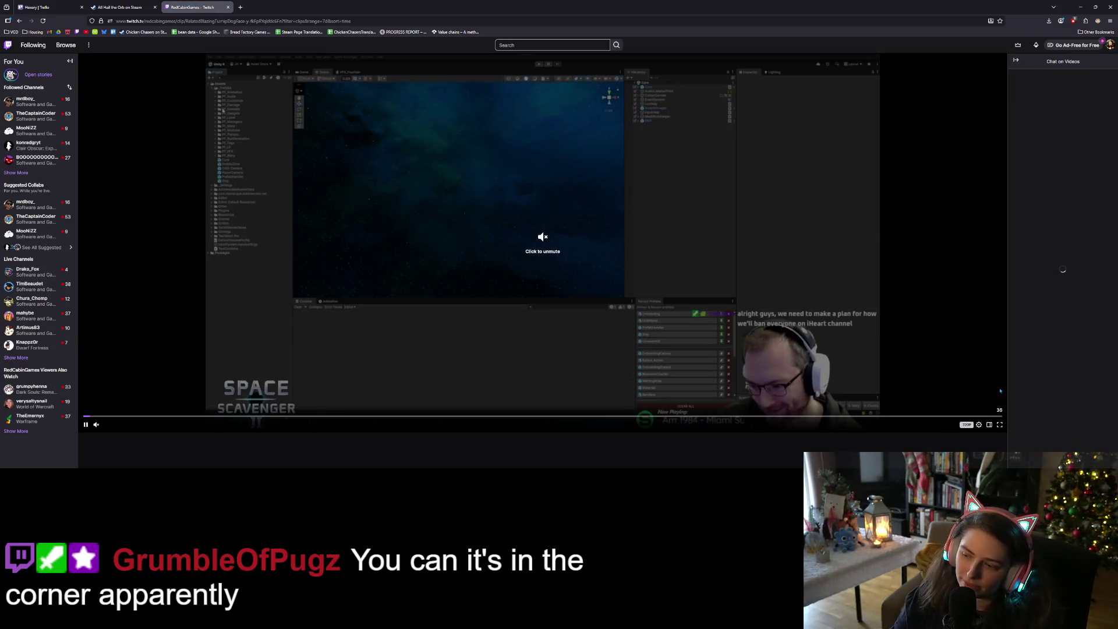
- Unmute and pause the clip, then close the Twitch tab to show the Trello board
{"action": "left_click", "coordinate": [649, 309]}
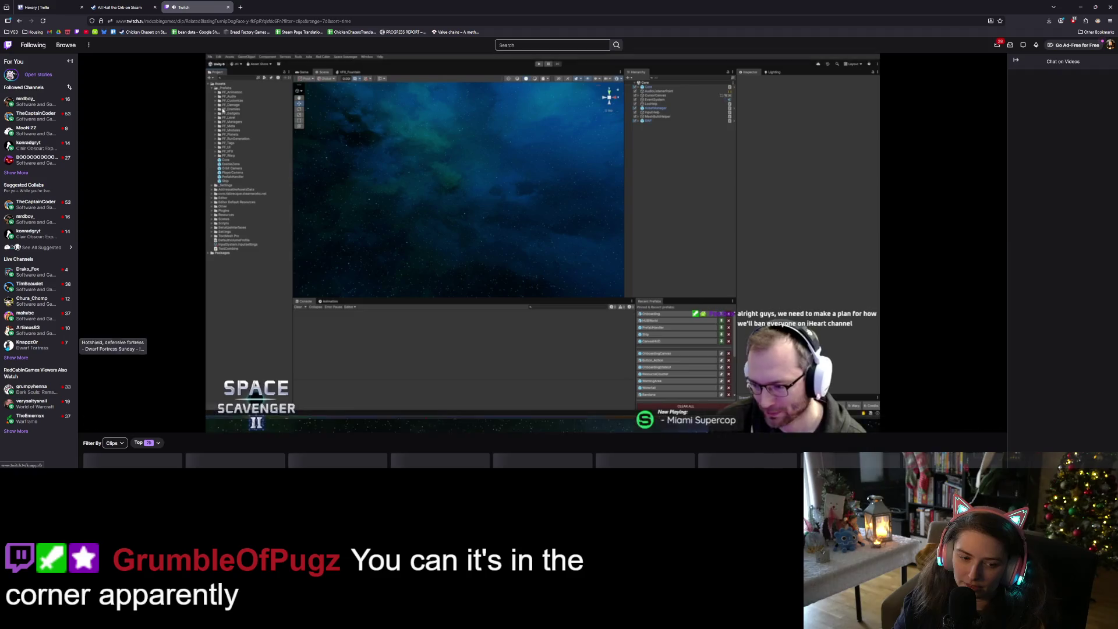
{"action": "scroll", "coordinate": [93, 349], "scroll_direction": "down", "scroll_amount": 3}
{"action": "left_click", "coordinate": [85, 239]}
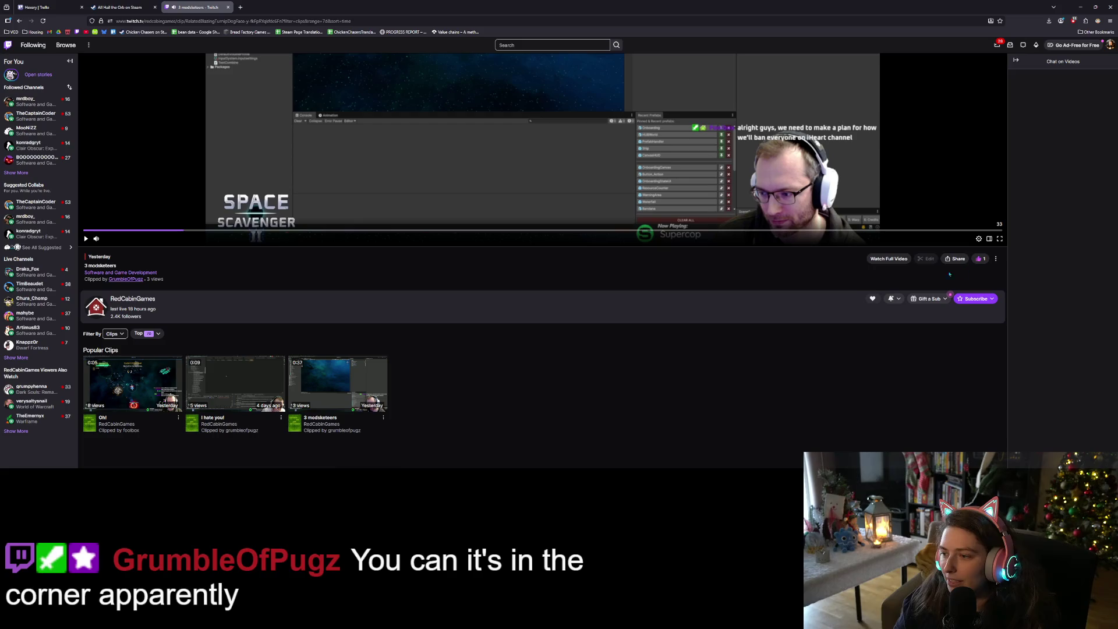
{"action": "key", "text": "ctrl+w"}
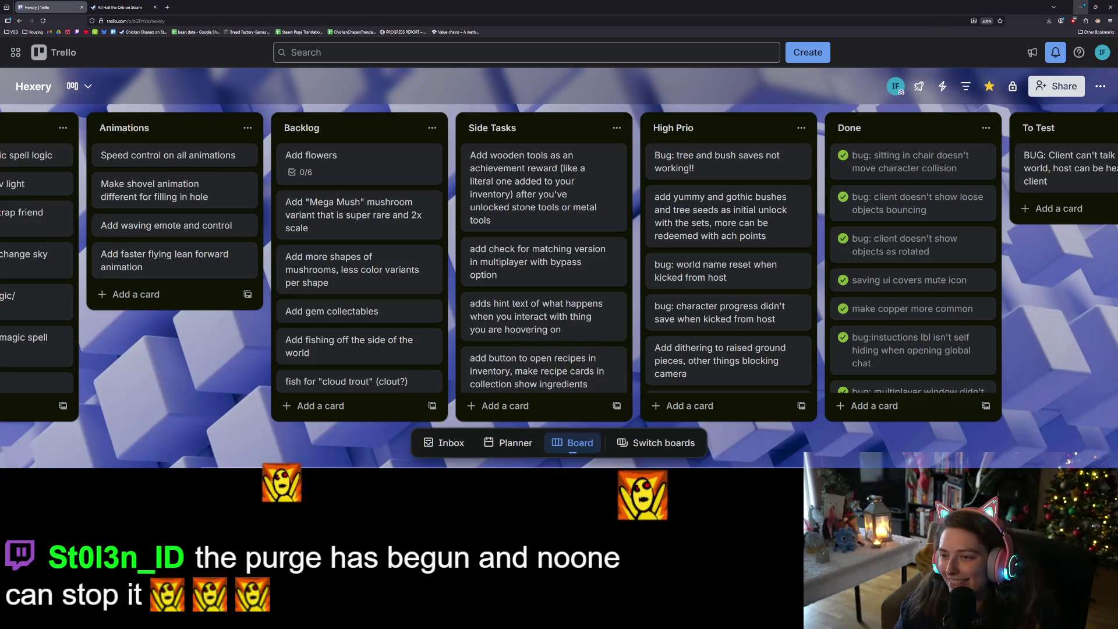
- Minimize Chrome and switch back to the running Hexery window
{"action": "left_click", "coordinate": [1081, 6]}
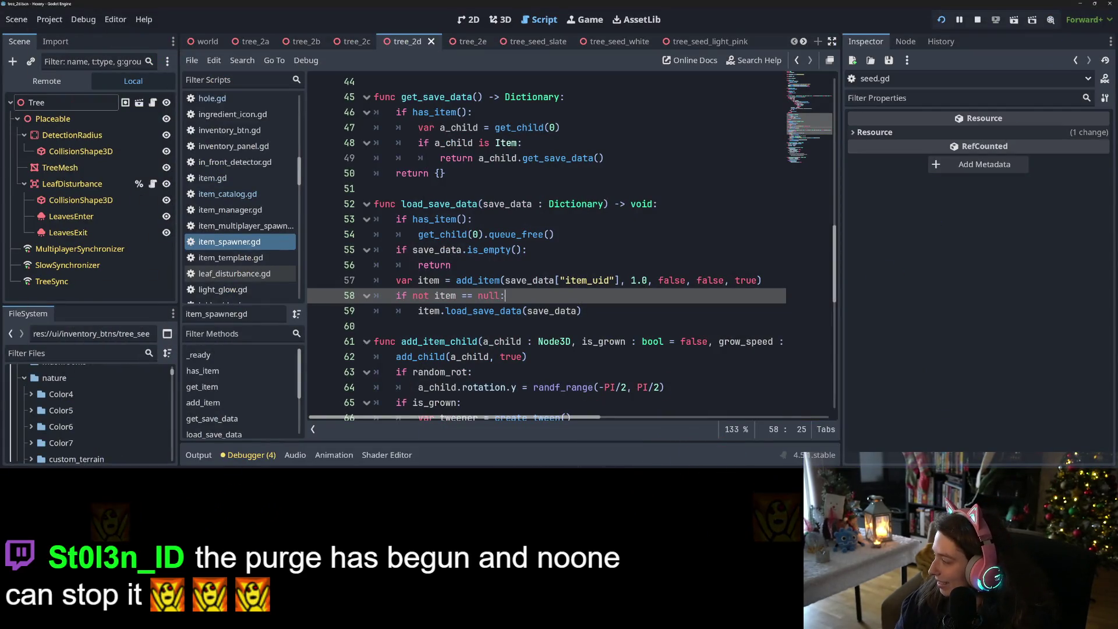
{"action": "key", "text": "alt+Tab"}
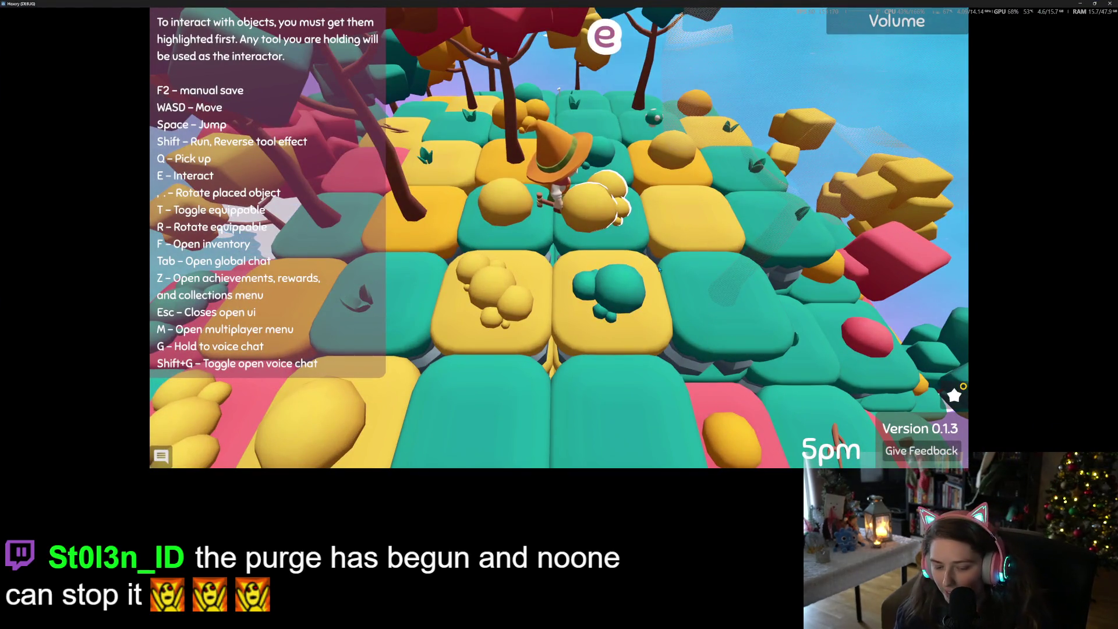
- Check the inventory, then walk the witch to the bushes and target one for interaction
{"action": "key", "text": "f"}
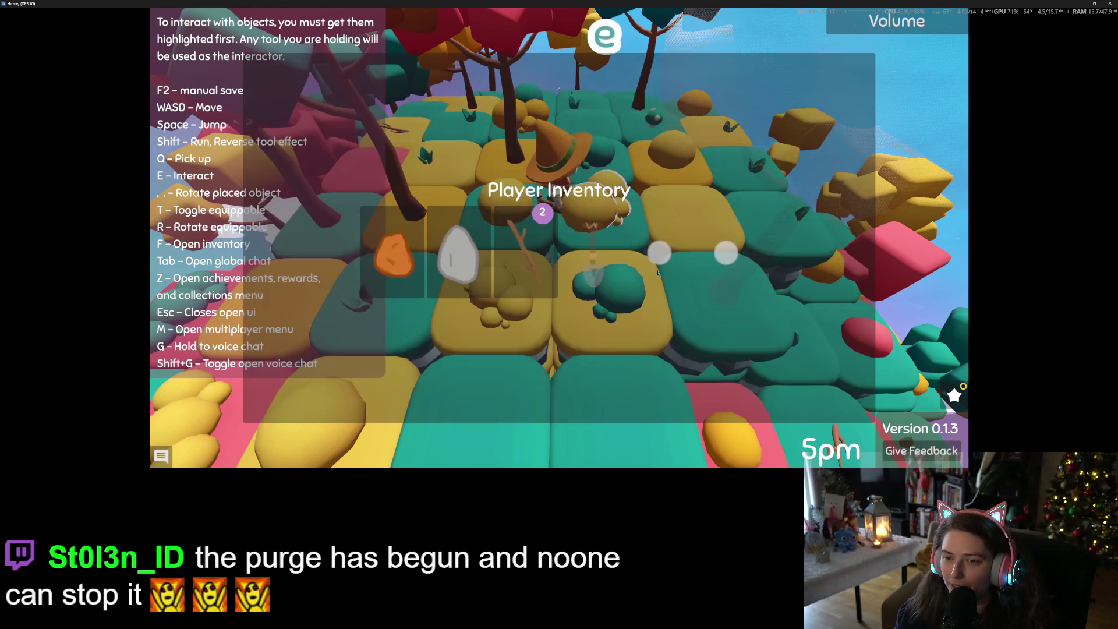
{"action": "key", "text": "Escape"}
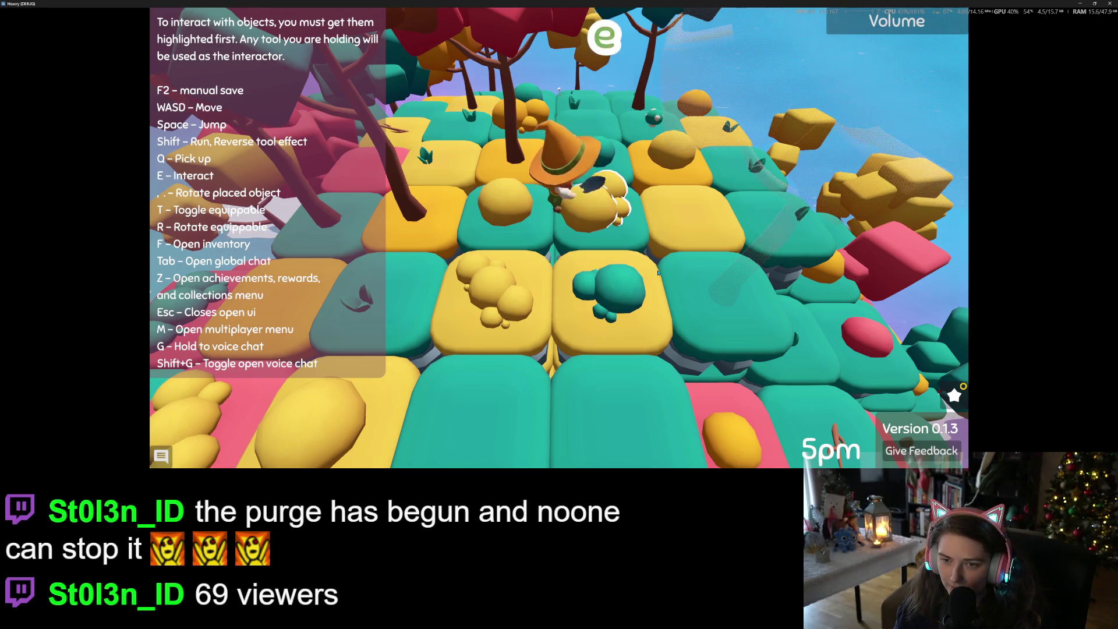
{"action": "key", "text": "d"}
{"action": "key", "text": "d"}
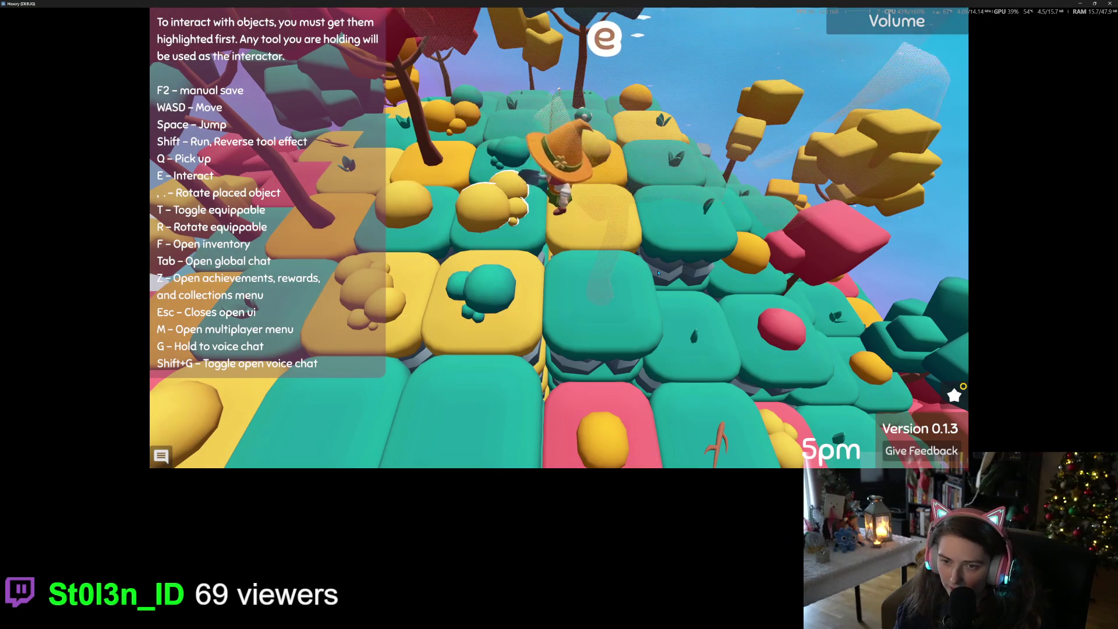
{"action": "key", "text": "space"}
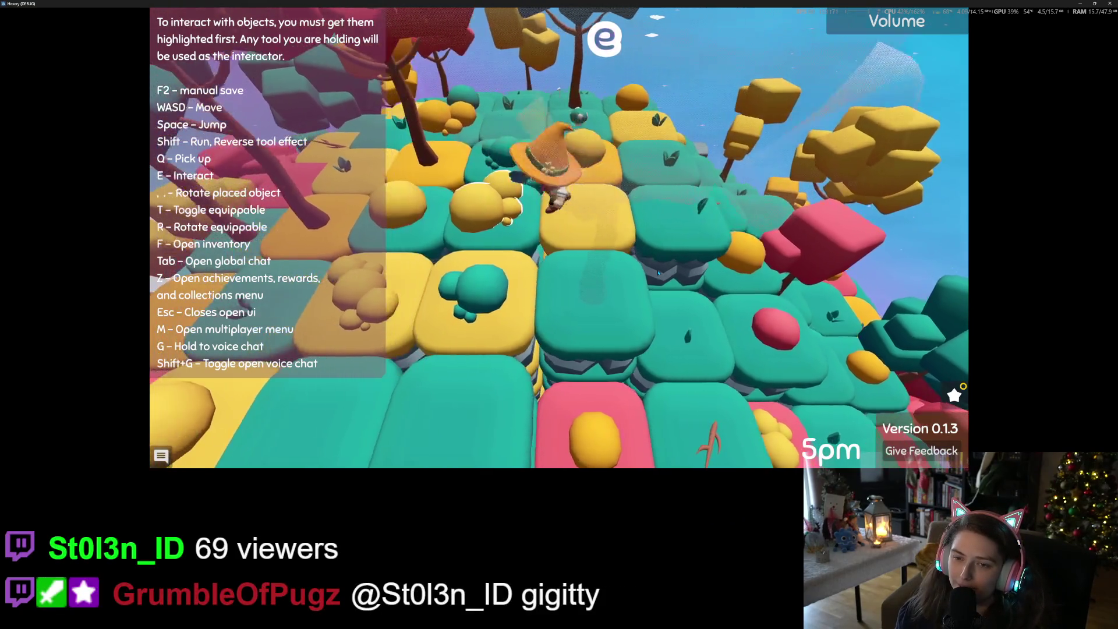
{"action": "key", "text": "e"}
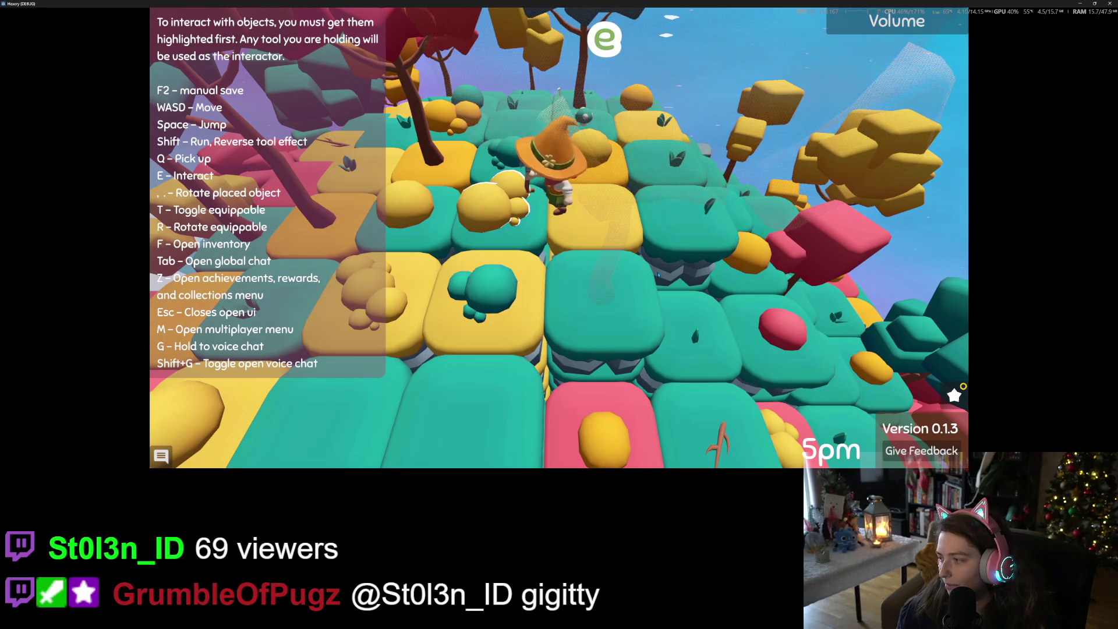